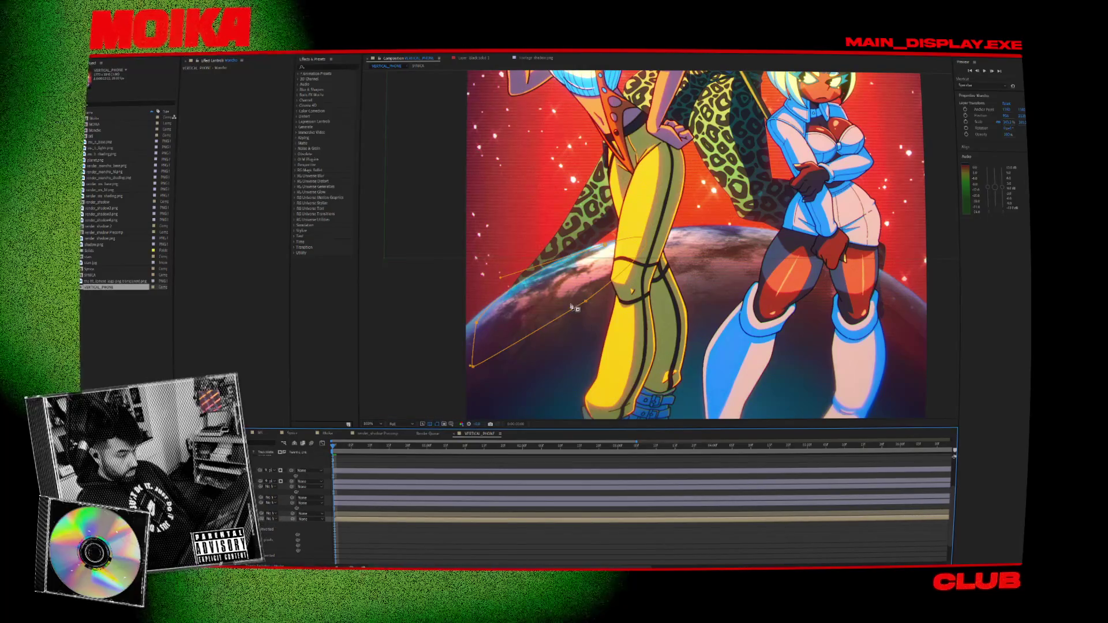
Pull a yellow planet-mask vertex up and right, zoom the viewer out to 50%, and select all layers.
drag(549, 262, 591, 237)
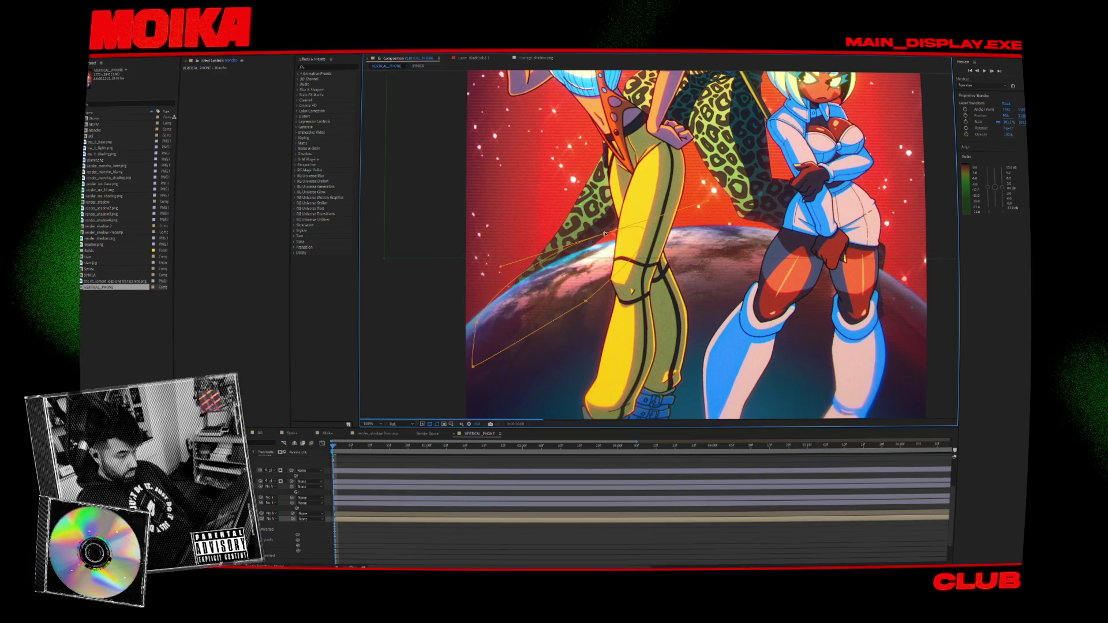
key(comma)
key(comma)
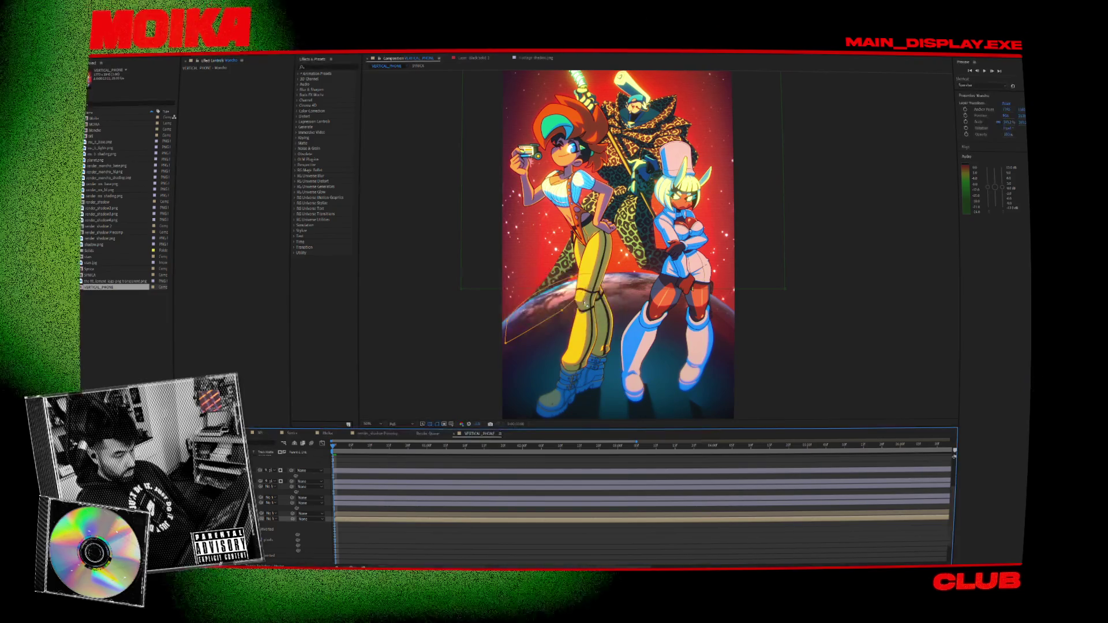
key(ctrl+a)
scroll(373, 183, up, 2)
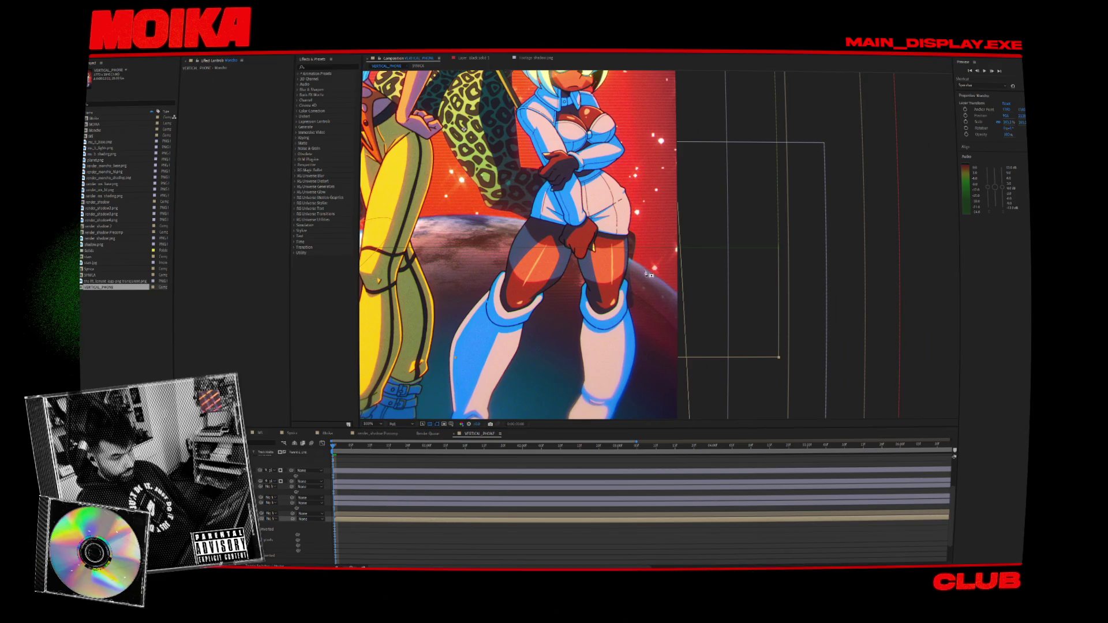
Add three points to the pink mask around the right character's legs and shift the whole mask slightly down-left.
click(664, 284)
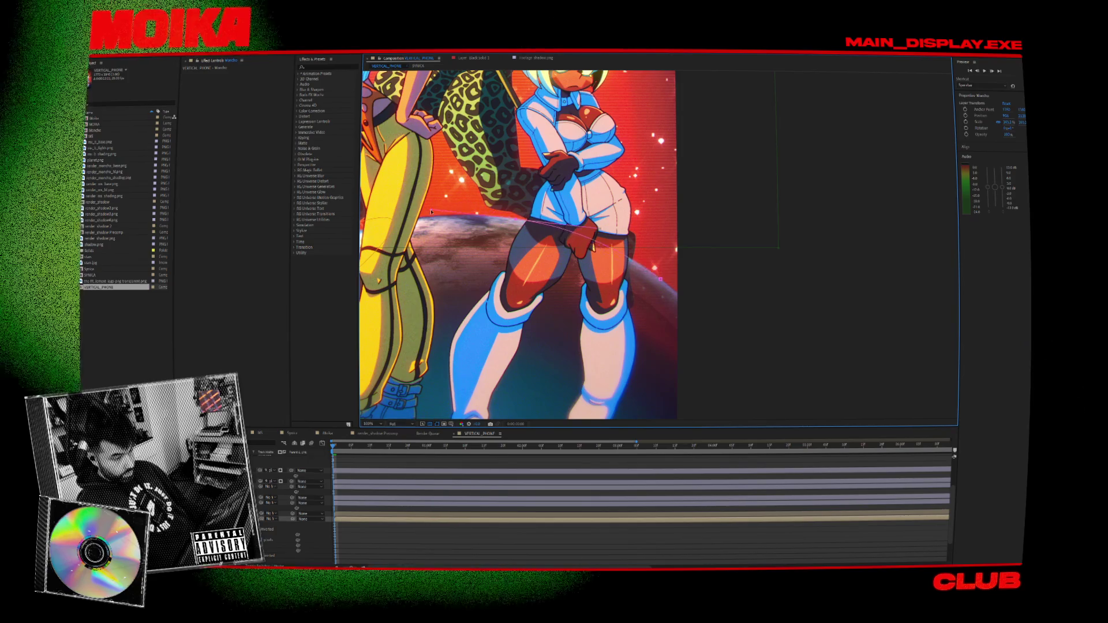
click(587, 355)
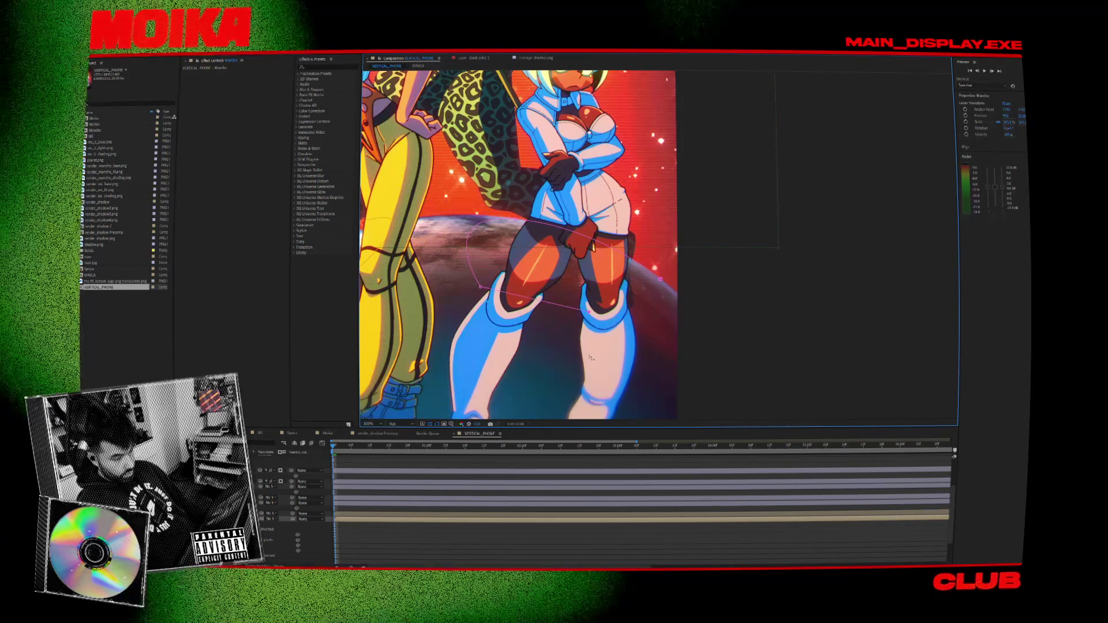
click(650, 348)
click(661, 279)
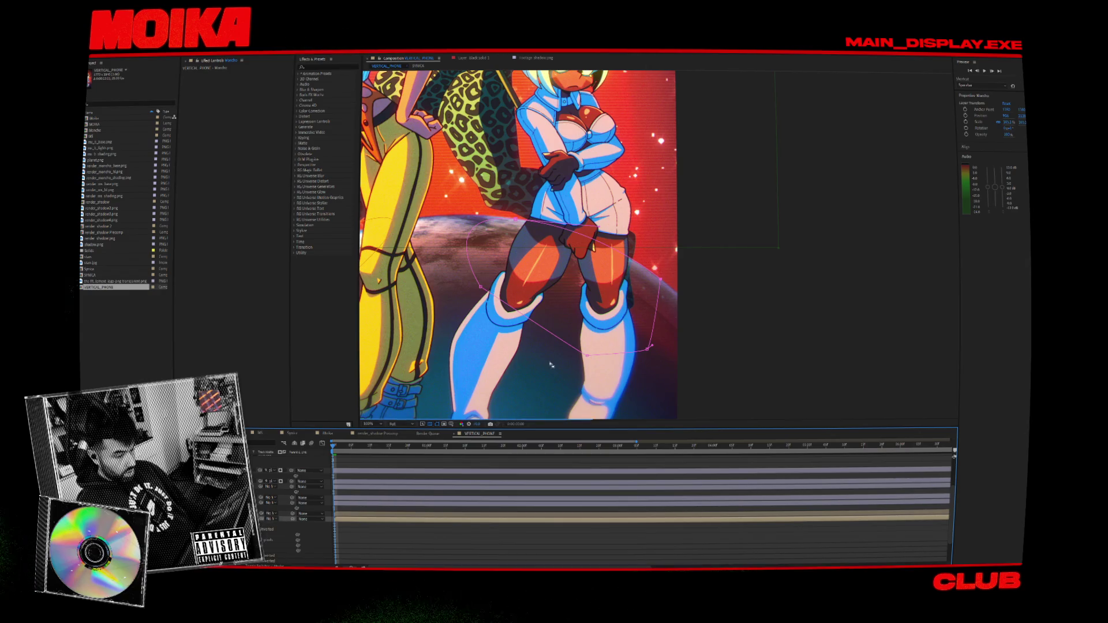
double_click(647, 348)
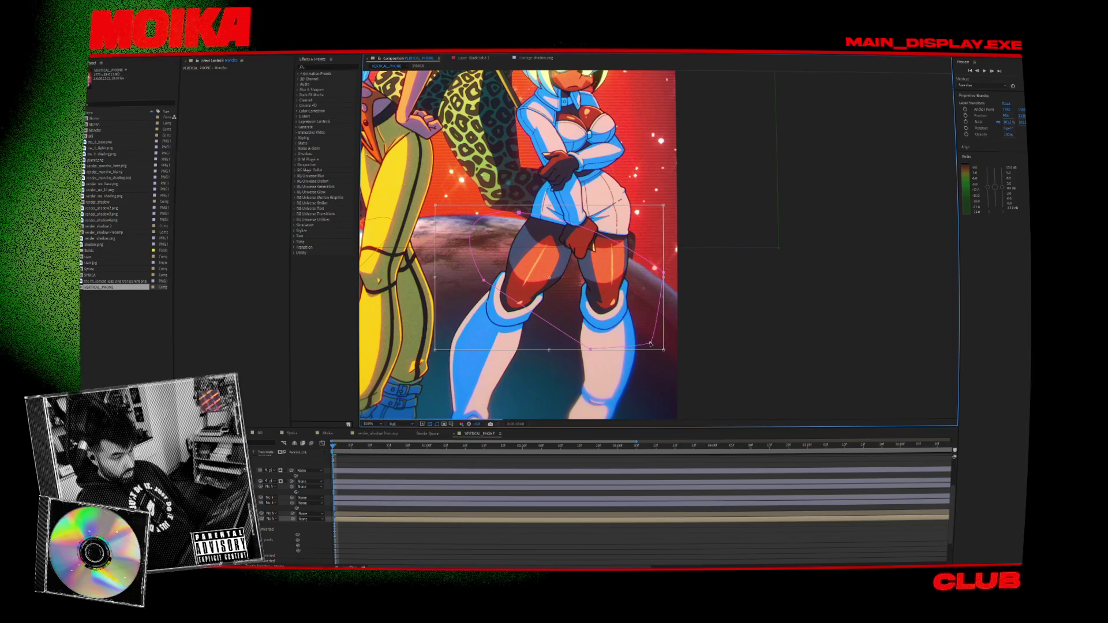
drag(655, 341, 650, 345)
Select all layers, then step from Moncho glow through render_shadow Precomp to render_shadow4.png.
scroll(577, 289, down, 4)
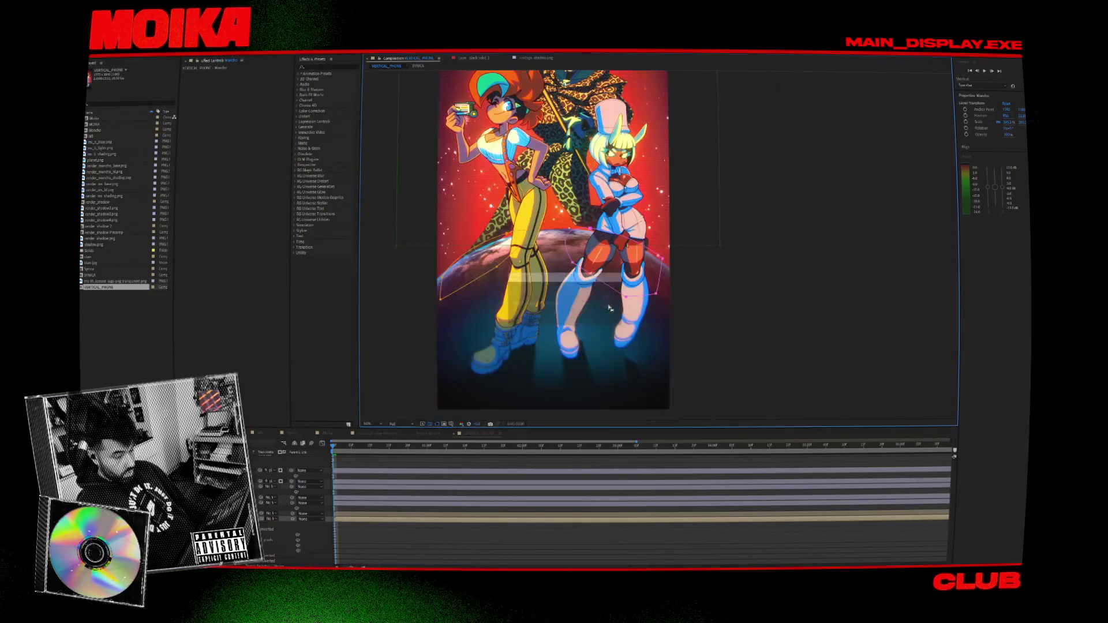
scroll(559, 283, up, 1)
scroll(559, 283, down, 1)
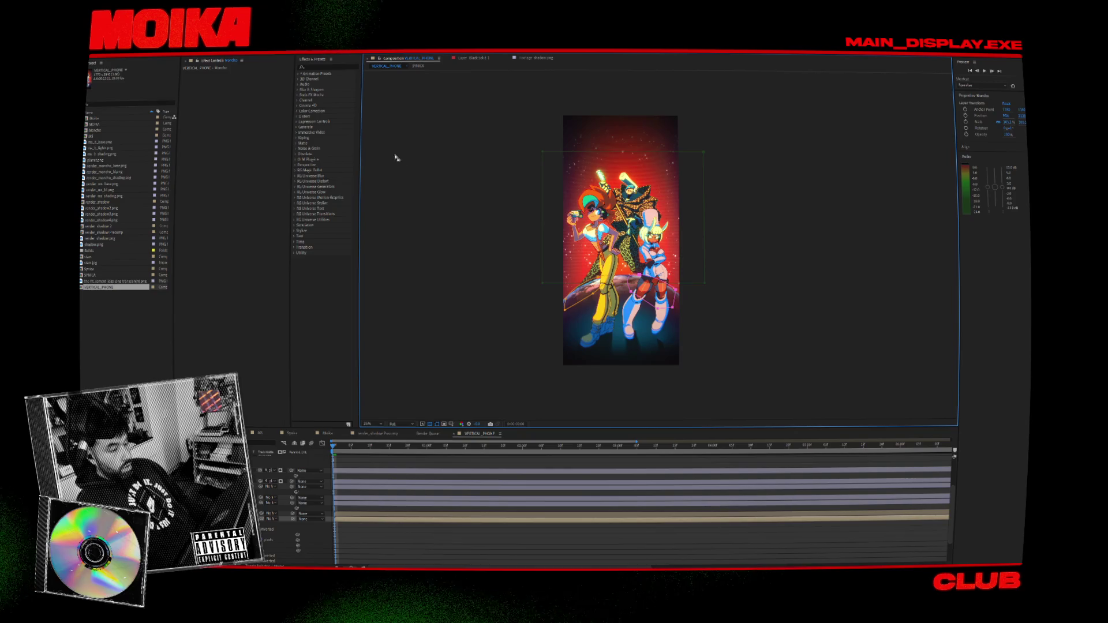
key(ctrl+a)
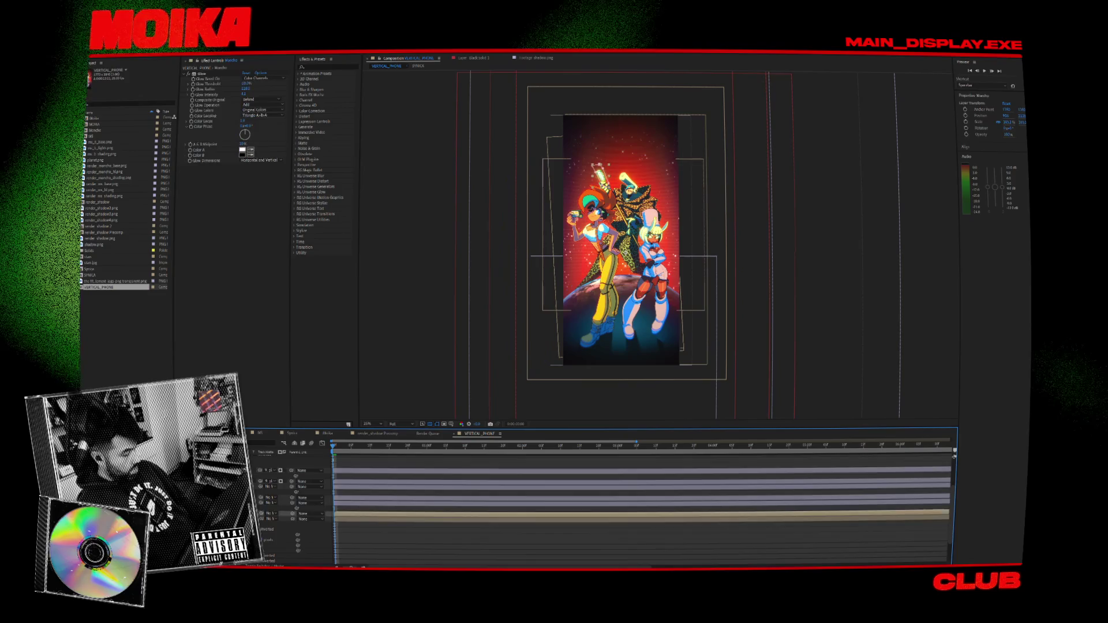
click(598, 167)
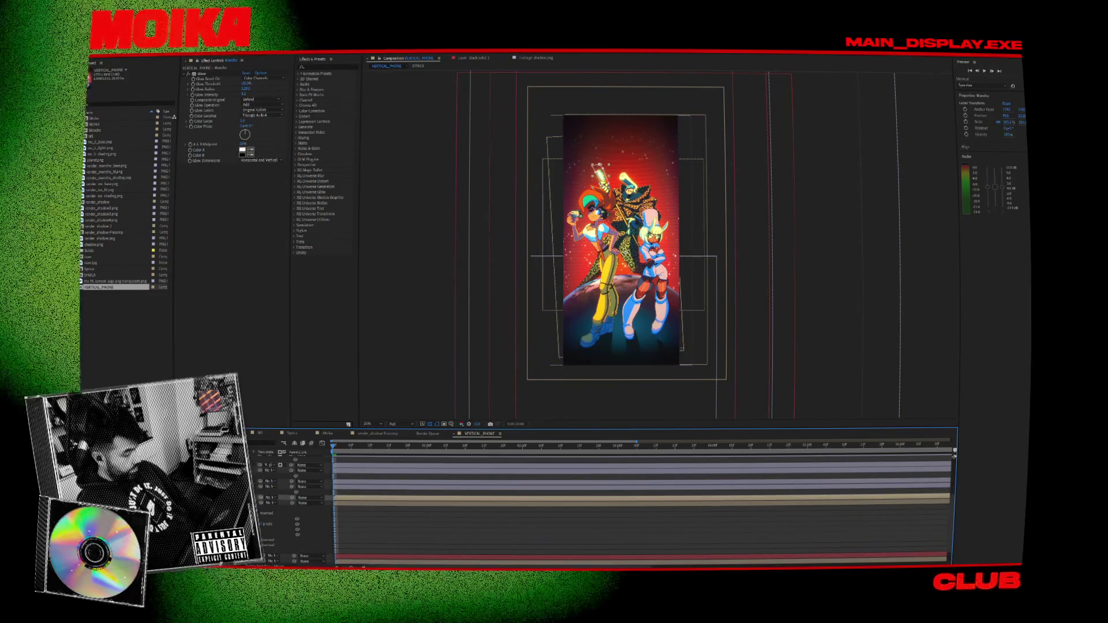
click(597, 166)
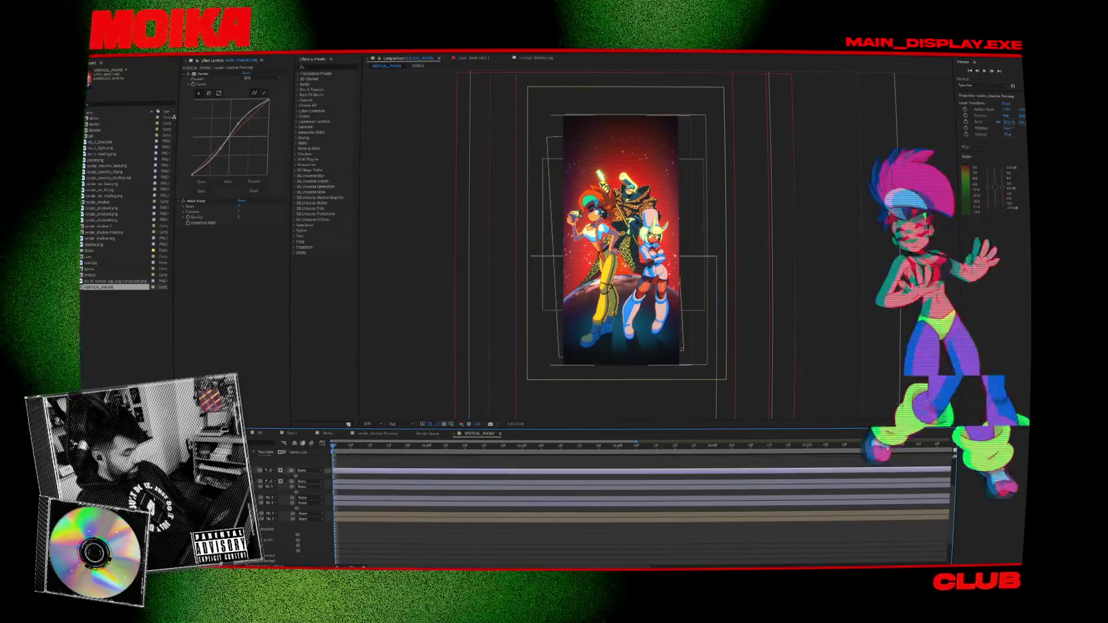
click(597, 168)
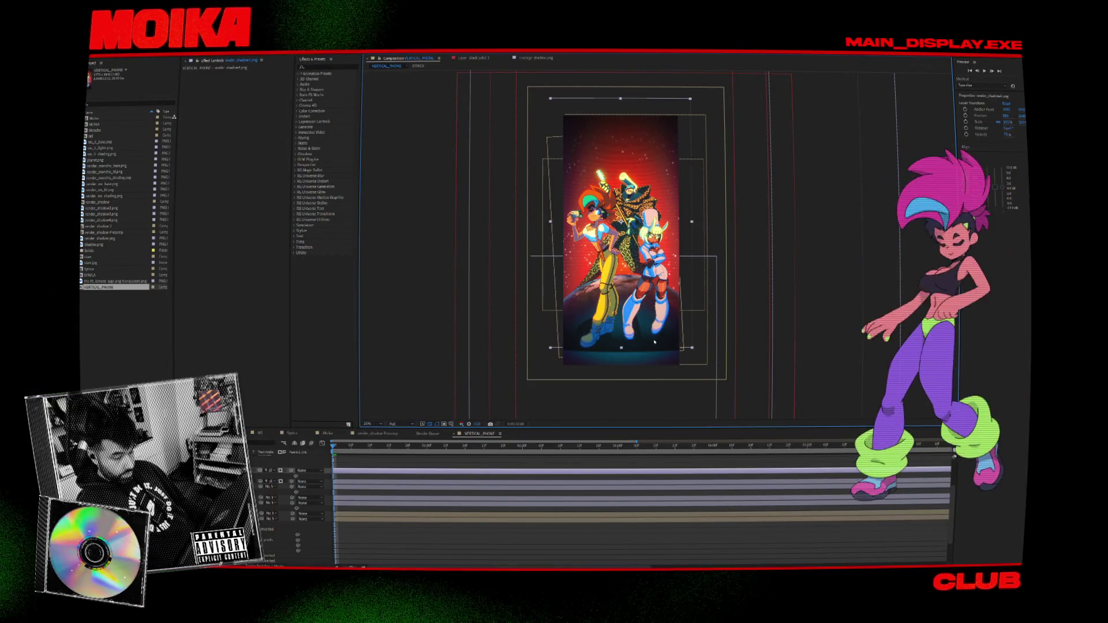
scroll(654, 342, up, 2)
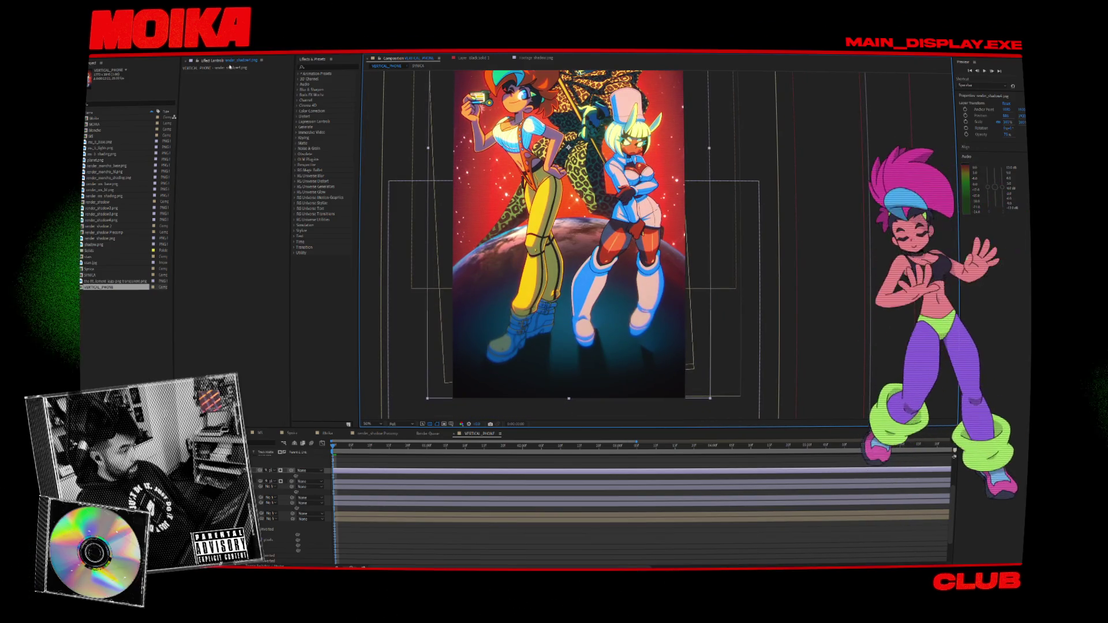
Place puppet pins on the shadow's bottom corners, right edge, right foot and along the bottom edge.
click(455, 396)
click(681, 397)
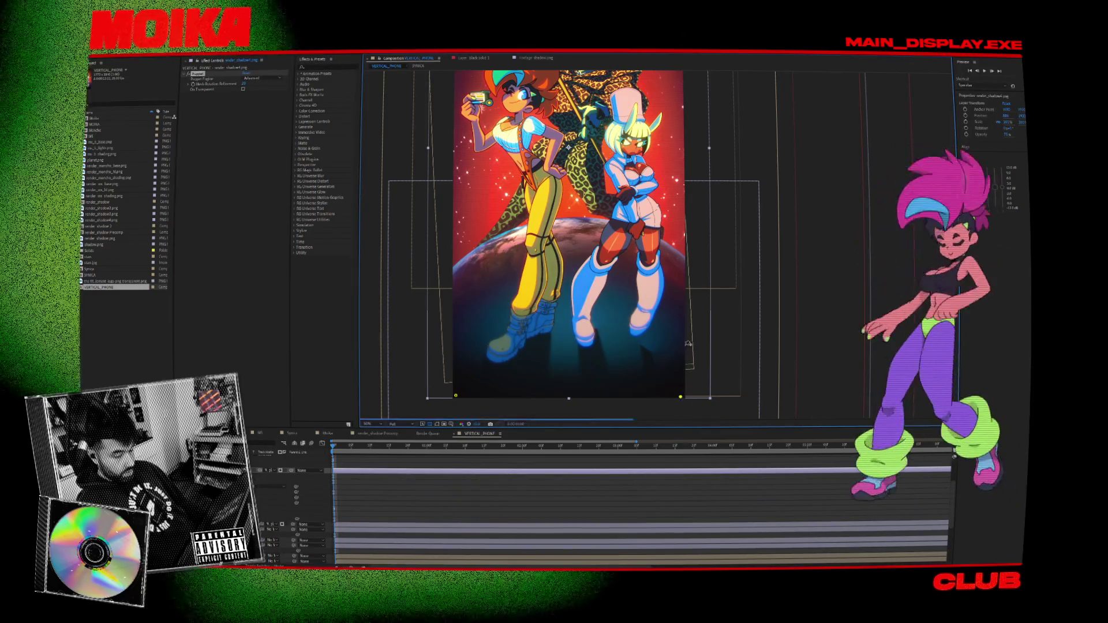
click(684, 302)
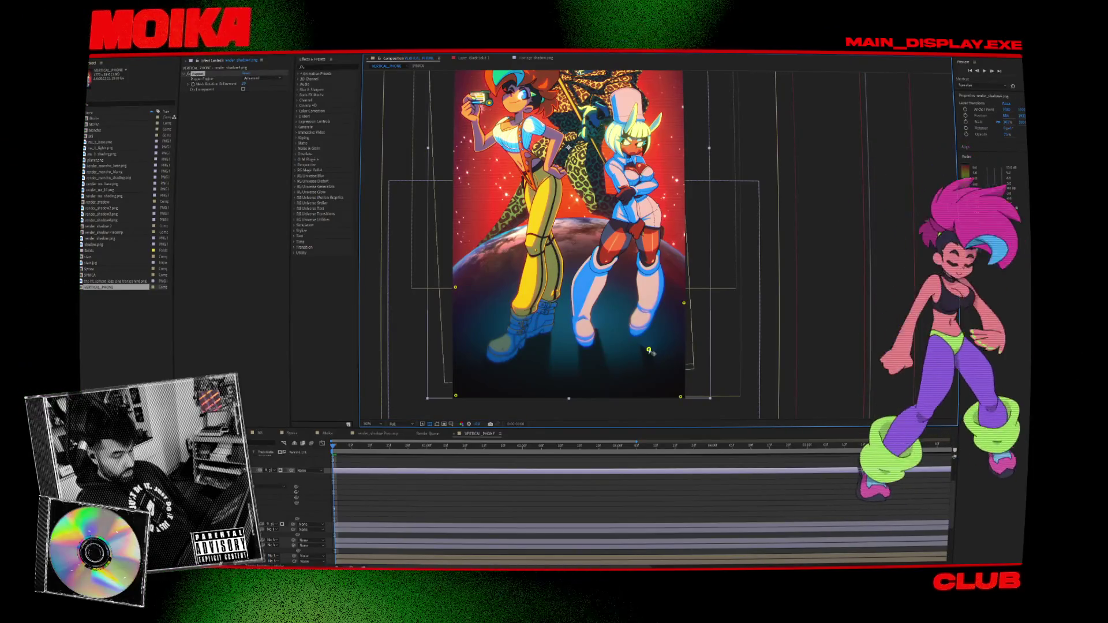
click(649, 350)
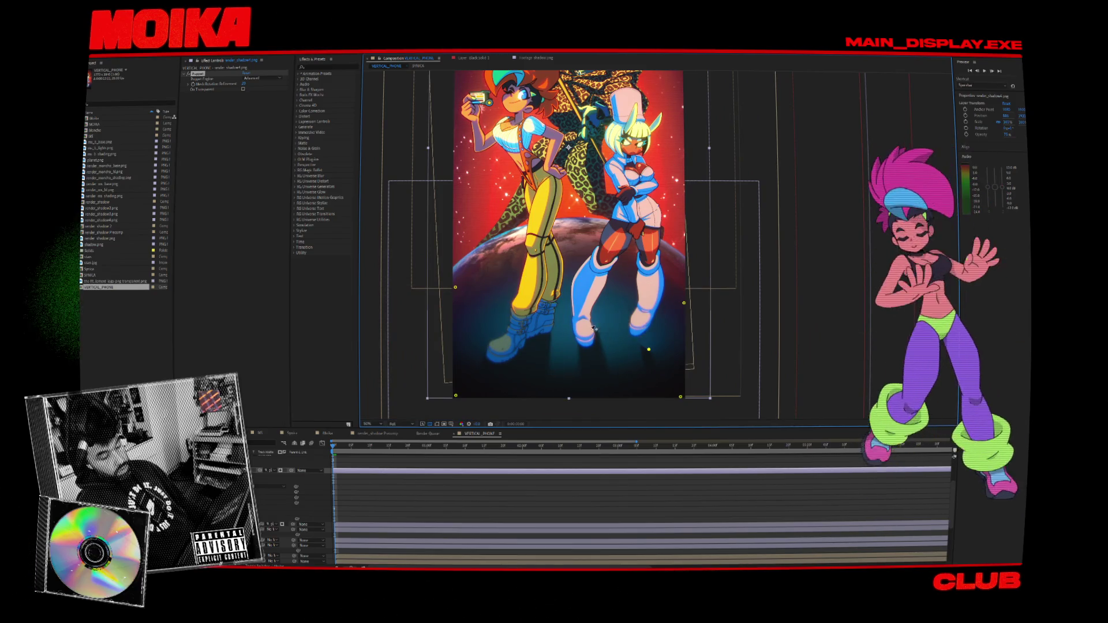
click(570, 397)
click(637, 398)
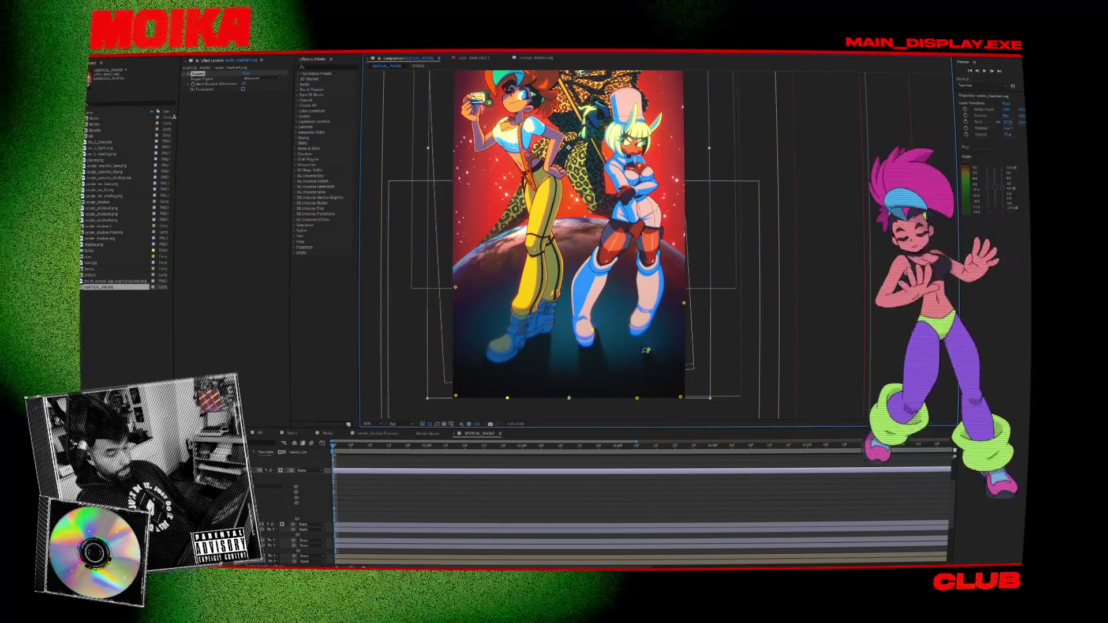
Add a left-boot pin, then drag the boot and bottom pins to stretch the shadow into the frame.
drag(649, 349, 643, 333)
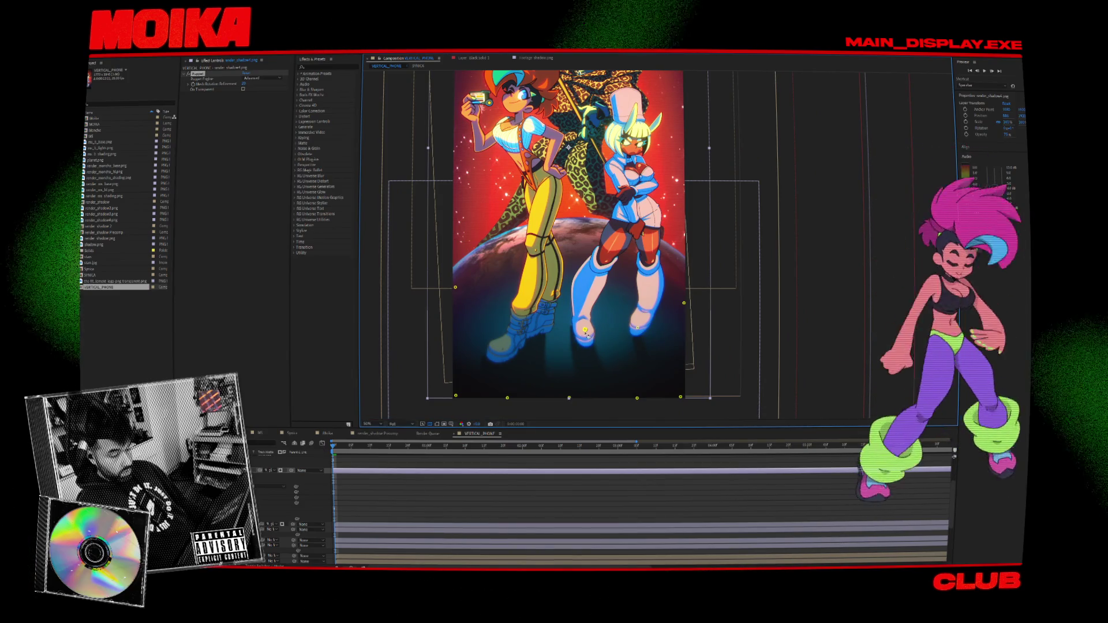
click(548, 333)
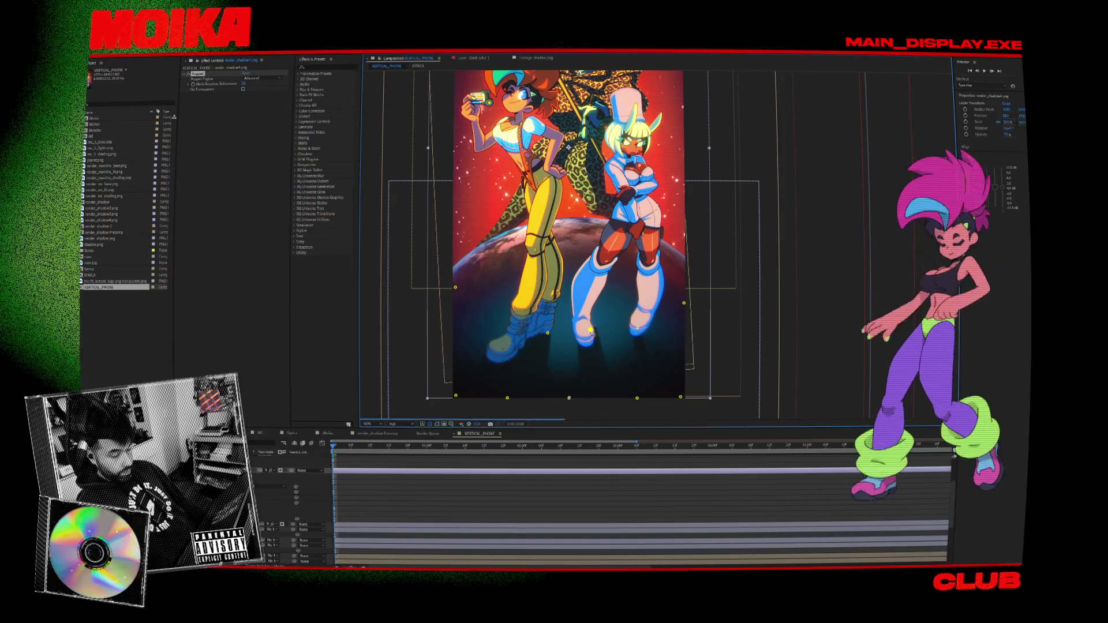
drag(593, 331, 588, 331)
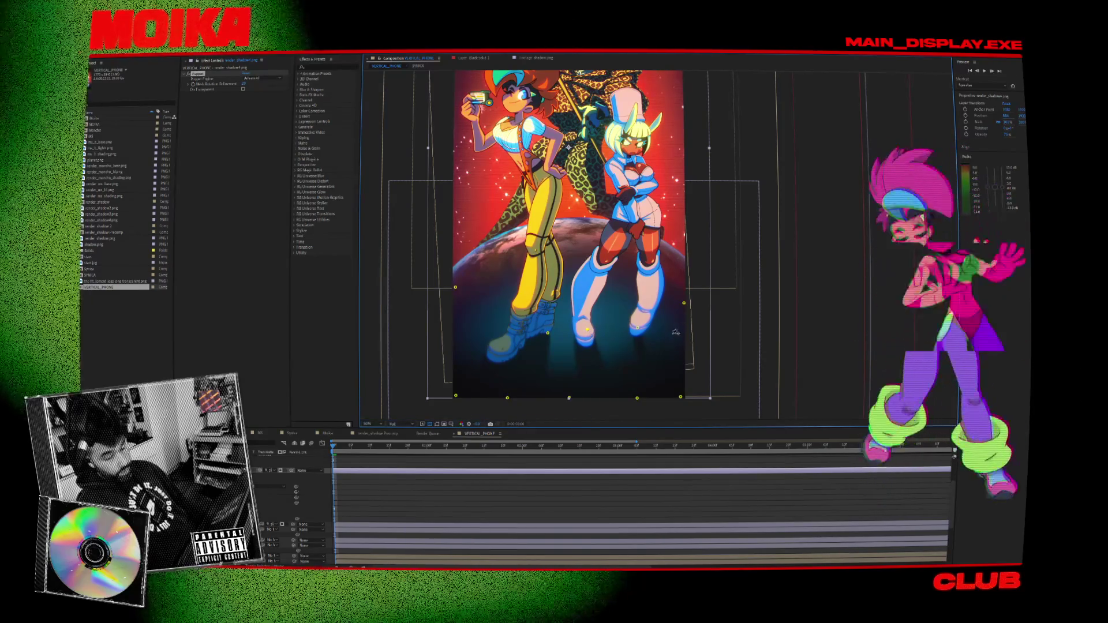
drag(637, 398, 636, 402)
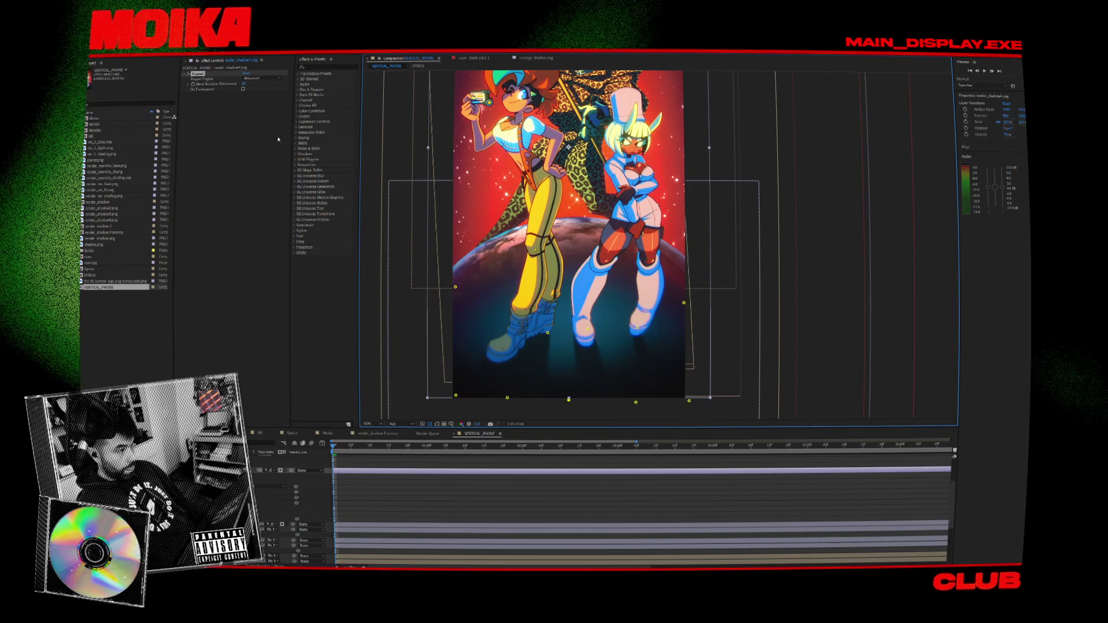
drag(639, 332, 648, 306)
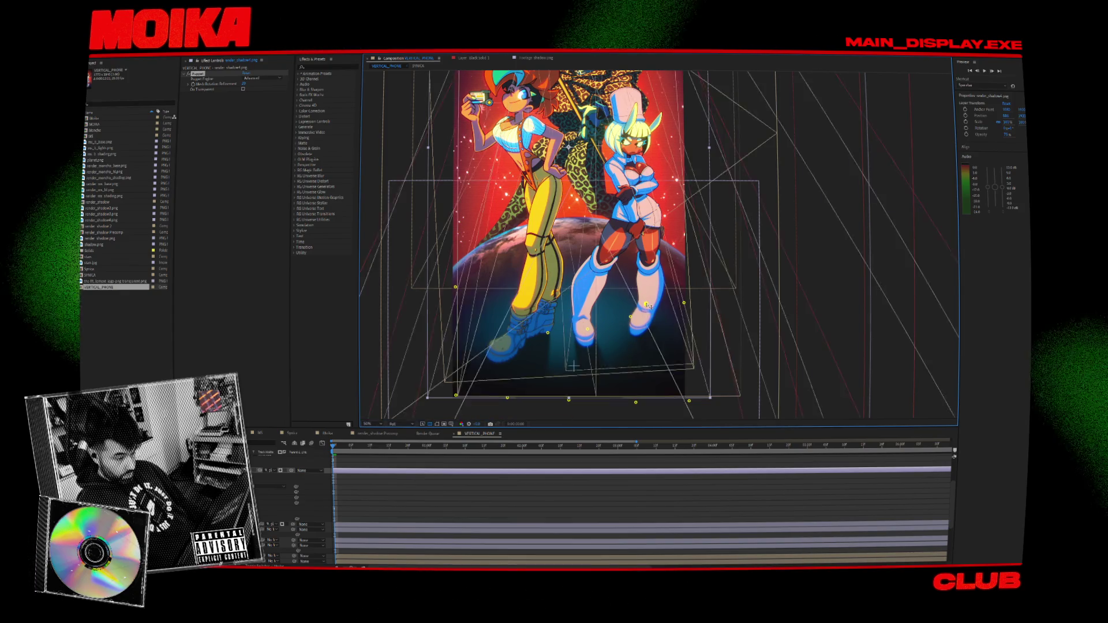
click(636, 403)
drag(636, 405, 637, 407)
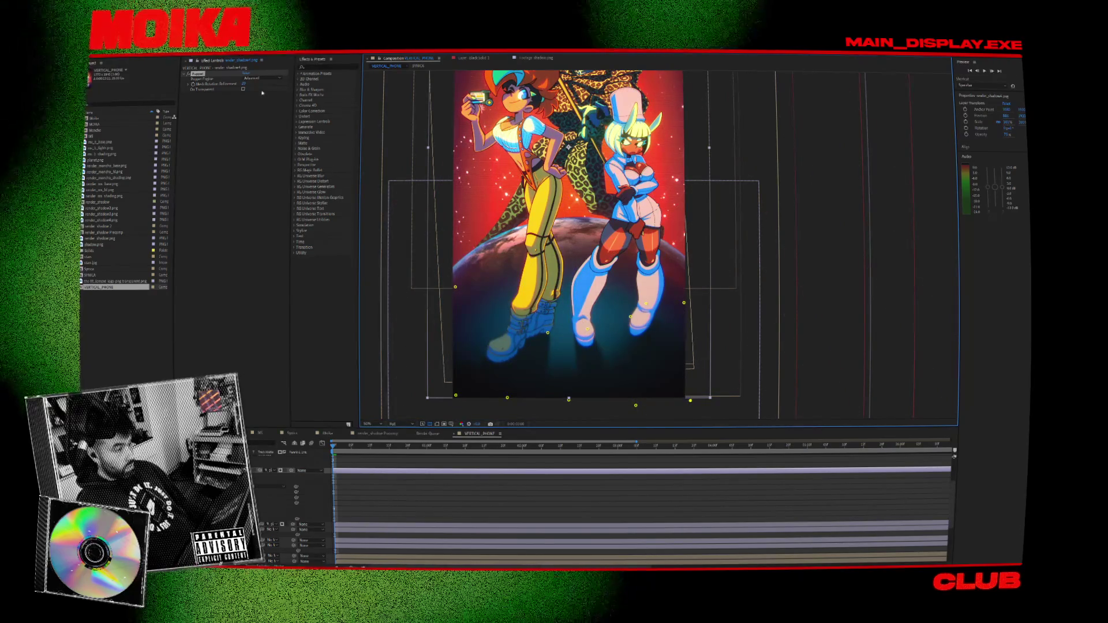
click(843, 169)
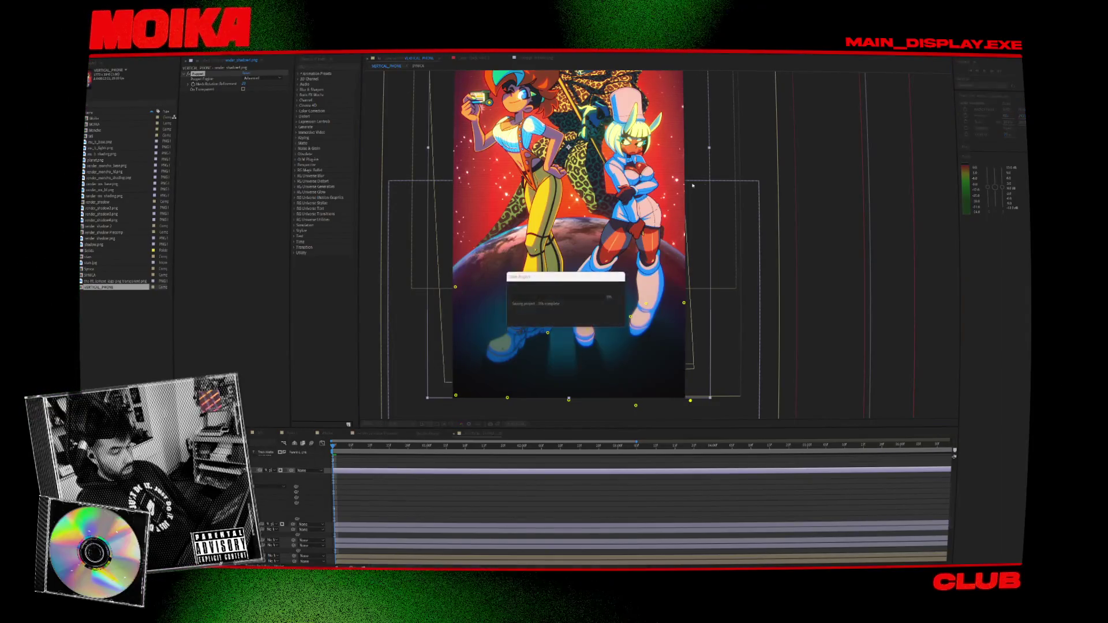
Switch back and forth between the render_shadow and VERTICAL_PHONE compositions to compare them.
scroll(759, 195, down, 2)
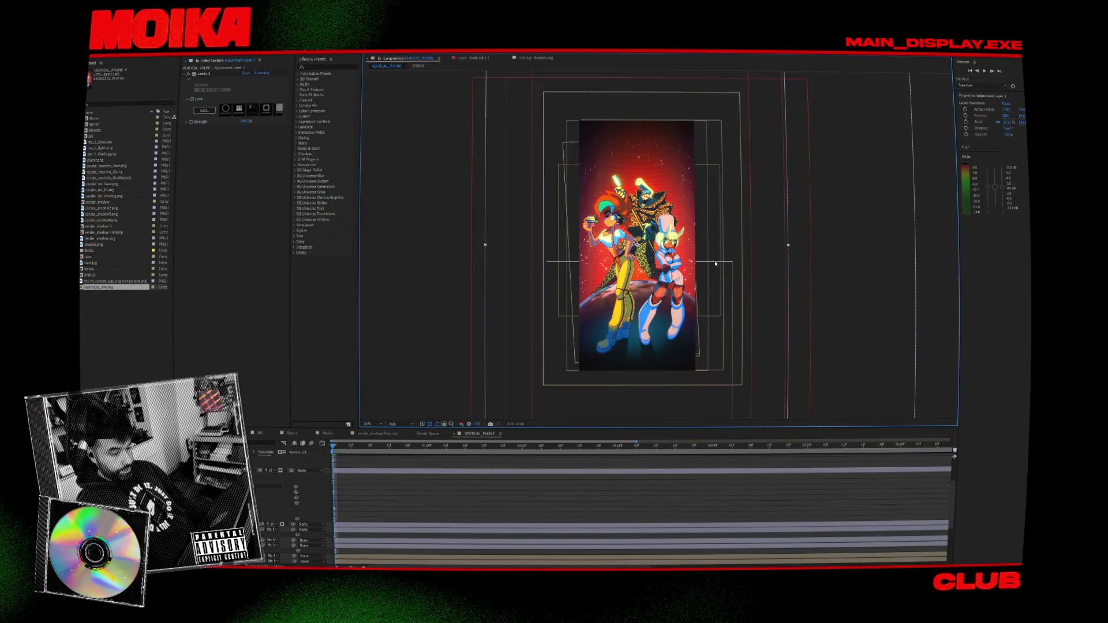
scroll(556, 378, up, 2)
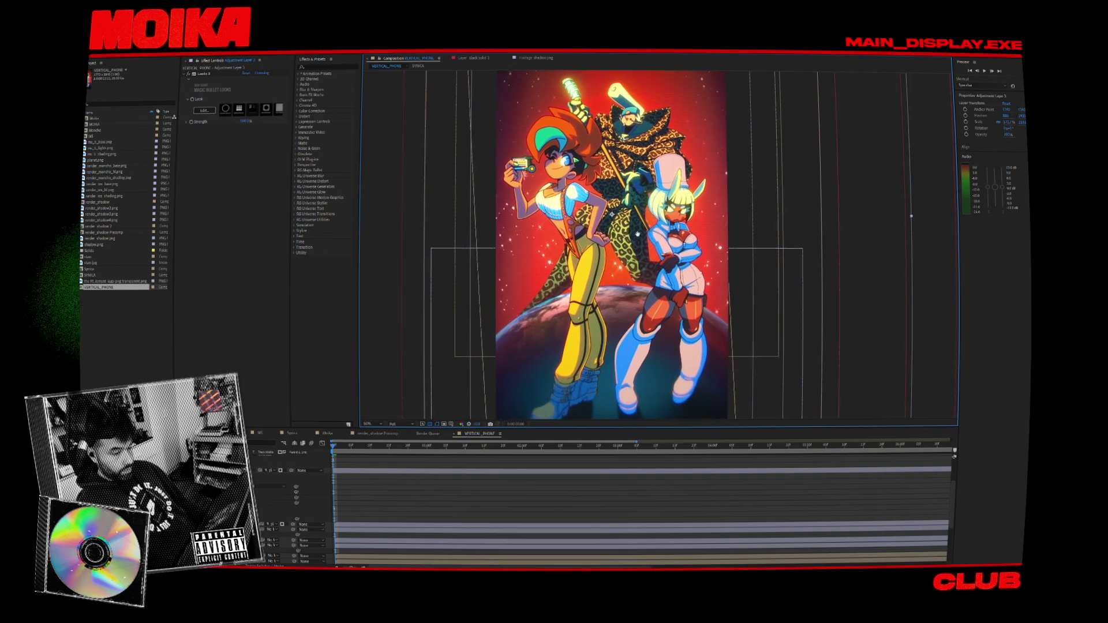
scroll(556, 378, down, 2)
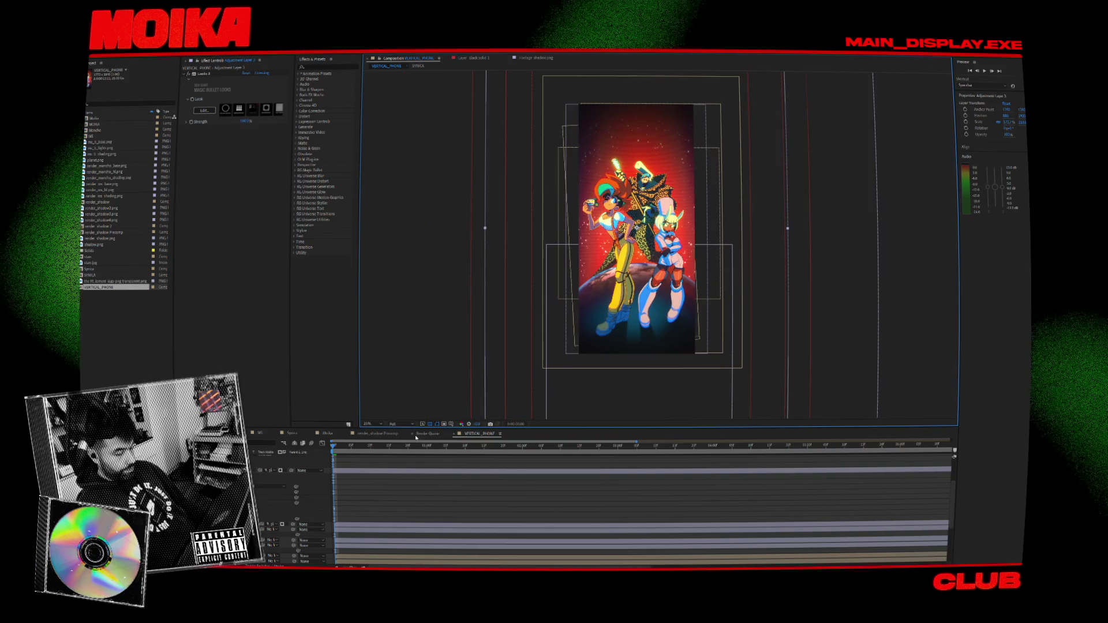
click(451, 434)
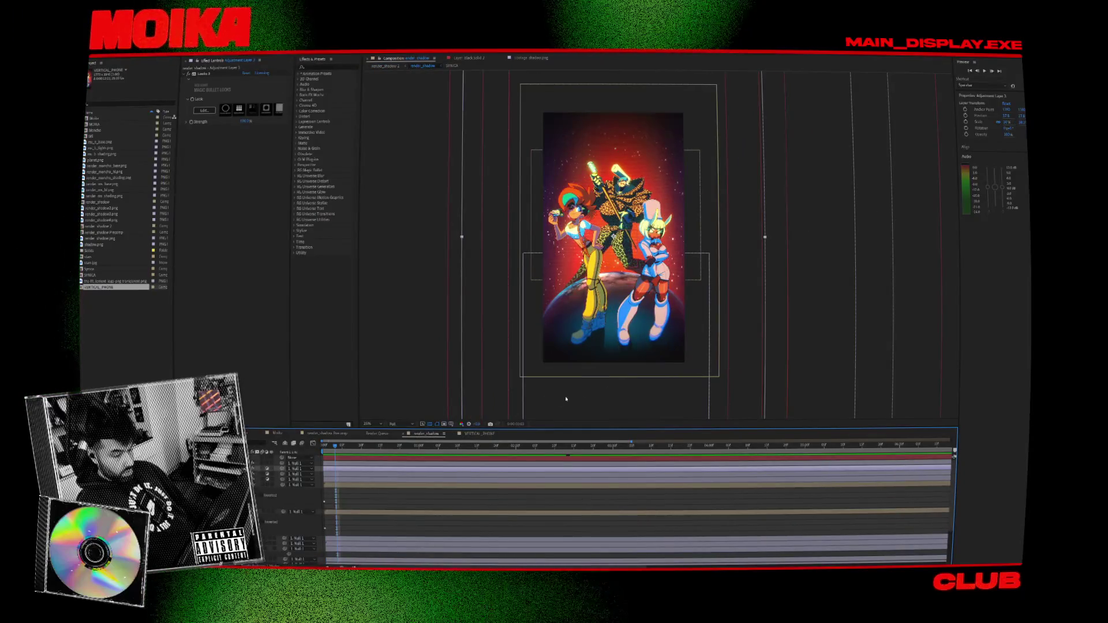
click(473, 433)
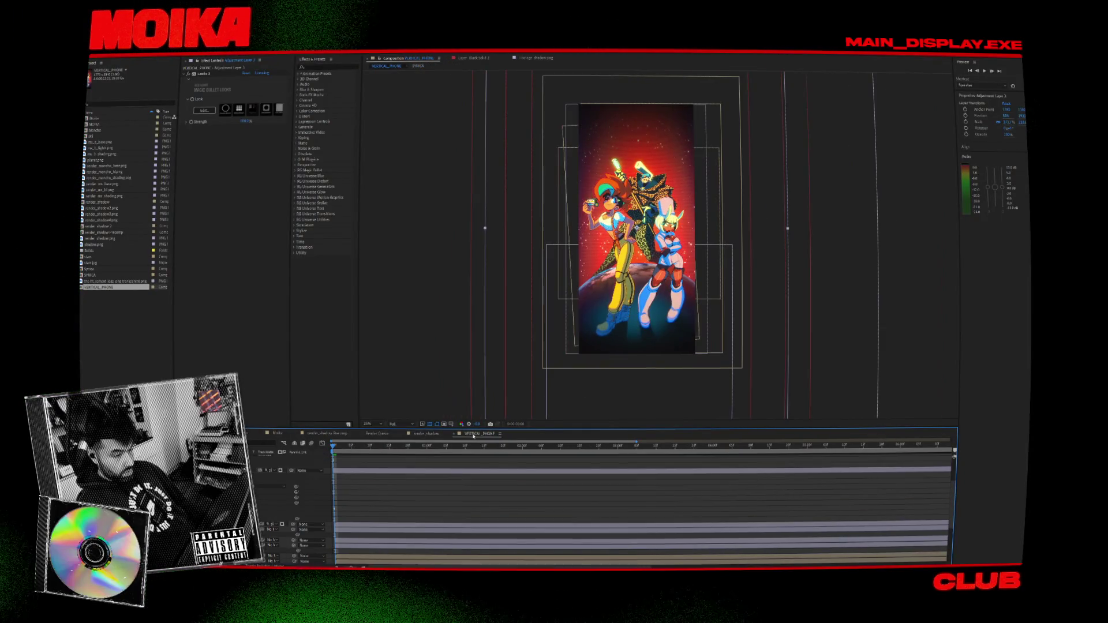
click(434, 434)
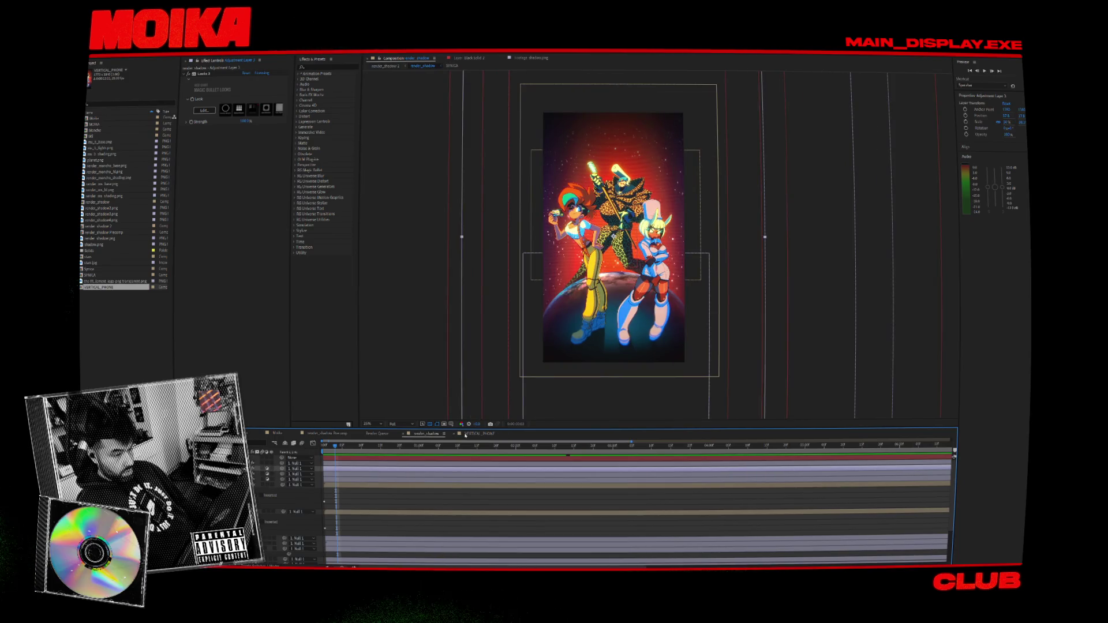
click(470, 434)
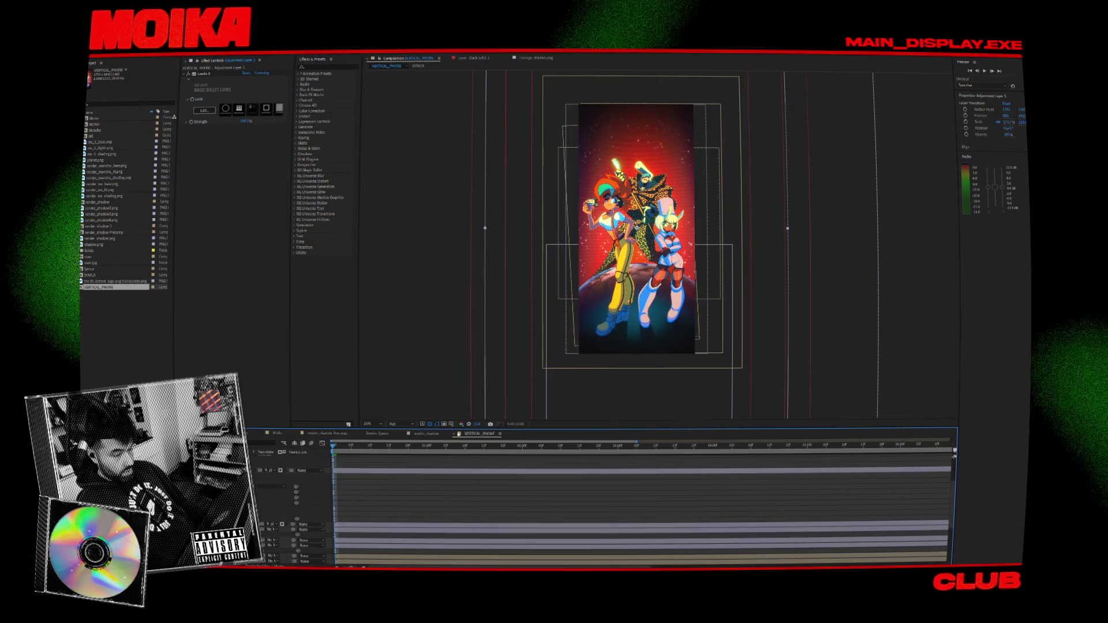
click(431, 434)
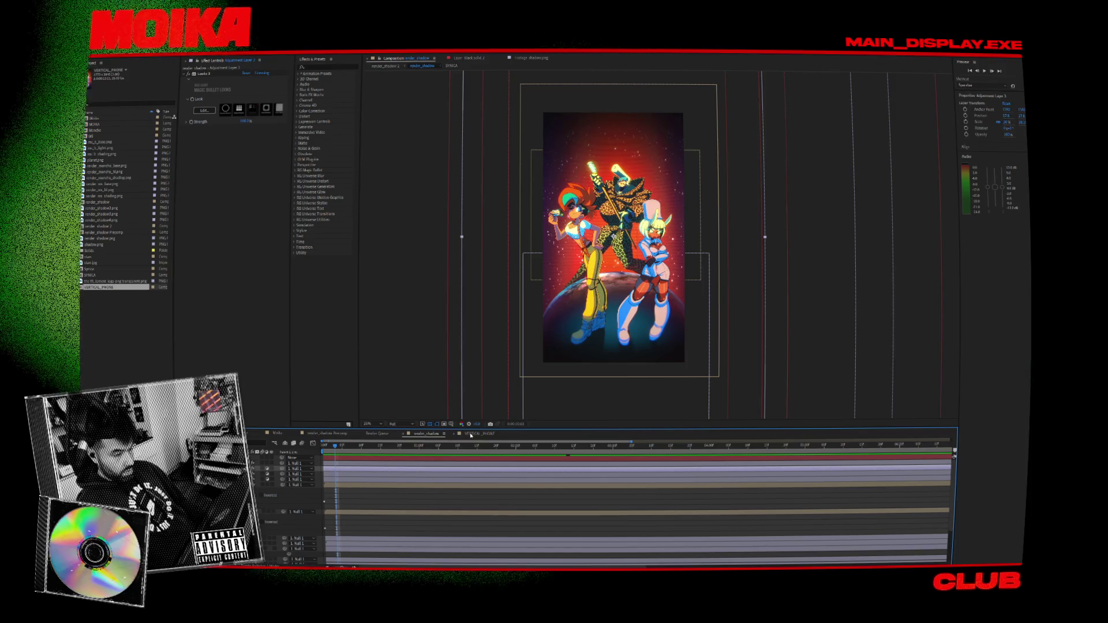
click(476, 433)
Set the VERTICAL_PHONE viewer zoom to 25% to see the whole vertical artwork.
key(slash)
key(shift+slash)
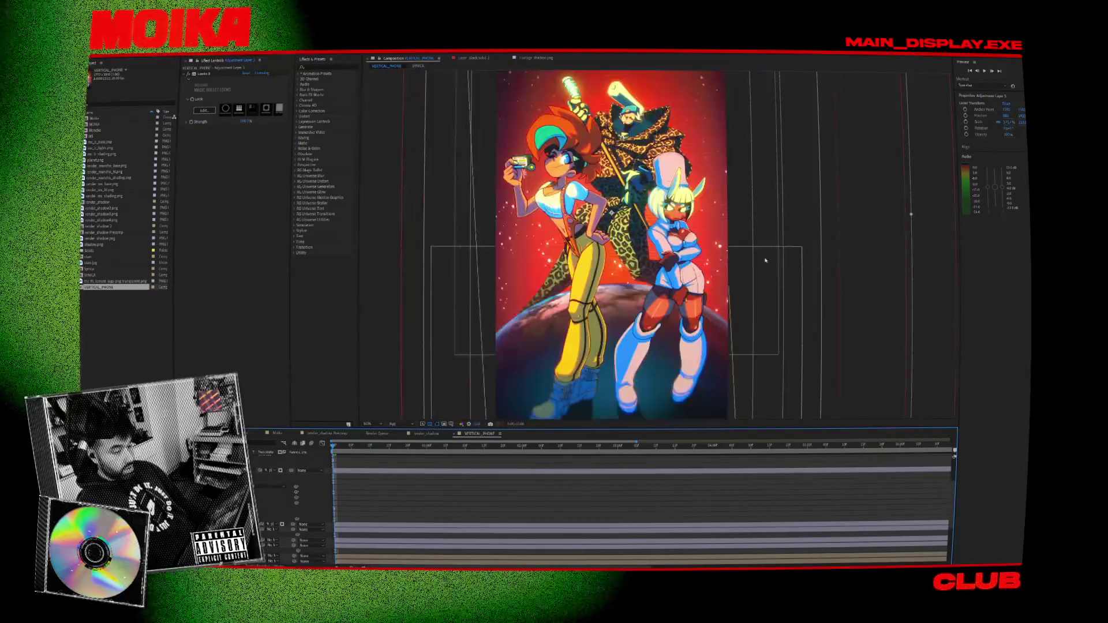
key(comma)
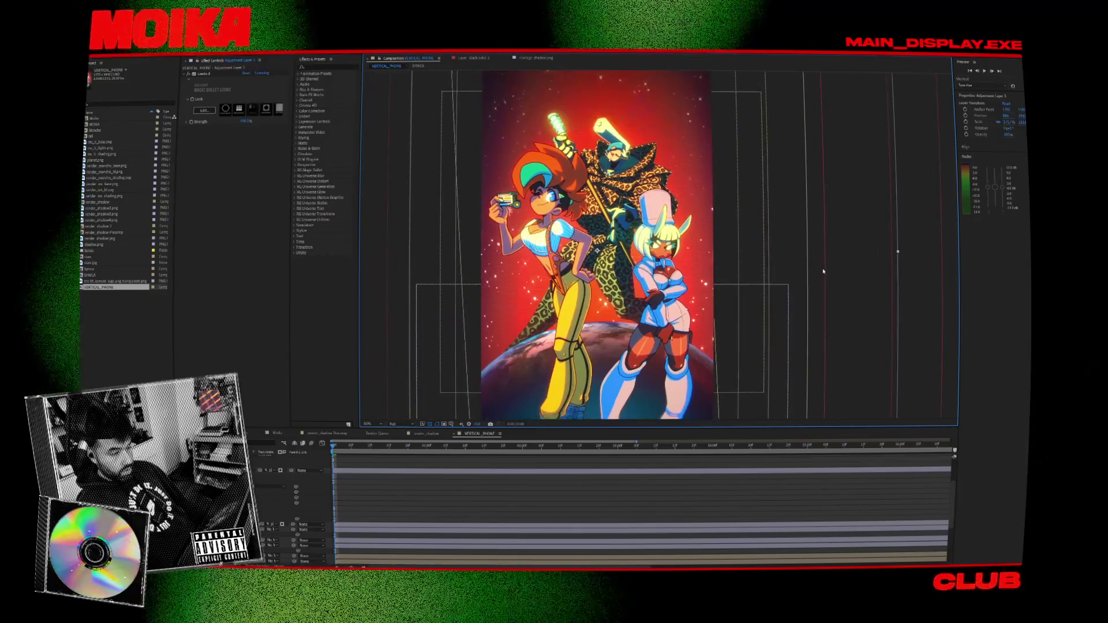
scroll(640, 502, up, 3)
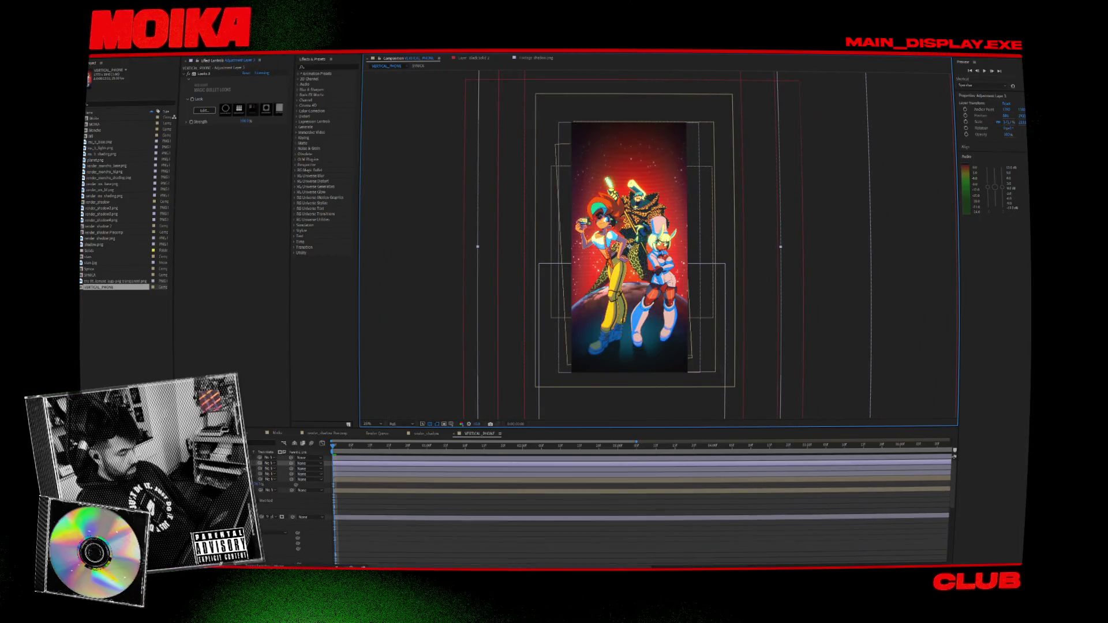
Step through Adjustment Layers 1 and 2 and Deep Cyan Solid 3, hiding the solid's effects and mask outline.
click(271, 469)
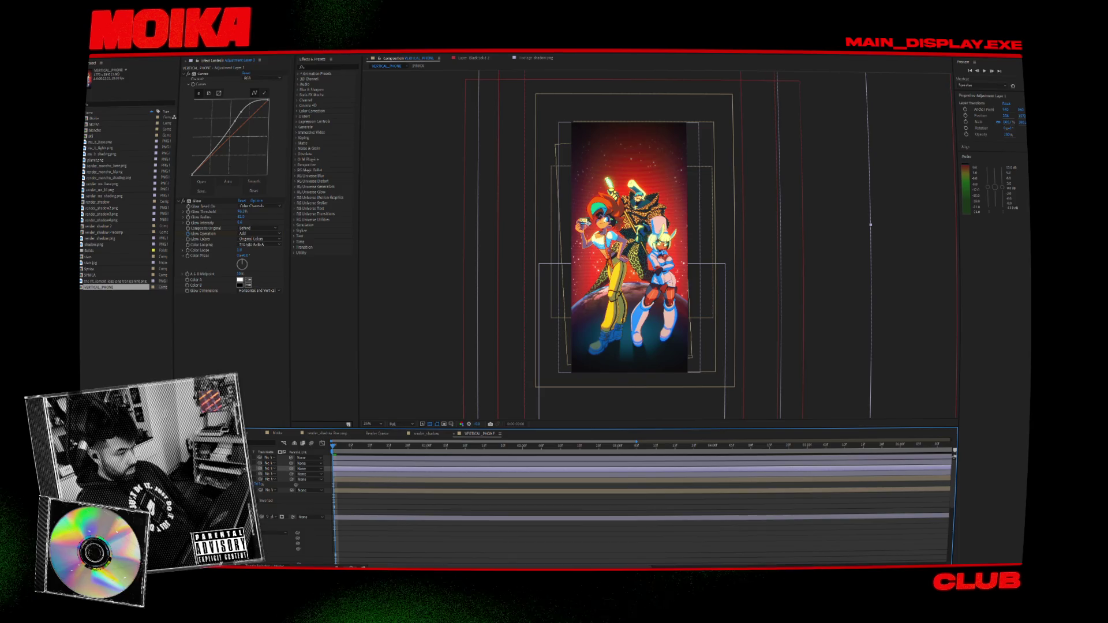
key(ctrl+Down)
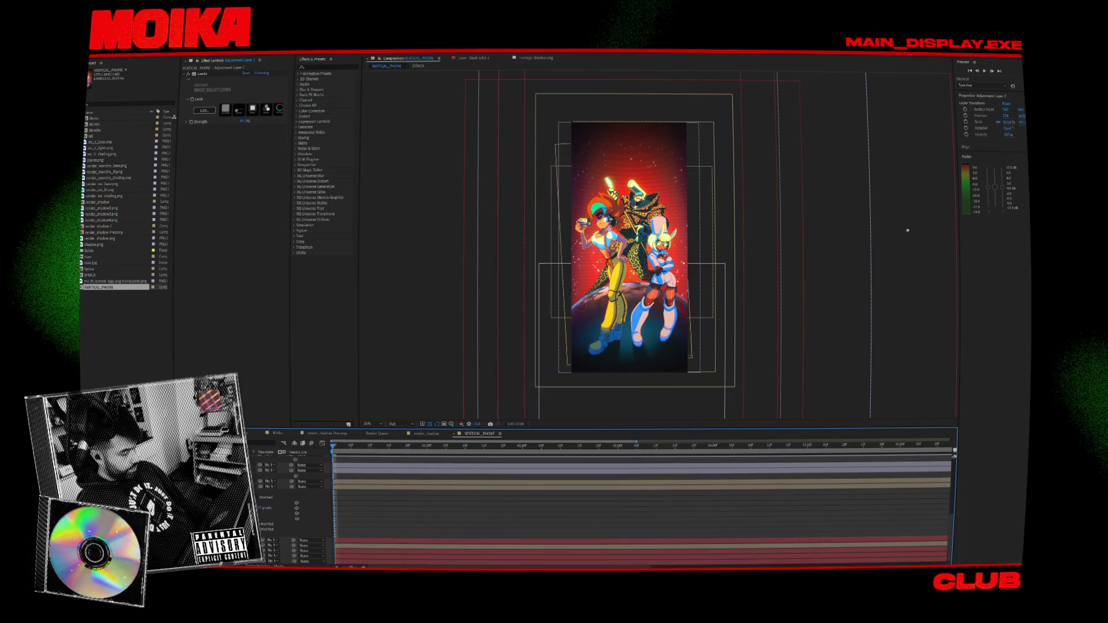
key(ctrl+Down)
key(ctrl+Down)
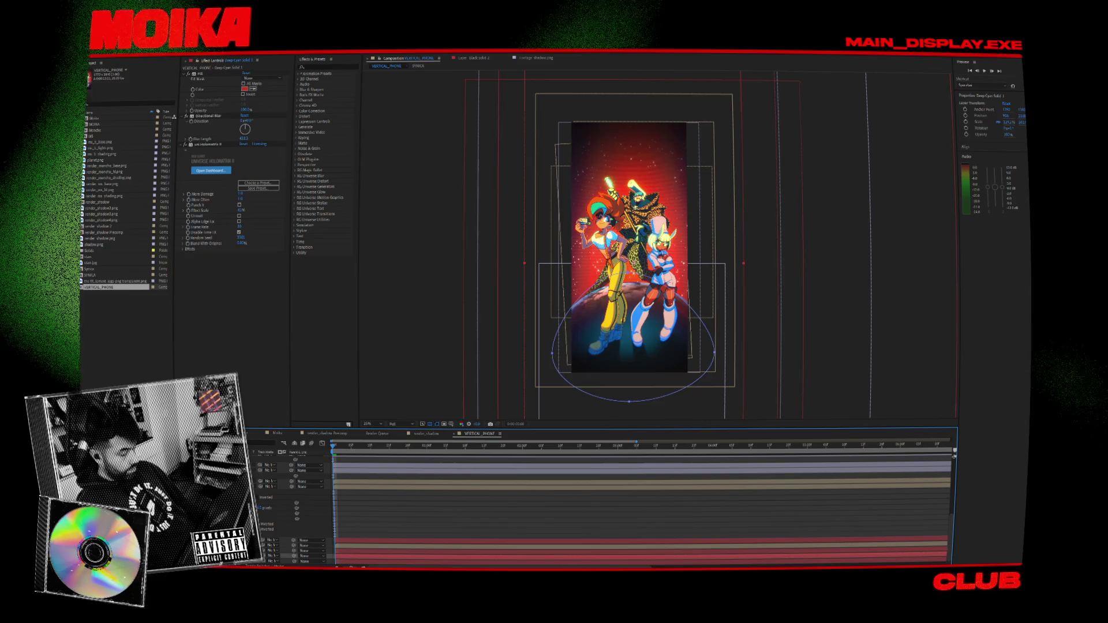
key(ctrl+shift+e)
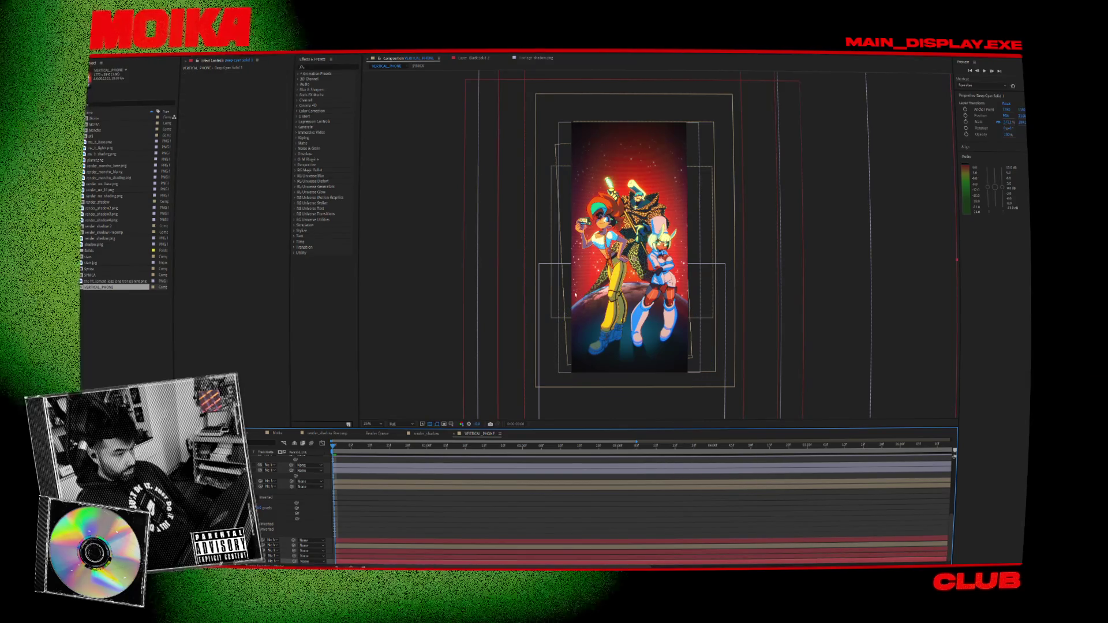
Pan to the characters' legs and boots, then switch to the render_shadow composition.
scroll(762, 202, up, 2)
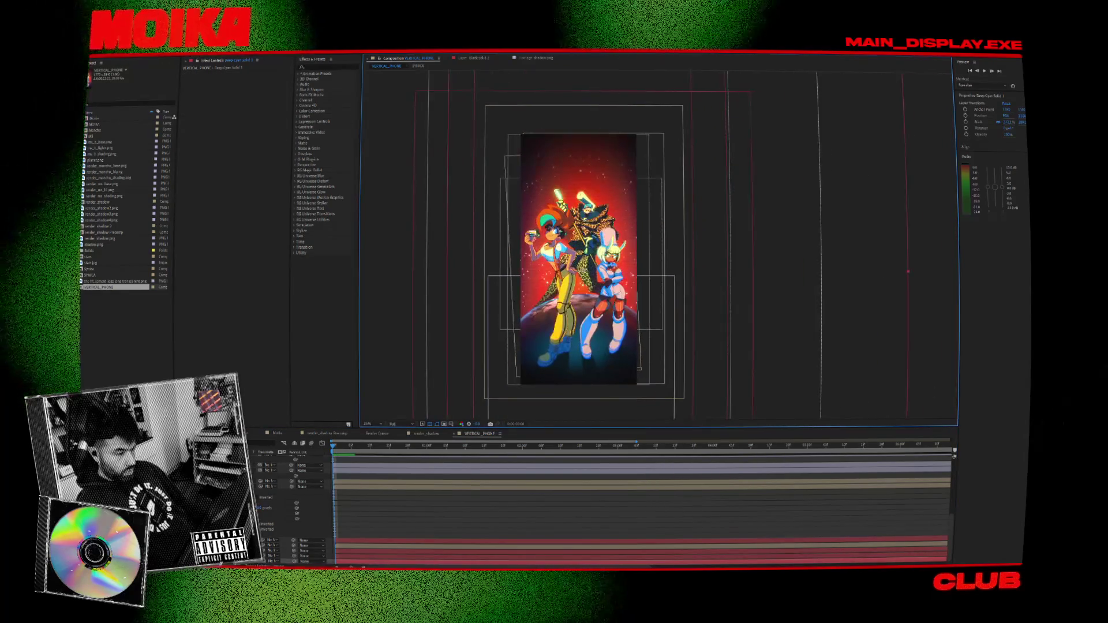
mouse_move(519, 231)
mouse_down()
mouse_move(572, 167)
mouse_move(600, 165)
mouse_up()
drag(563, 327, 575, 298)
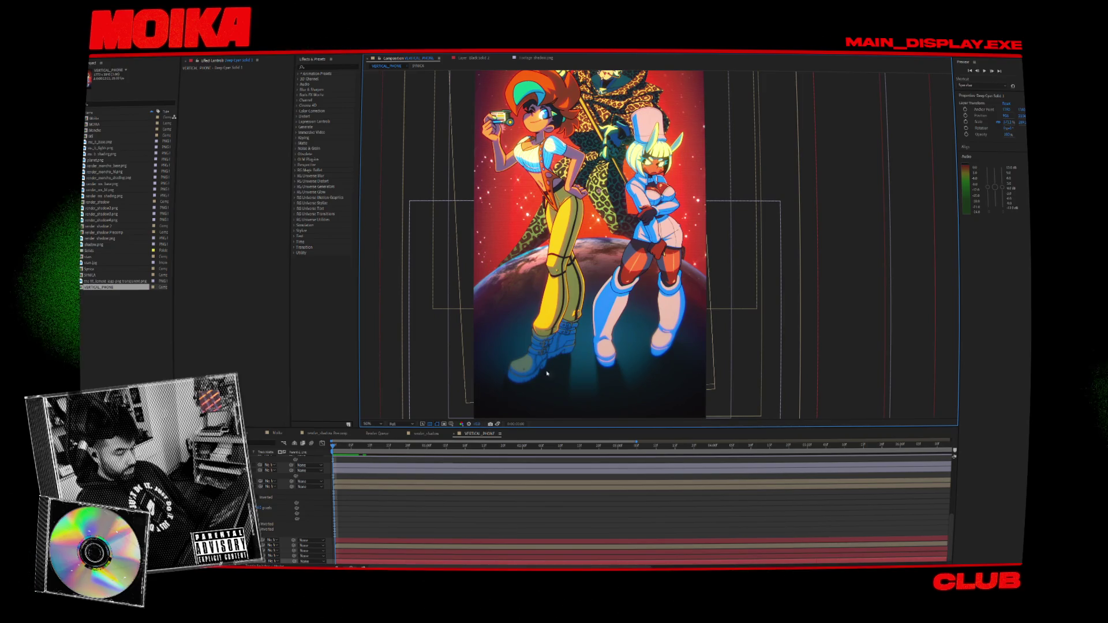
scroll(526, 393, down, 3)
scroll(520, 361, up, 1)
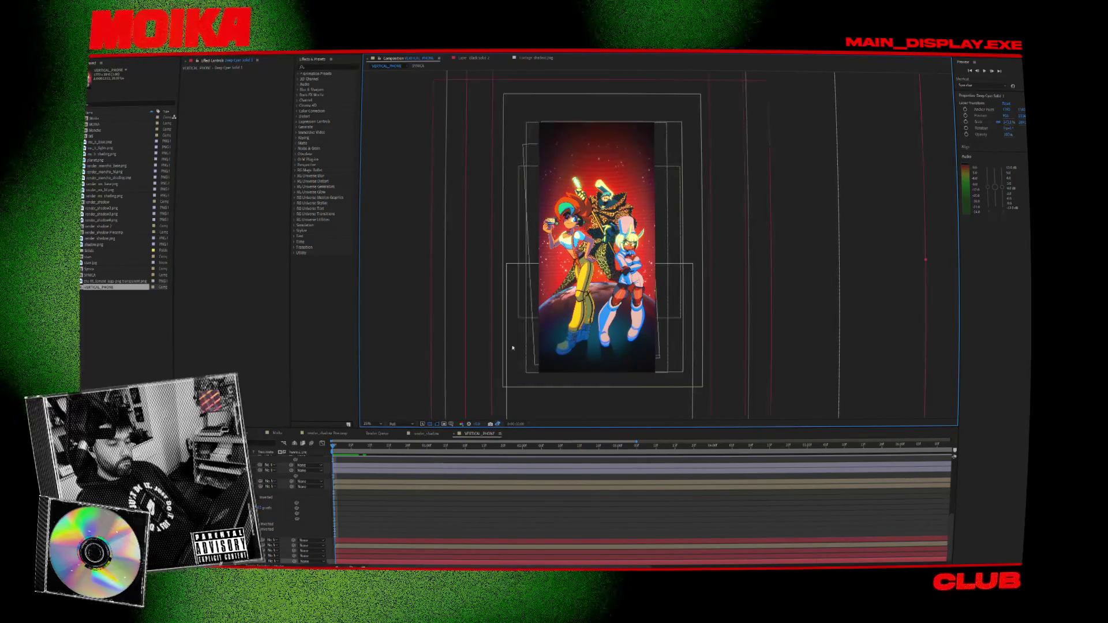
scroll(569, 158, up, 1)
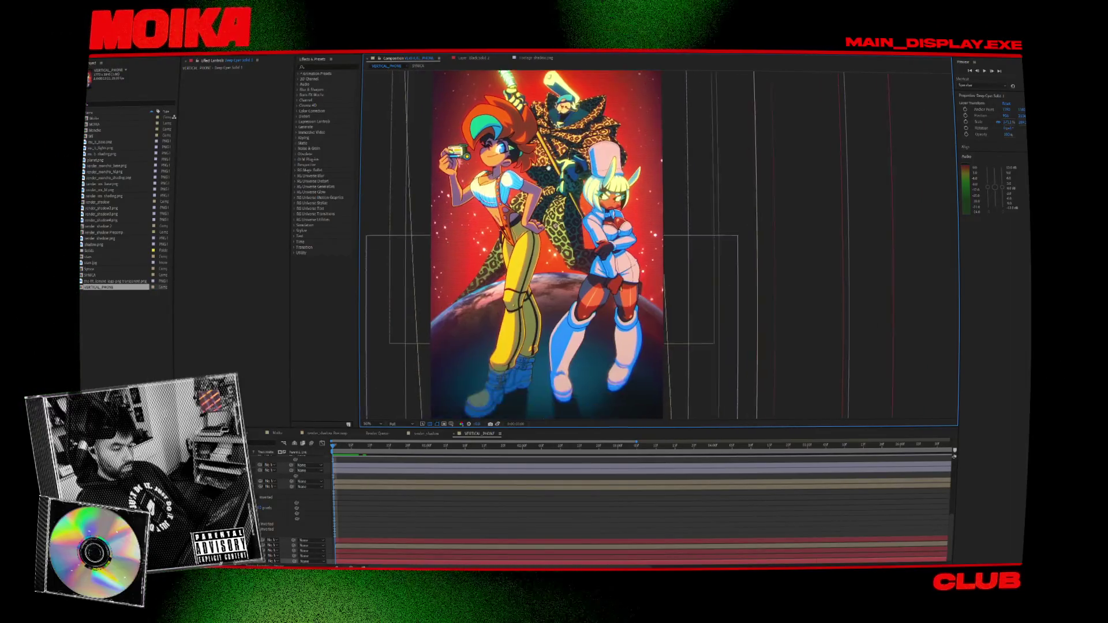
click(428, 436)
scroll(568, 259, up, 1)
scroll(594, 243, down, 1)
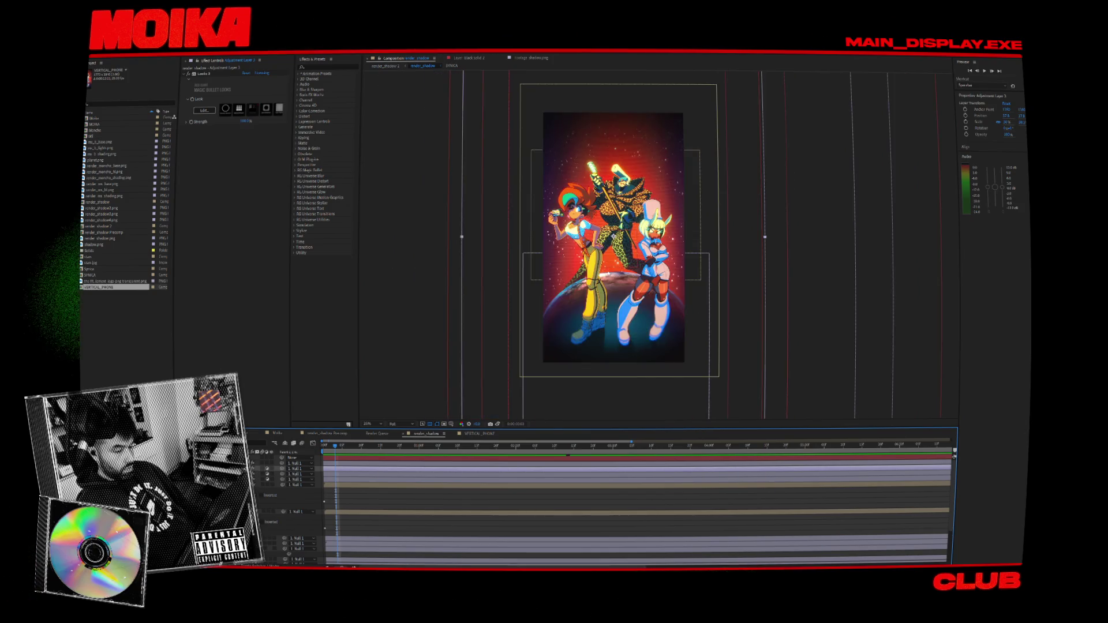
Open the SYNICA composition from the breadcrumb, then go back to the VERTICAL_PHONE tab.
scroll(624, 221, up, 1)
scroll(622, 242, down, 1)
scroll(616, 271, up, 1)
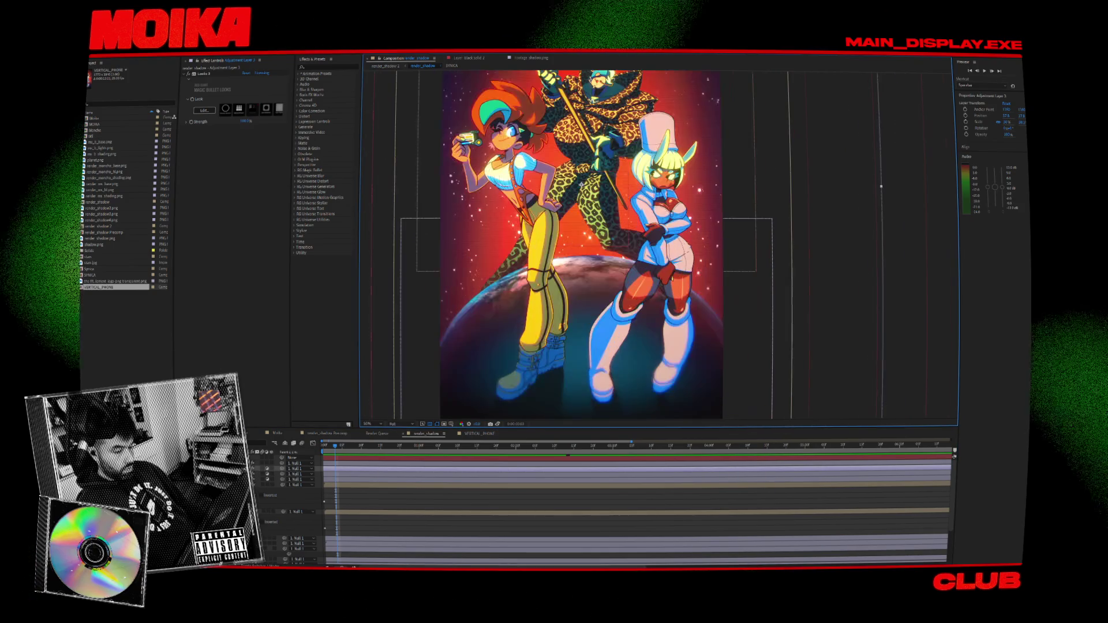
click(454, 66)
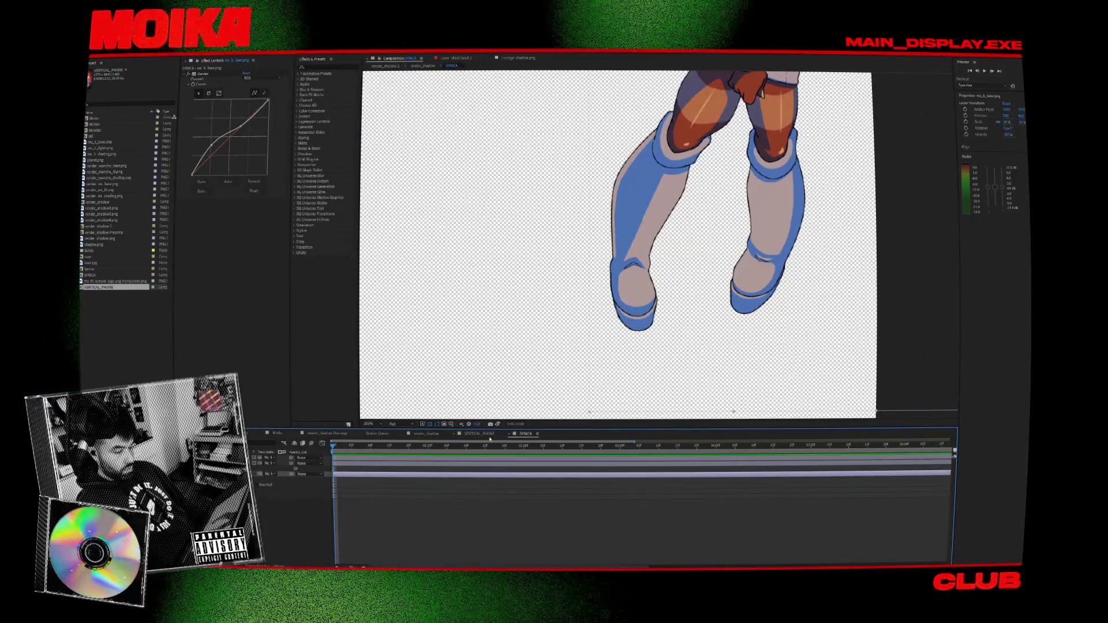
click(479, 434)
scroll(660, 216, down, 1)
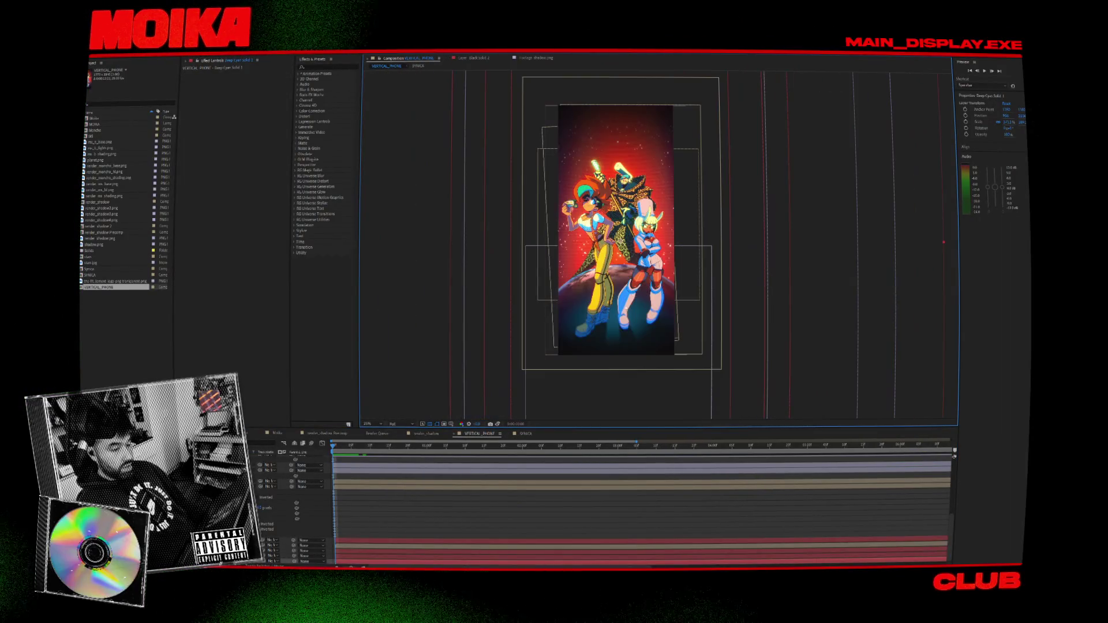
scroll(659, 190, up, 1)
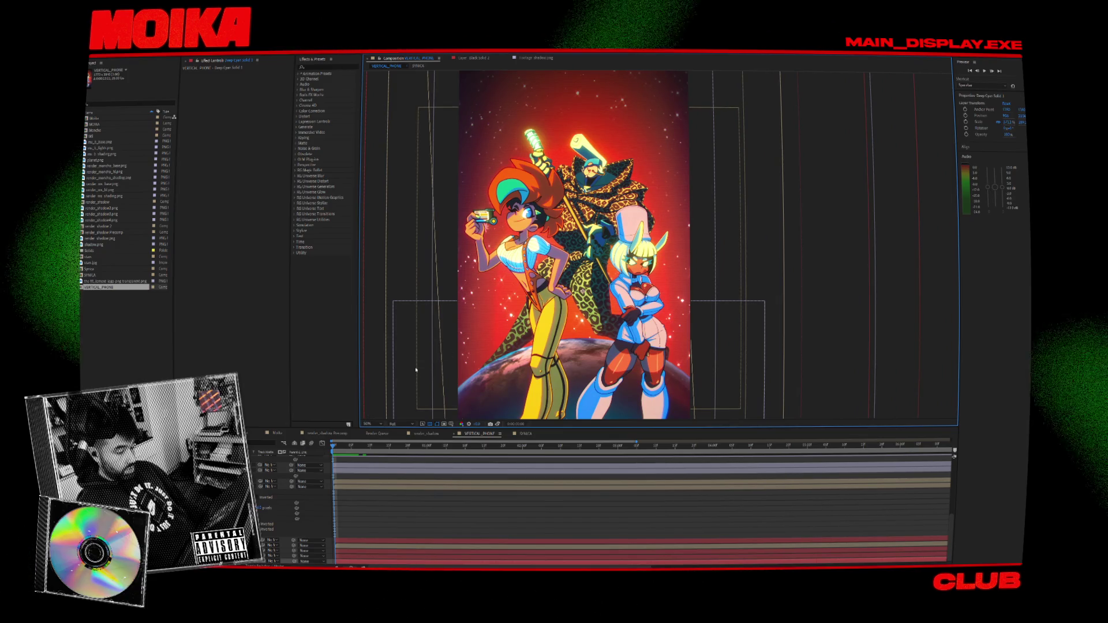
scroll(571, 245, down, 2)
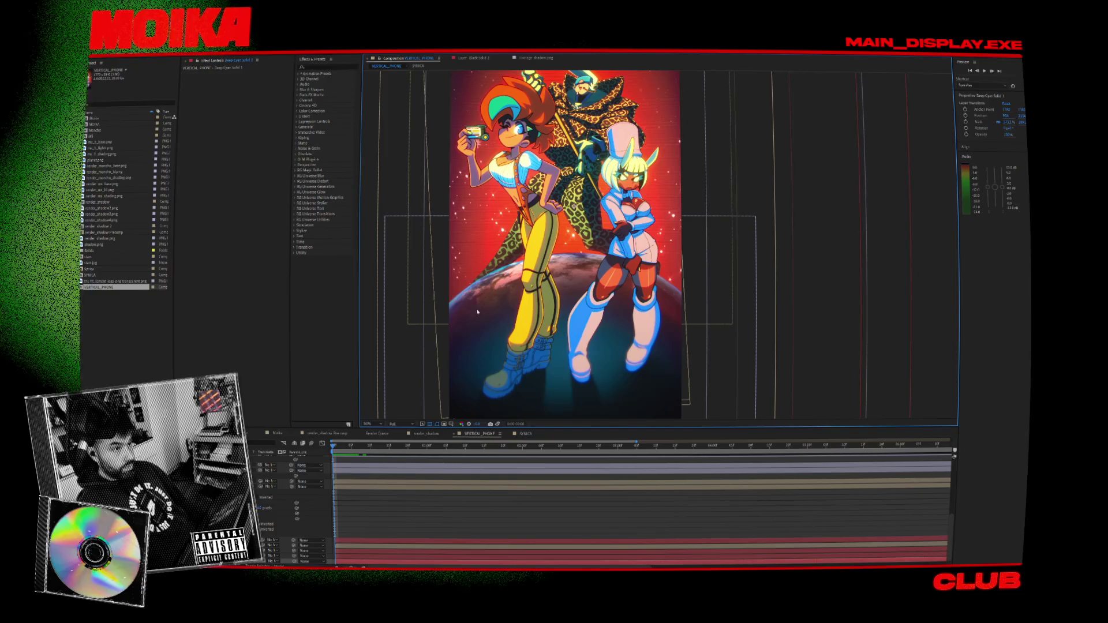
scroll(640, 508, up, 3)
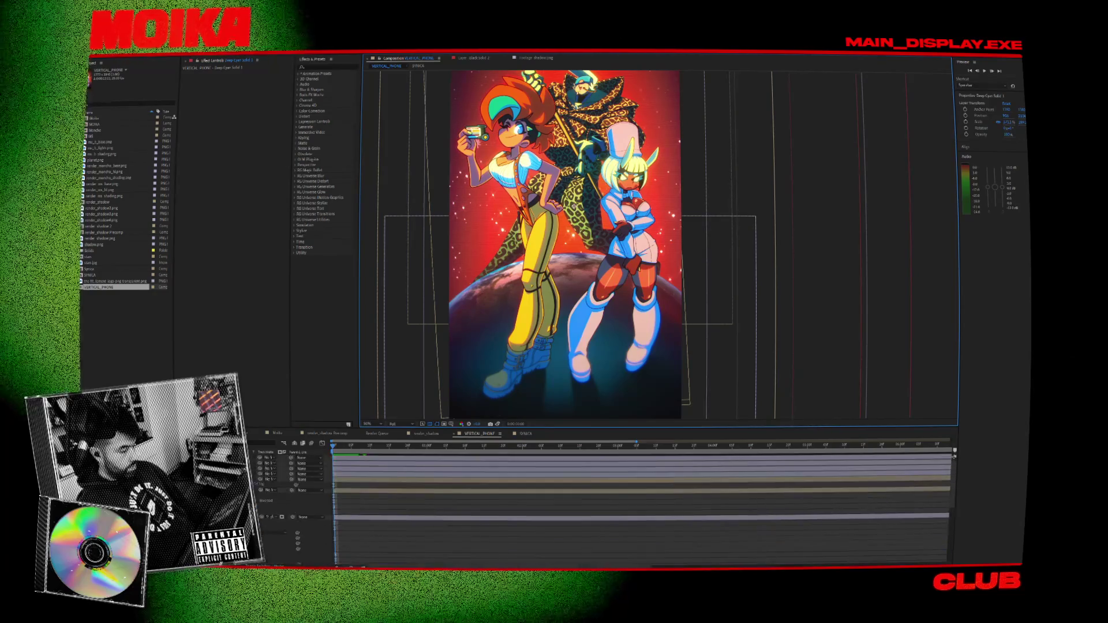
scroll(640, 508, up, 2)
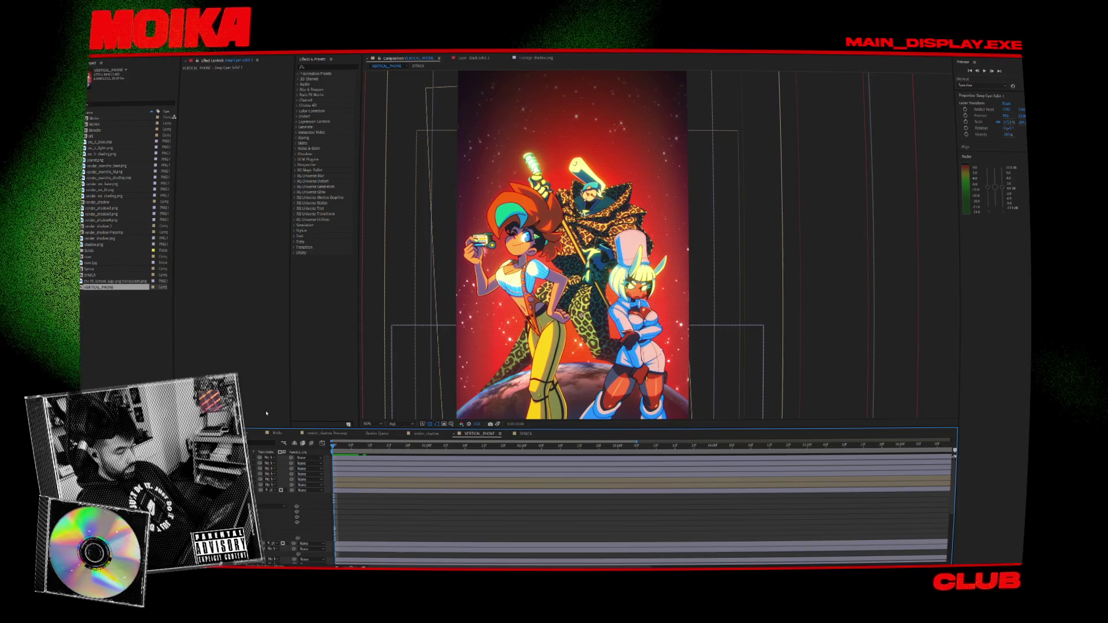
click(404, 464)
Review Adjustment Layer 3 in Magic Bullet Looks, add Adjustment Layer 4 with Ctrl+Alt+Y, and save the project.
click(204, 109)
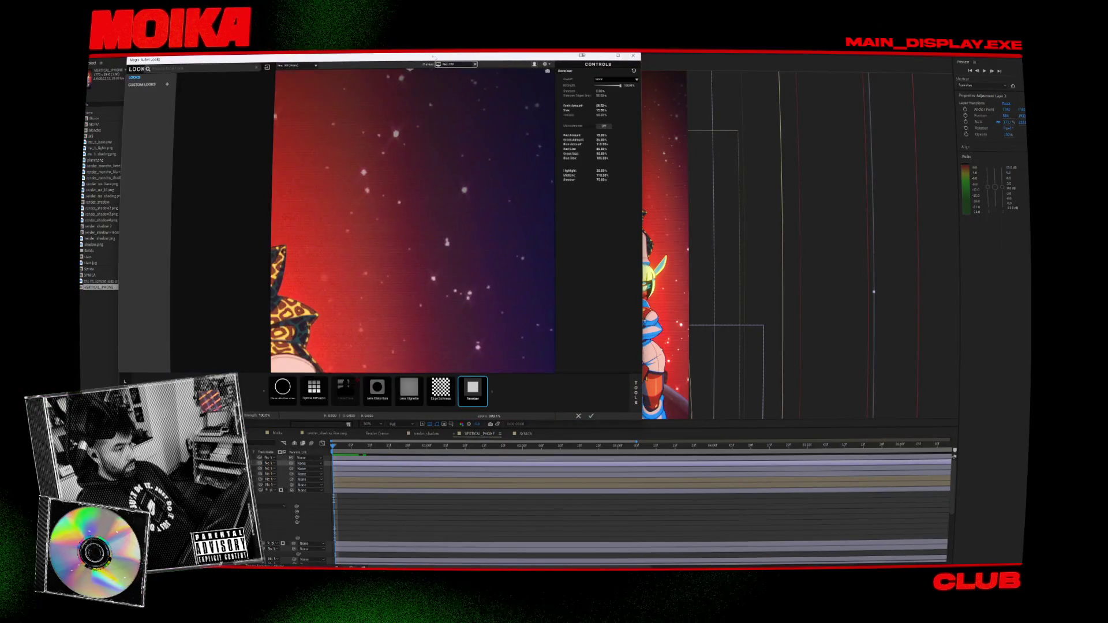
click(633, 57)
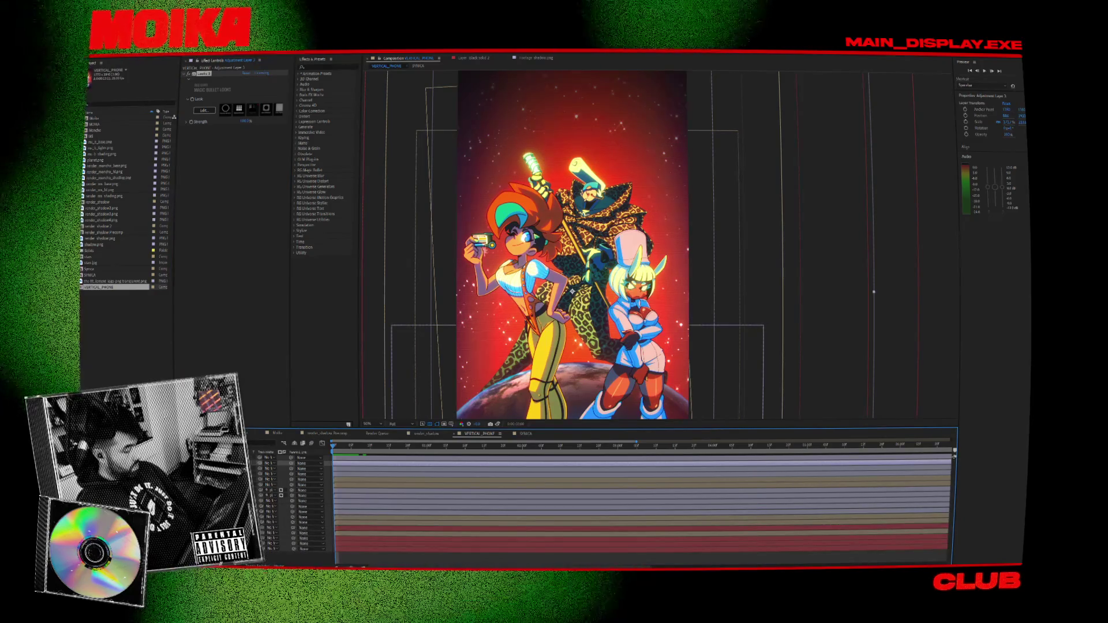
key(ctrl+alt+y)
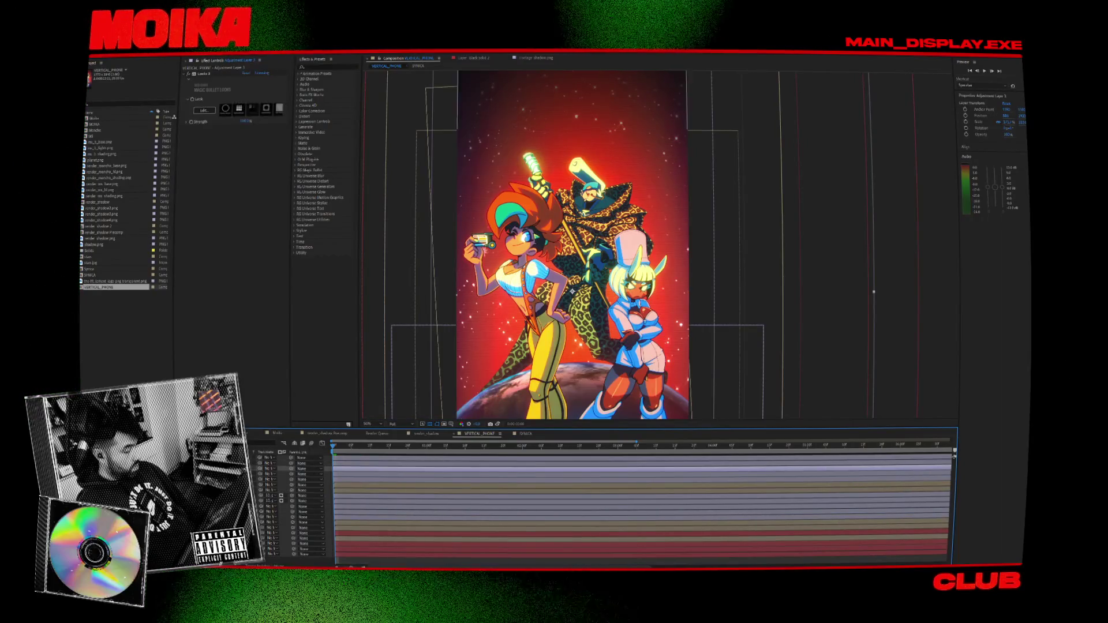
key(ctrl+Down)
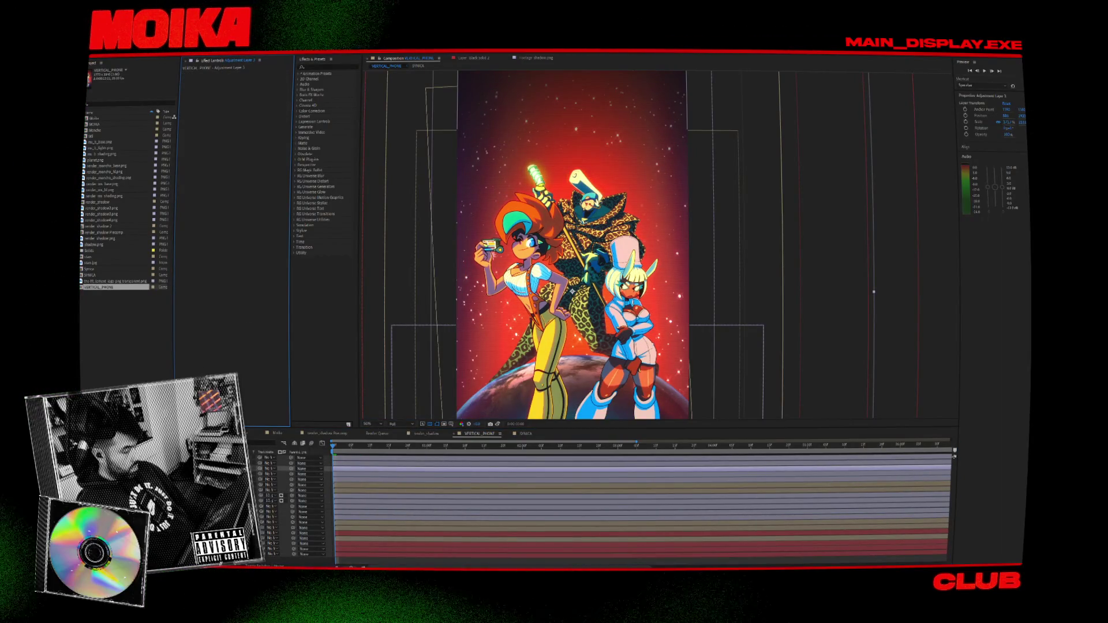
click(268, 458)
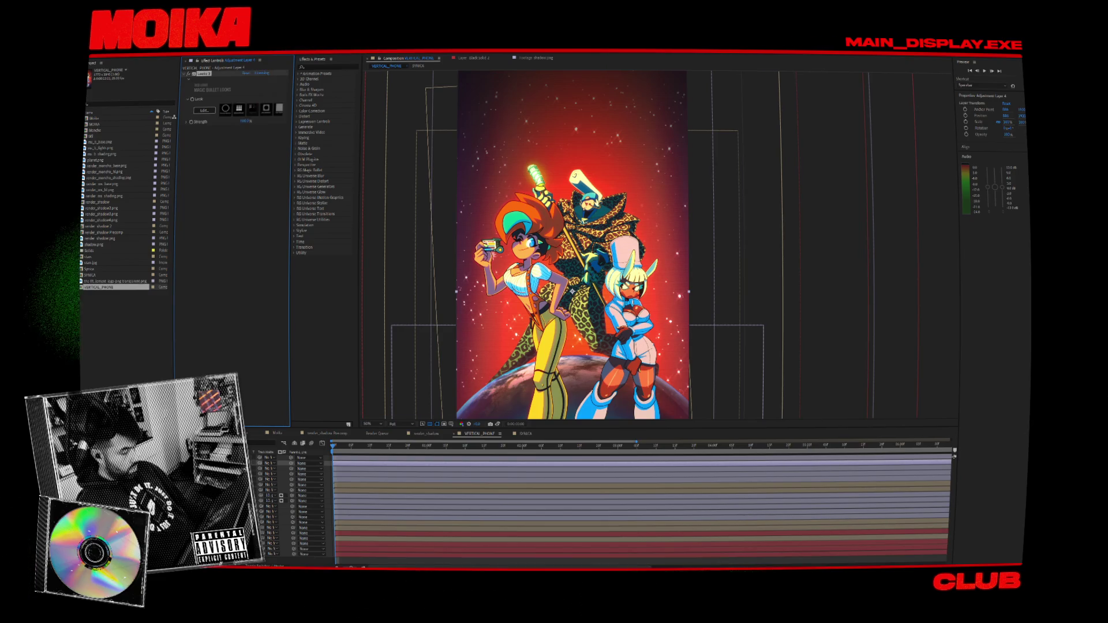
key(ctrl+Down)
key(ctrl+Down)
key(ctrl+Down)
key(ctrl+Up)
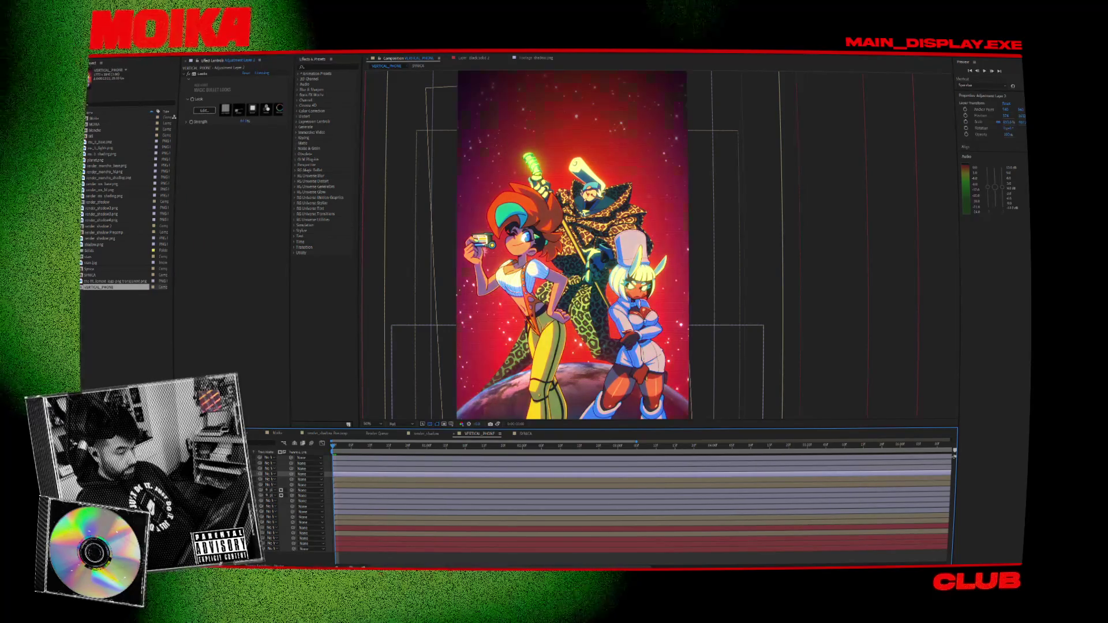
key(ctrl+s)
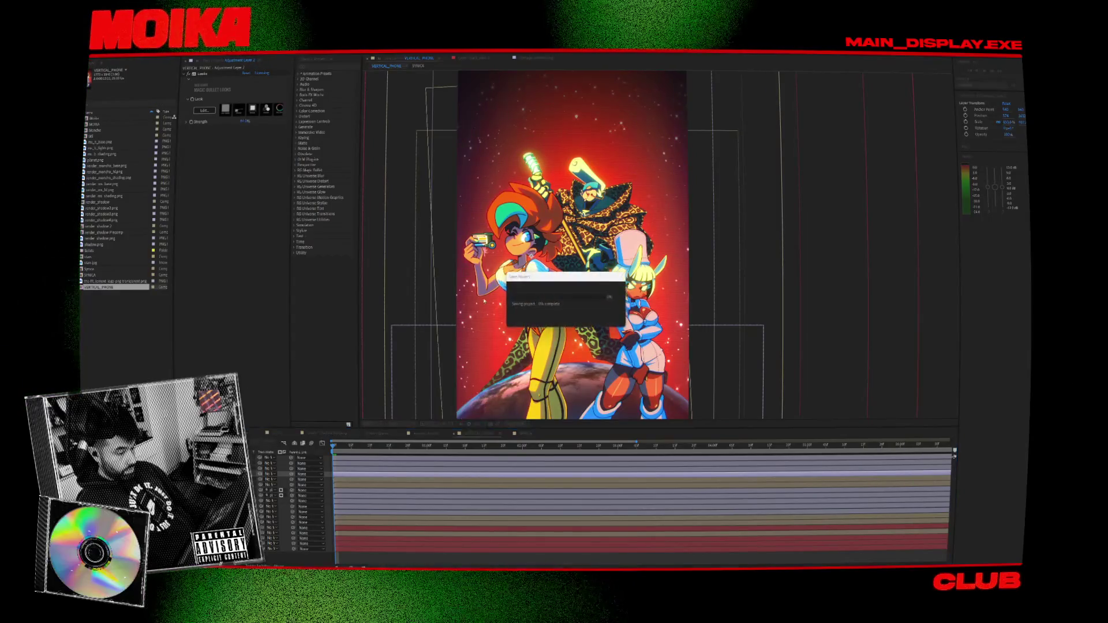
Inspect the Looks effect and select the Deep Cyan Solid 1 layer.
click(202, 74)
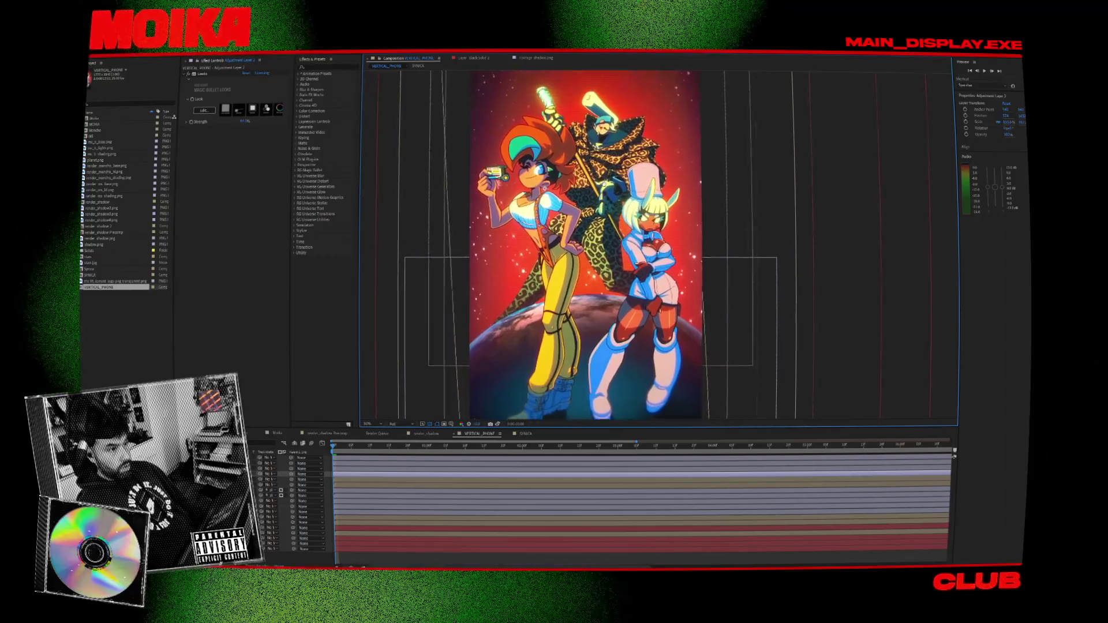
scroll(839, 199, down, 3)
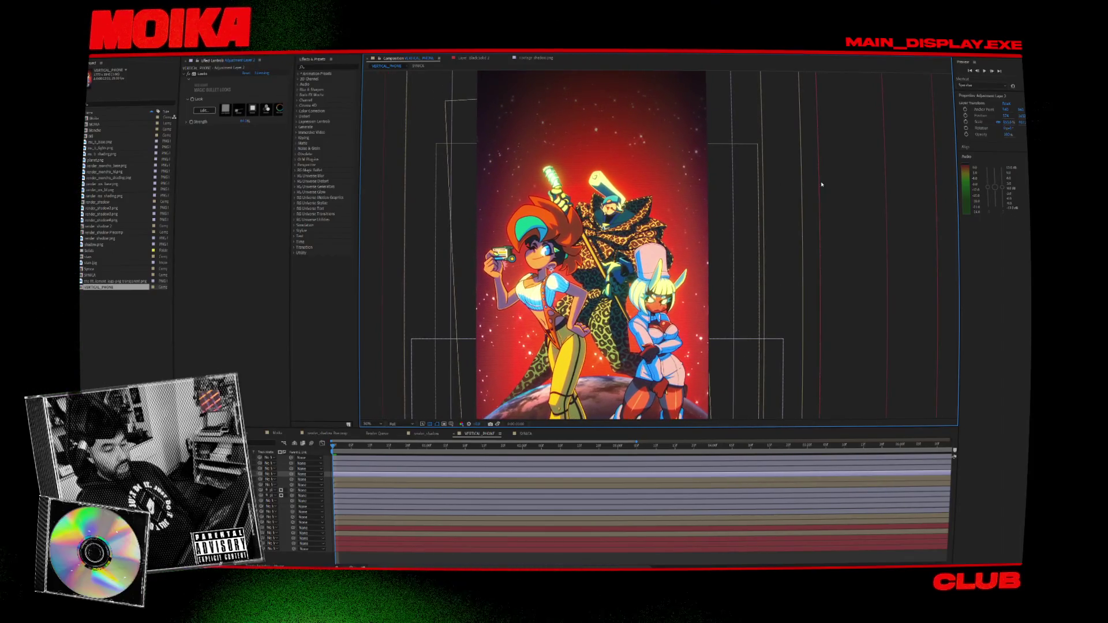
click(775, 236)
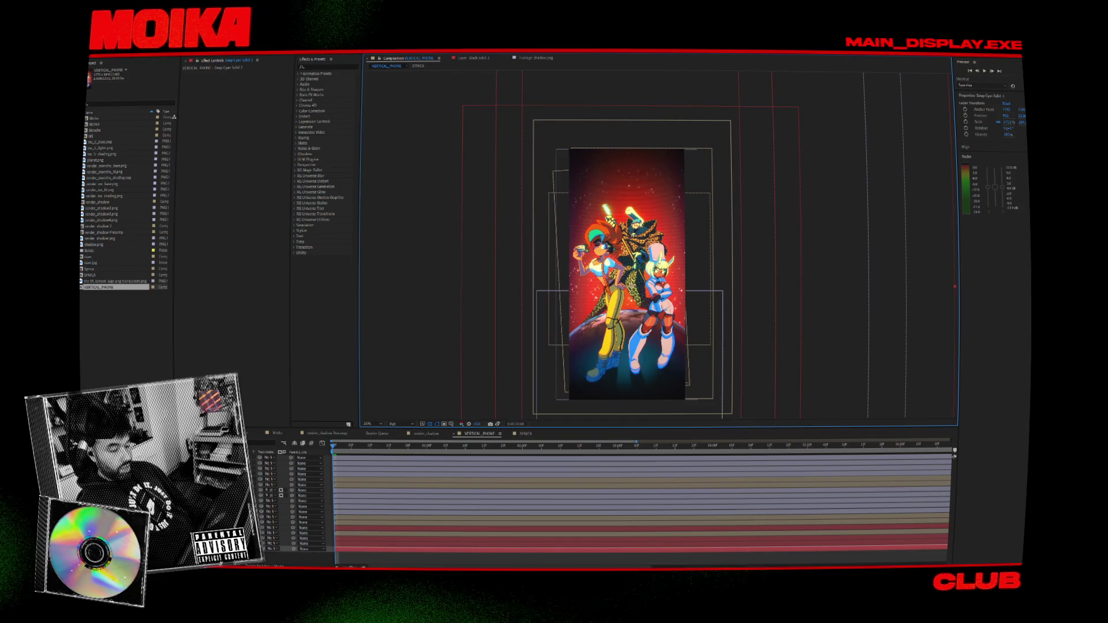
scroll(662, 357, up, 2)
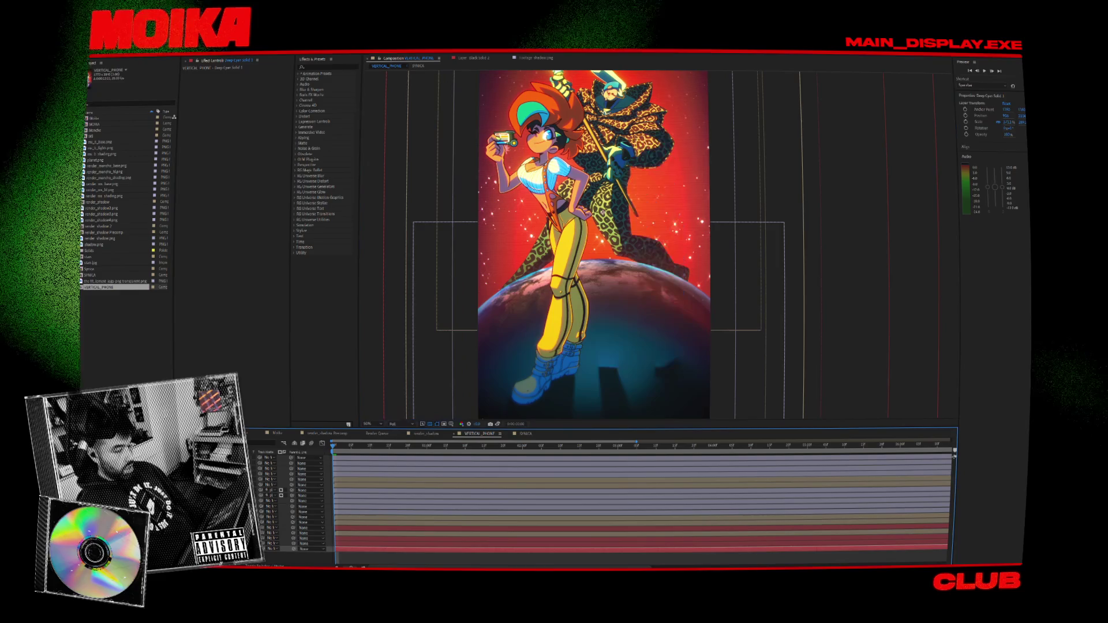
scroll(505, 343, up, 2)
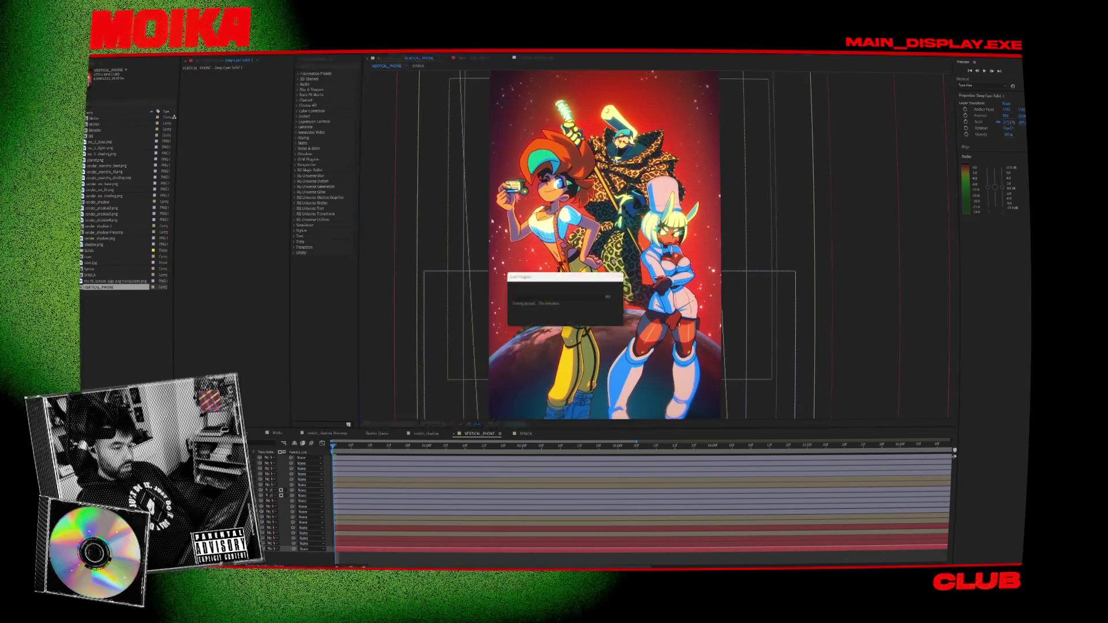
scroll(473, 317, down, 1)
scroll(442, 289, up, 1)
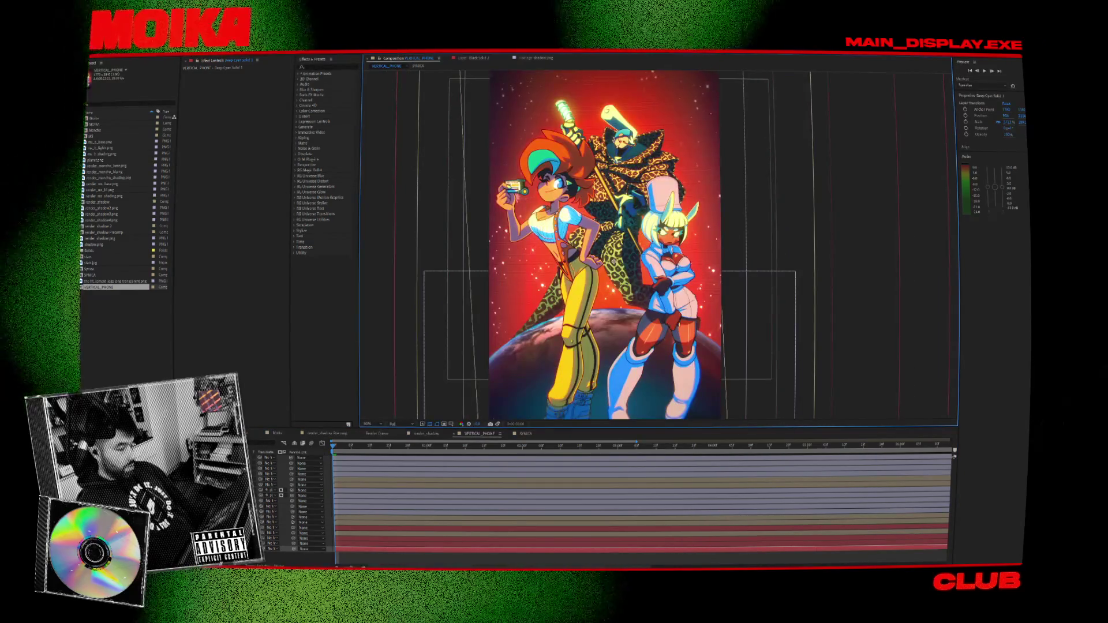
Scale MOIKA and Mancho down slightly by a corner handle, then select all three character layers.
click(271, 484)
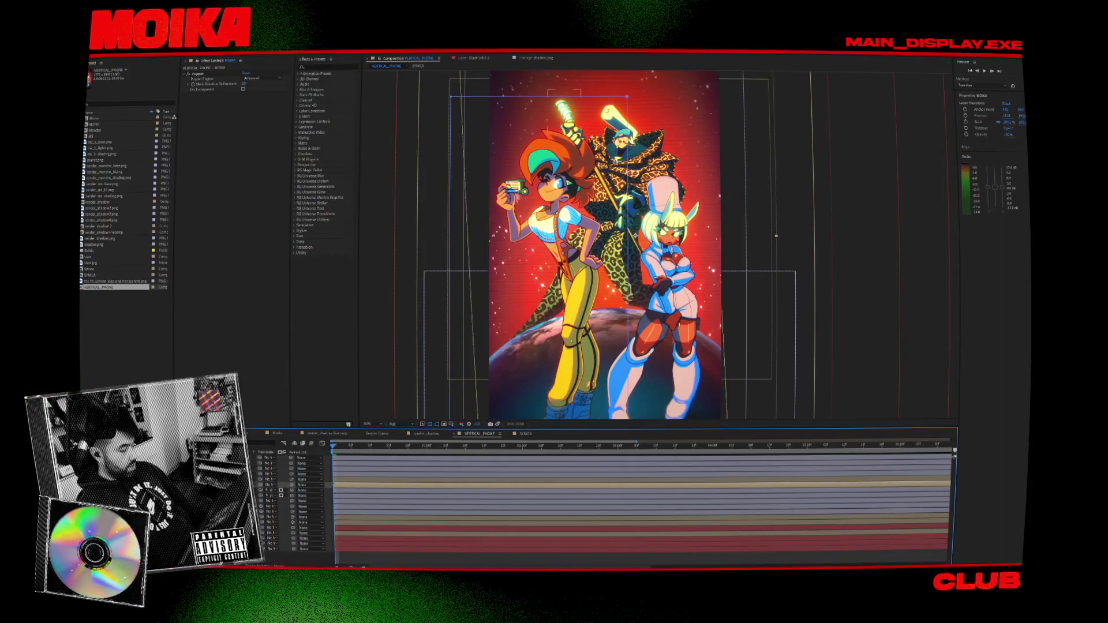
click(271, 517)
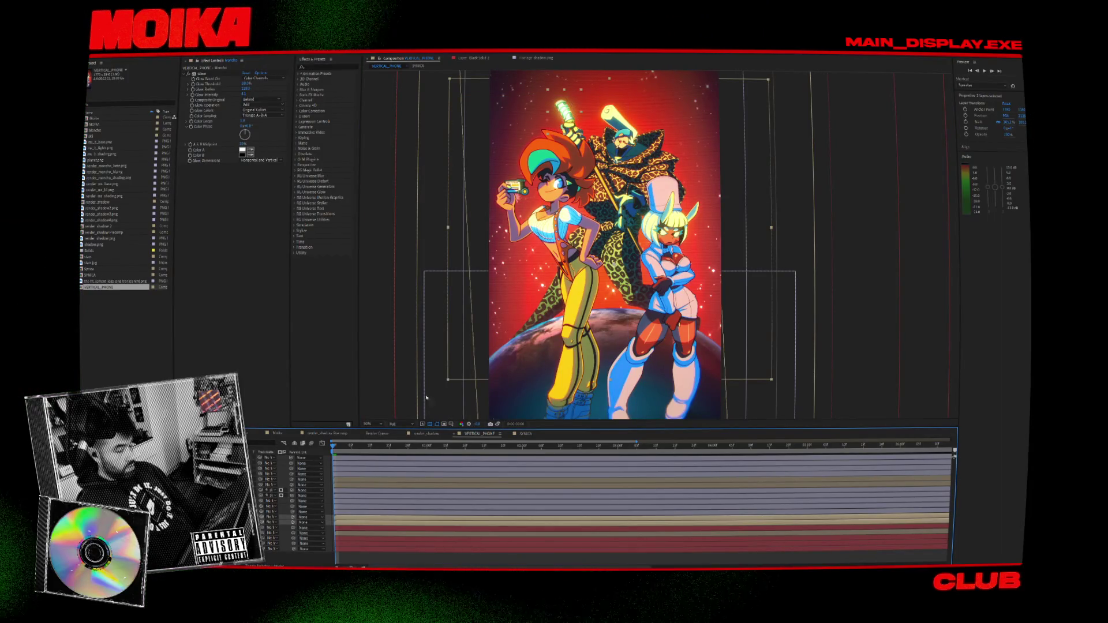
drag(764, 84, 768, 79)
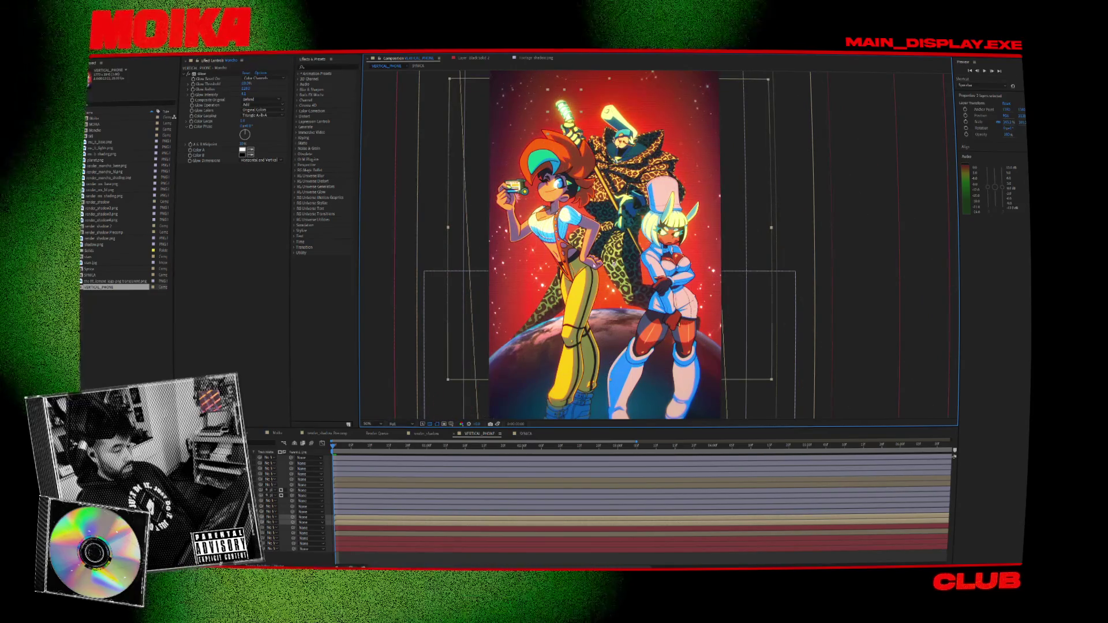
click(327, 495)
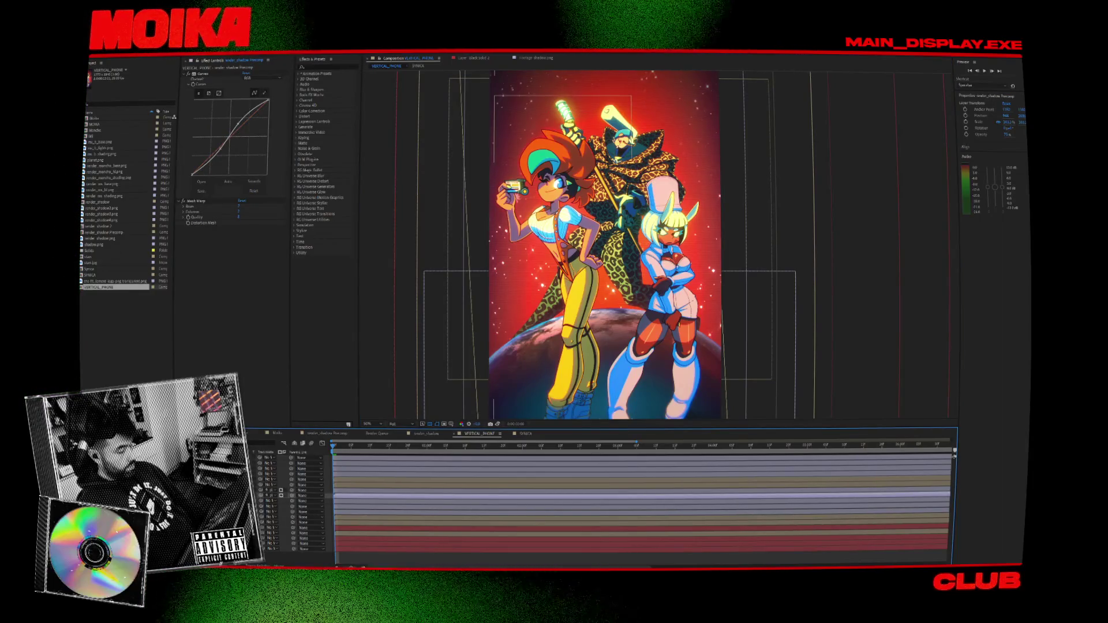
click(327, 477)
shift+click(328, 487)
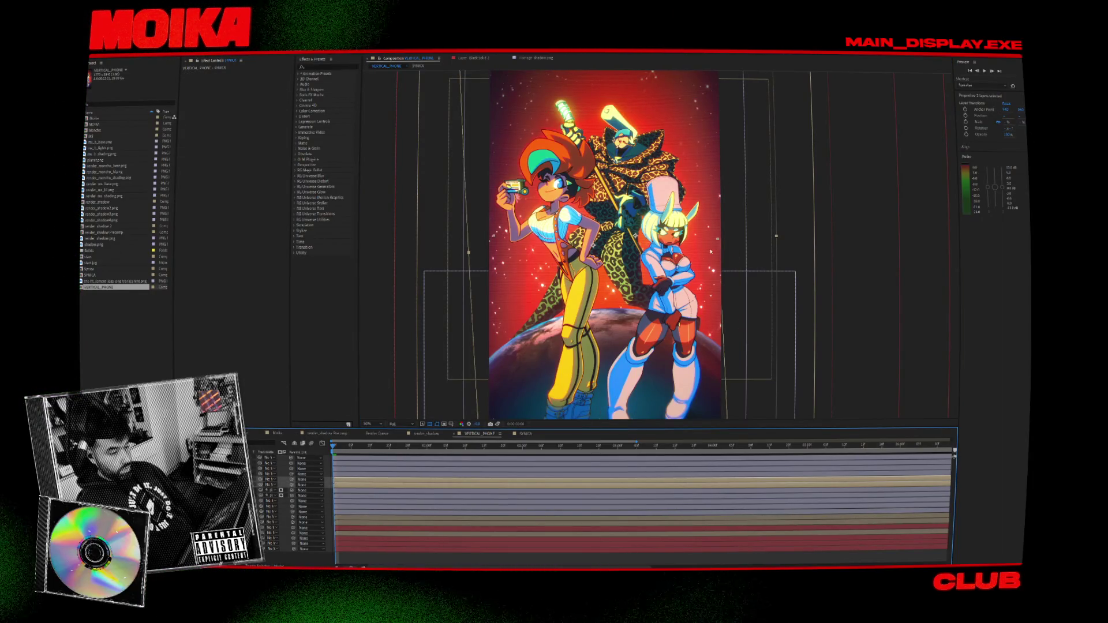
Shrink the three selected character layers slightly with a corner handle.
key(comma)
key(comma)
drag(714, 122, 713, 124)
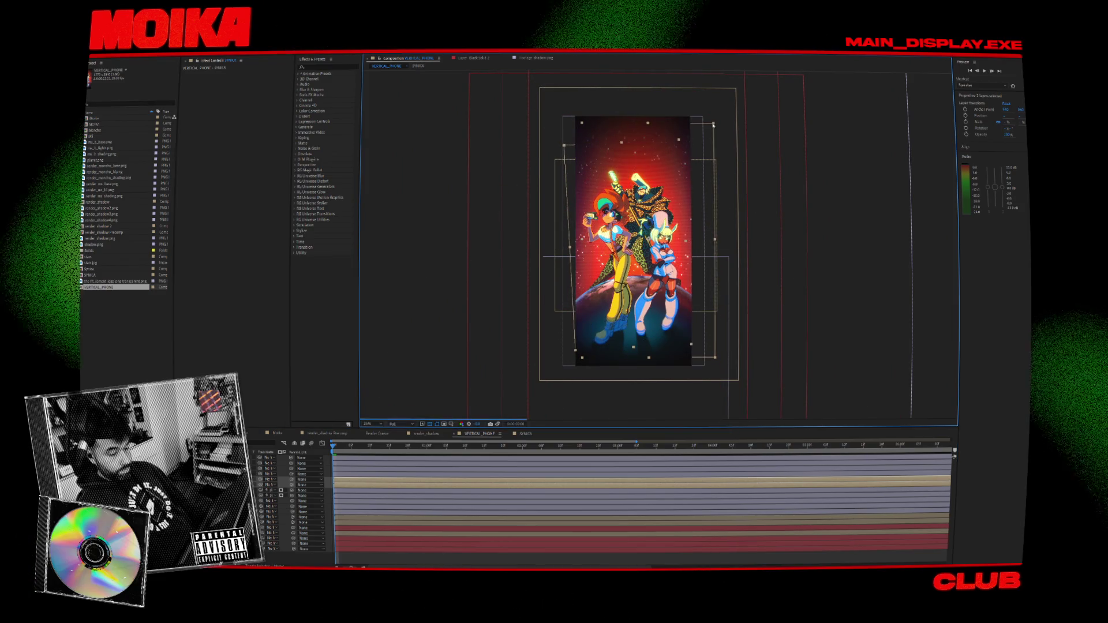
key(period)
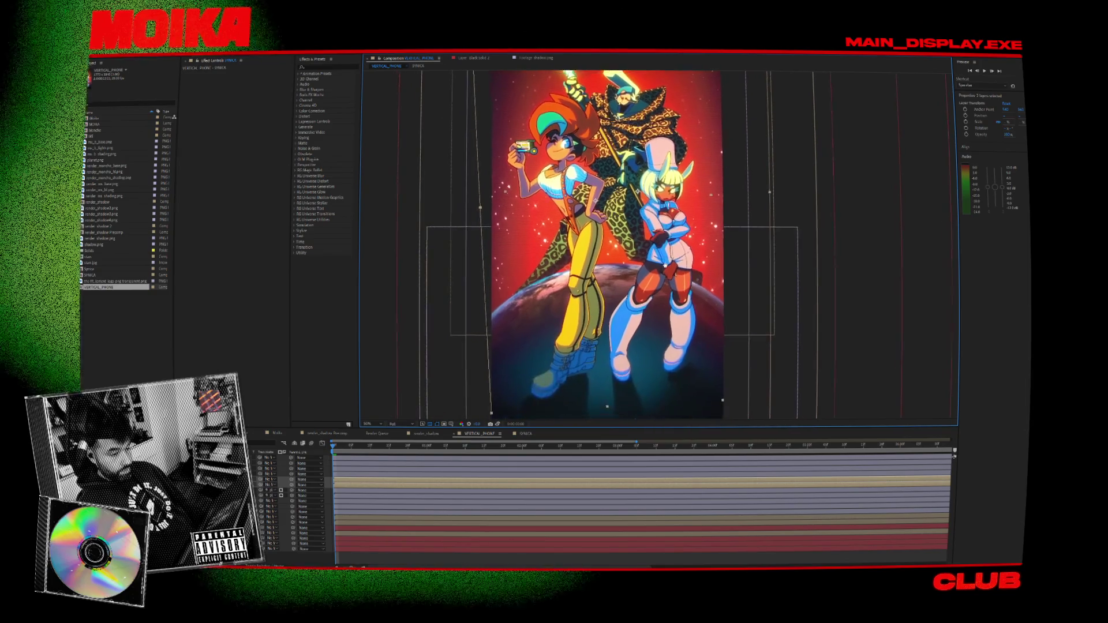
Select the MOIKA layer and move it slightly up and left.
key(ctrl+a)
click(577, 364)
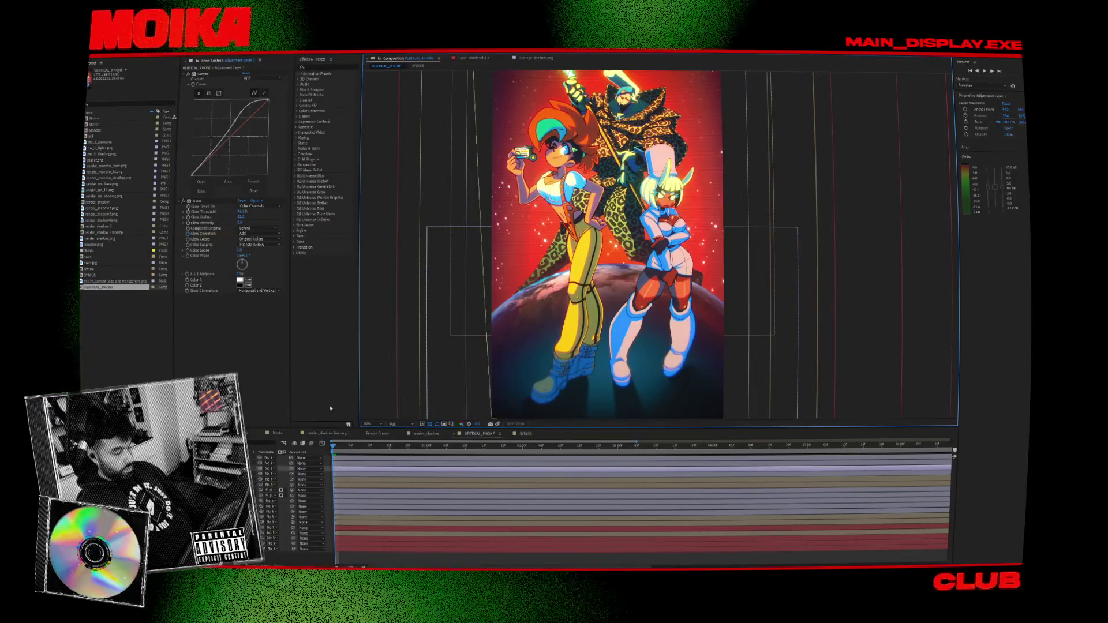
click(612, 412)
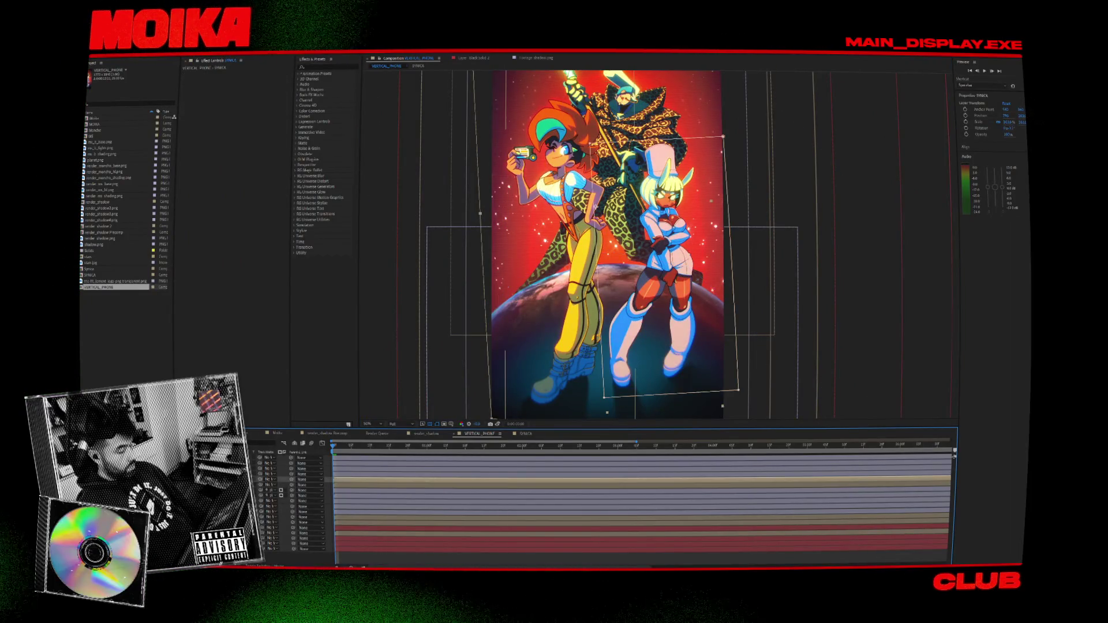
click(608, 412)
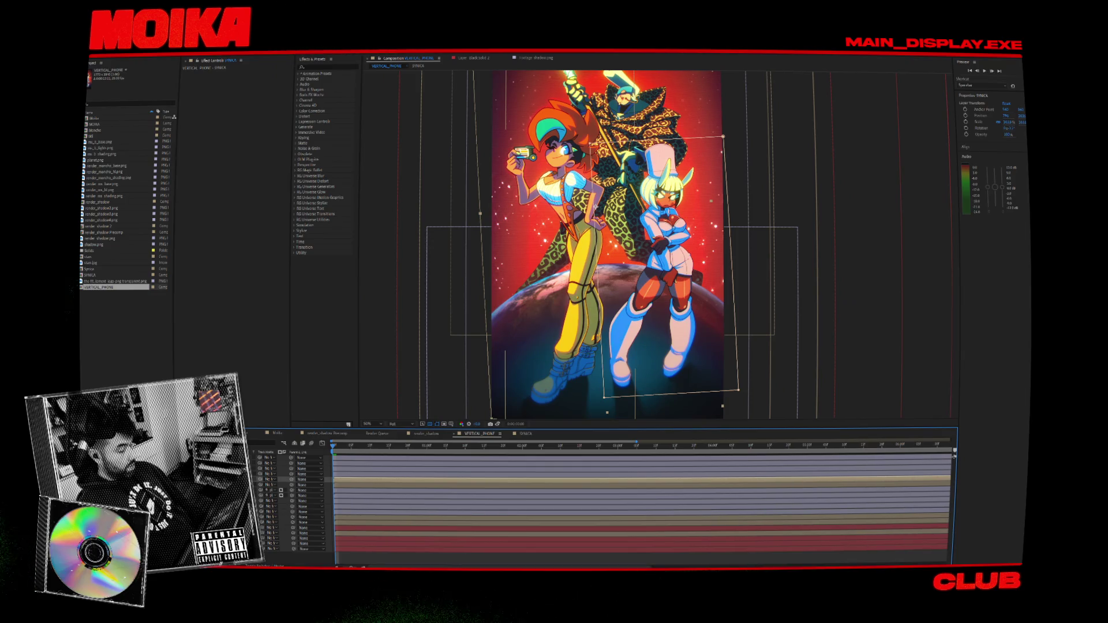
click(410, 406)
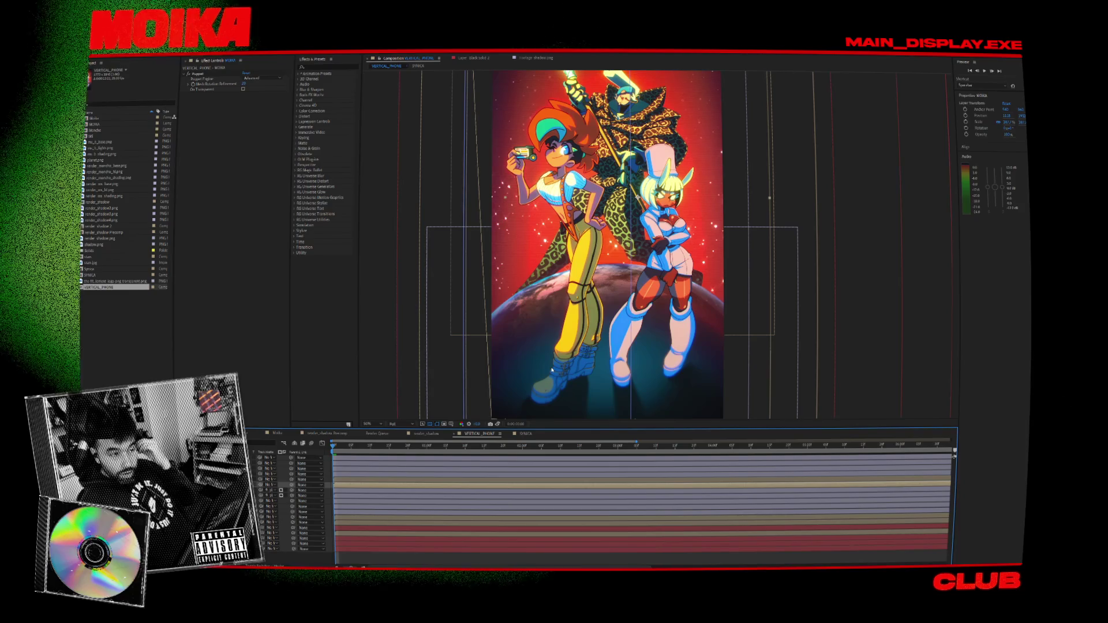
drag(568, 376, 565, 379)
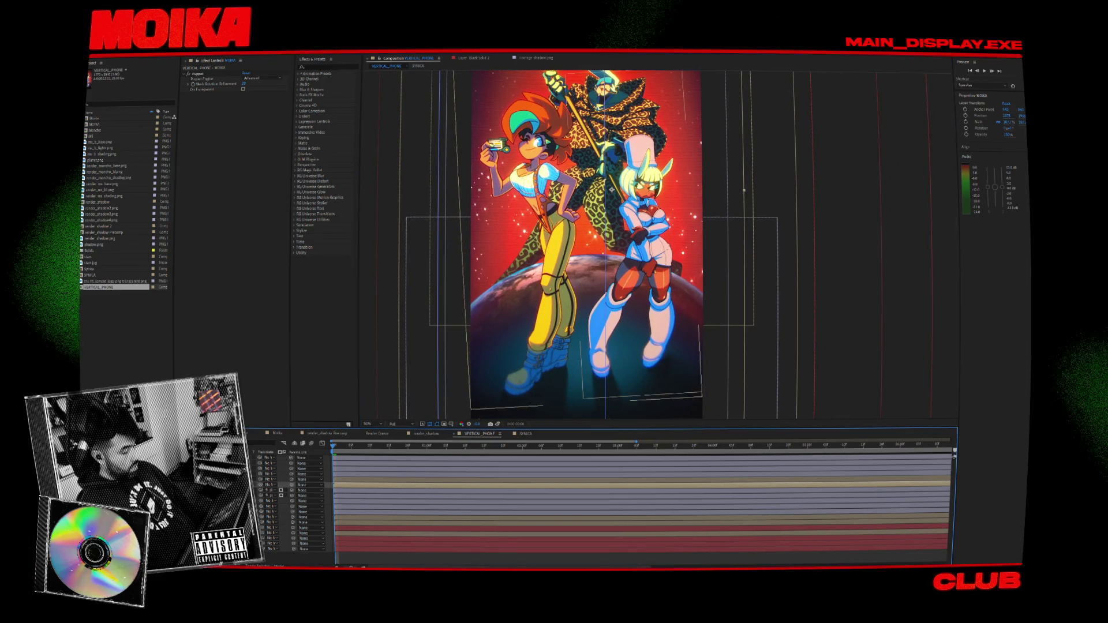
Nudge the SYNKA character slightly right and down.
click(653, 330)
drag(653, 330, 654, 332)
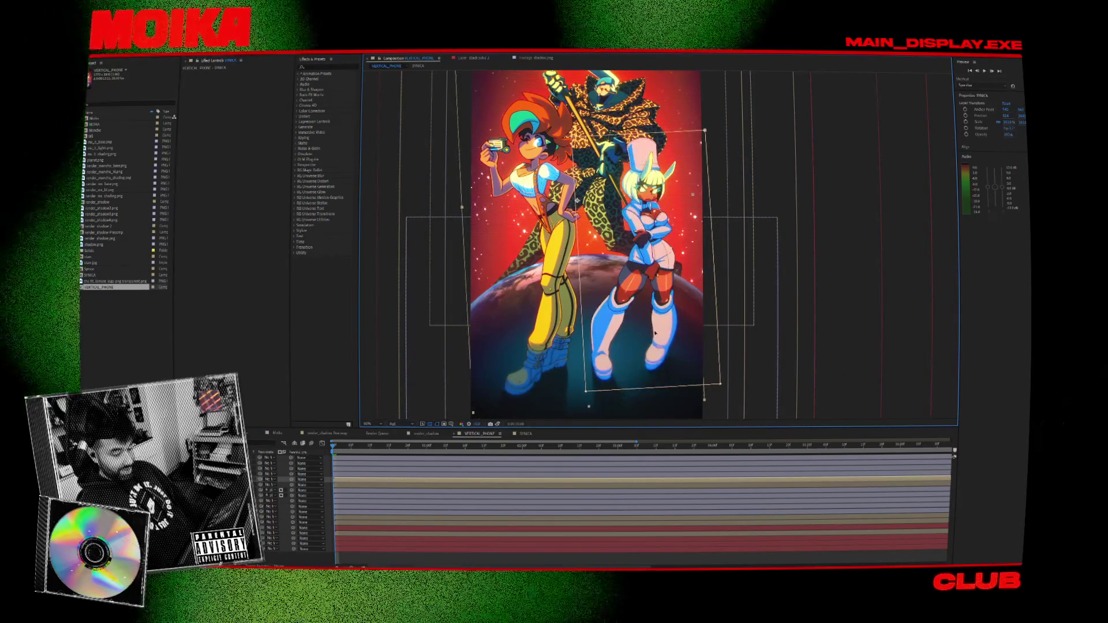
drag(659, 338, 661, 341)
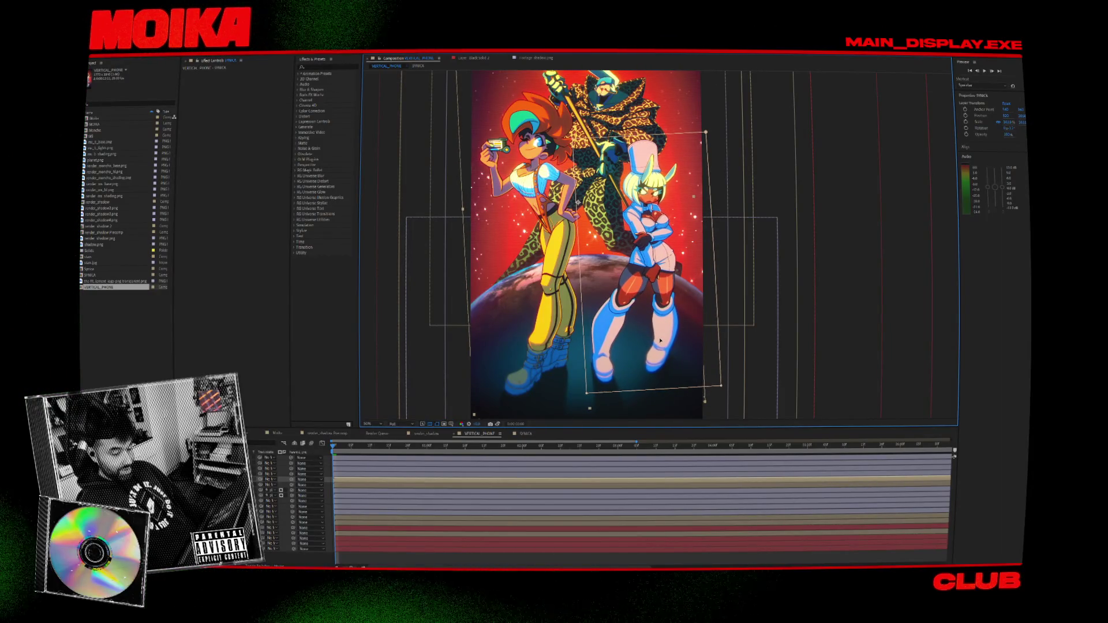
click(591, 402)
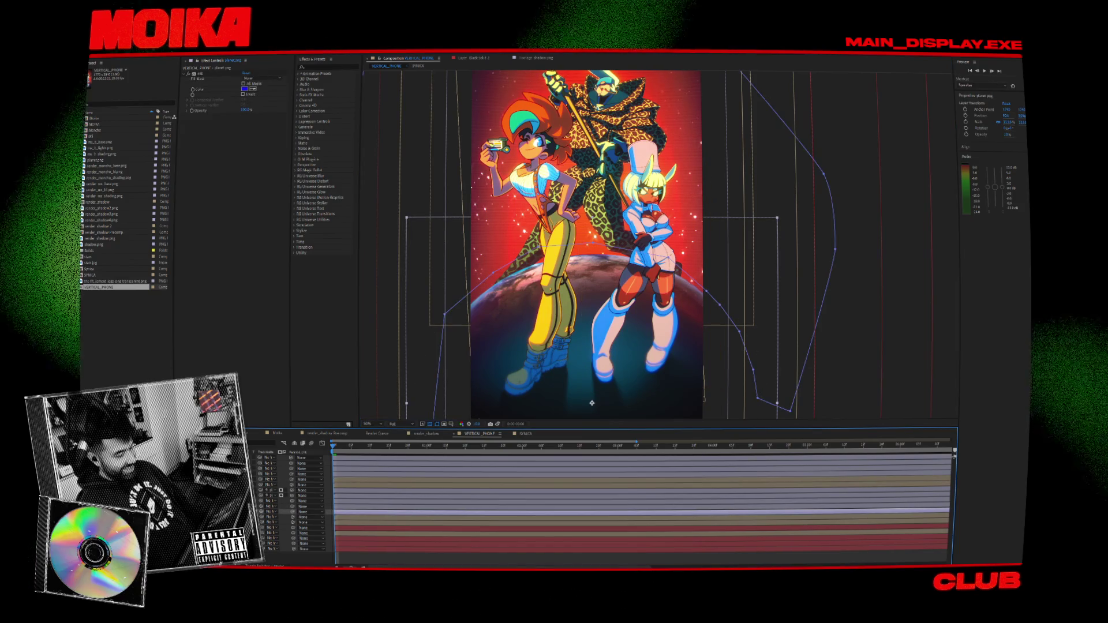
Select the shadow layer above the planet and pick one of its puppet pins.
key(ctrl+Up)
key(ctrl+Up)
key(ctrl+Up)
key(ctrl+Up)
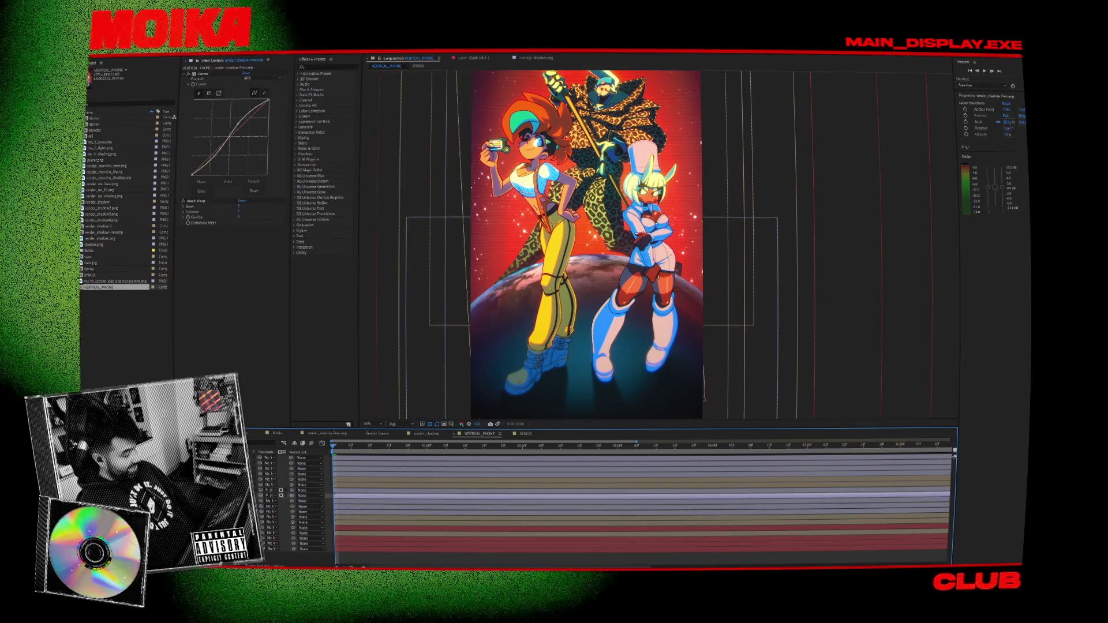
click(197, 74)
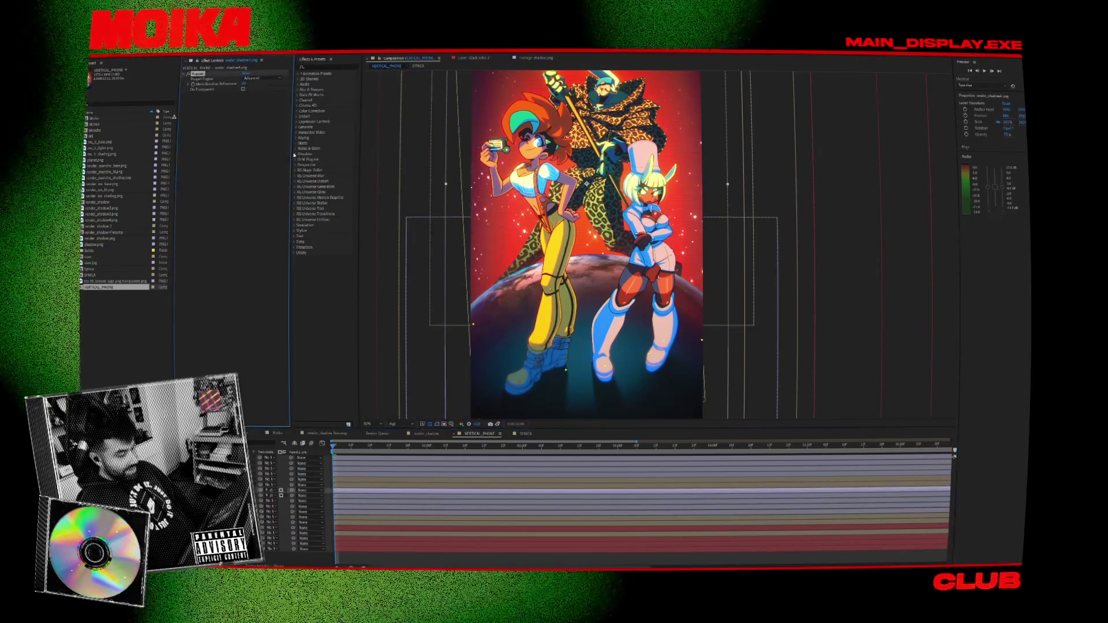
click(605, 368)
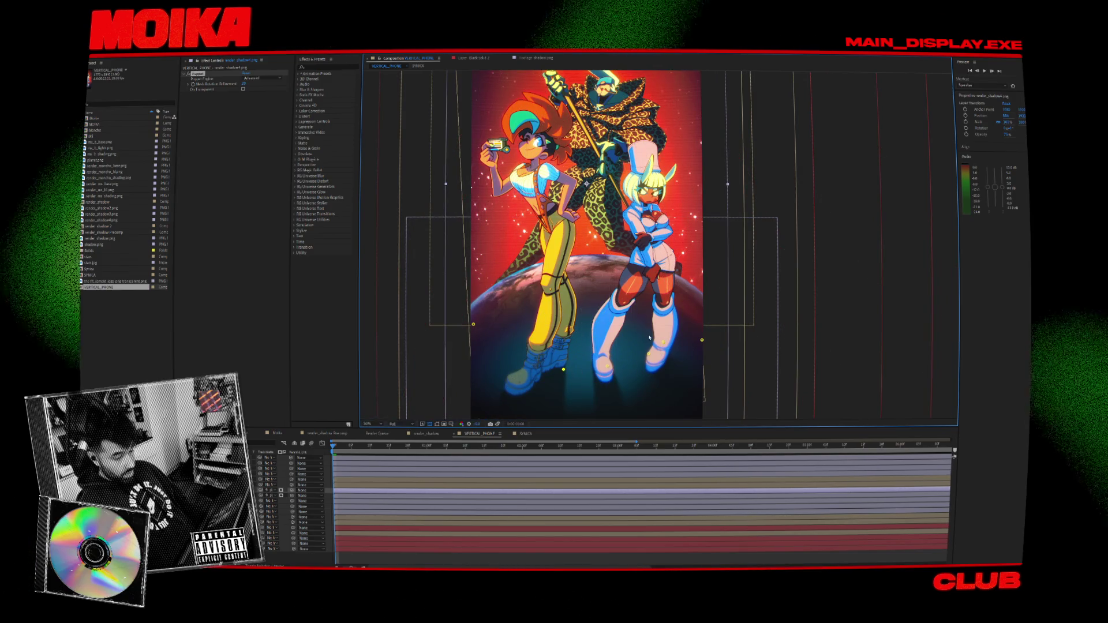
Select the MOIKA layer and drag one of its puppet pins to refine the pose.
key(comma)
click(735, 284)
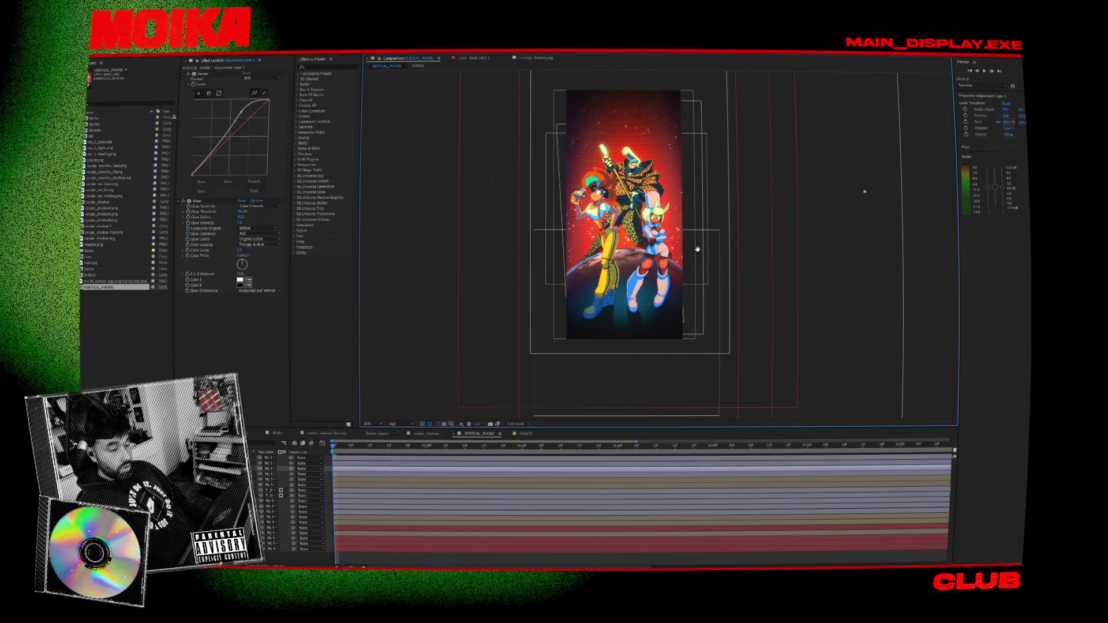
key(ctrl+Down)
key(ctrl+Down)
key(ctrl+Down)
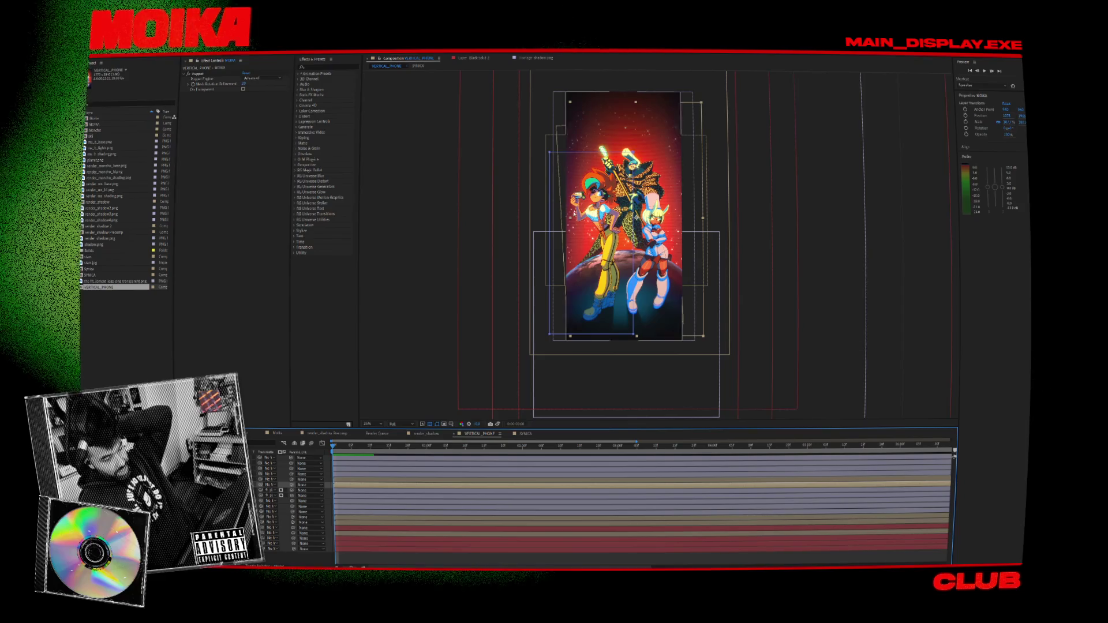
key(period)
drag(744, 193, 755, 205)
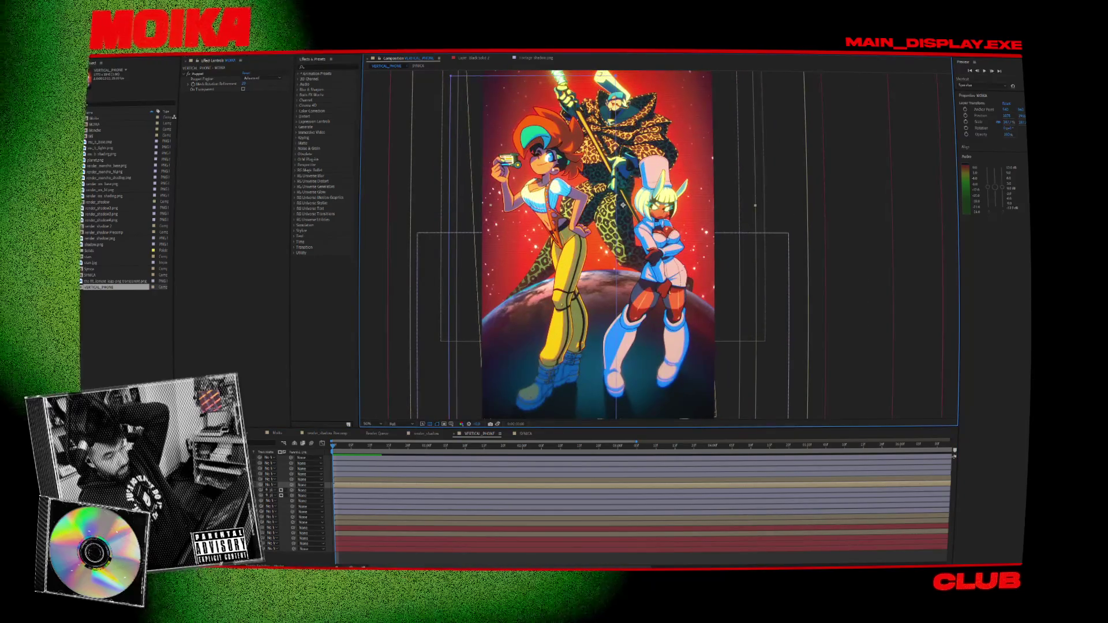
click(197, 73)
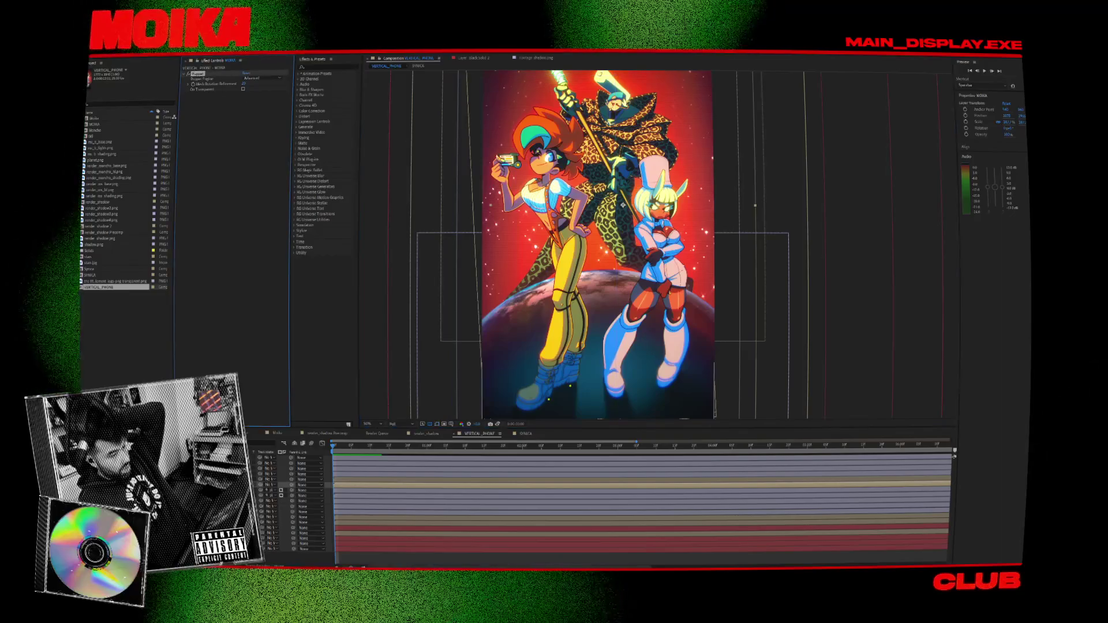
click(754, 206)
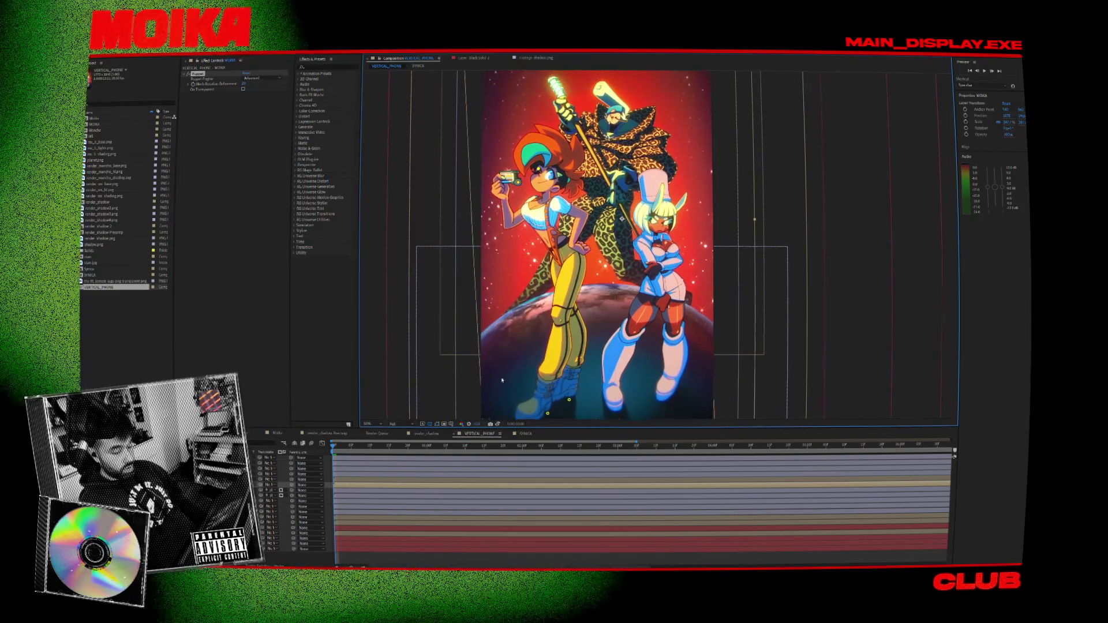
Compare against the saved snapshot, then select the bottom layer and zoom out to 12.5%.
click(497, 424)
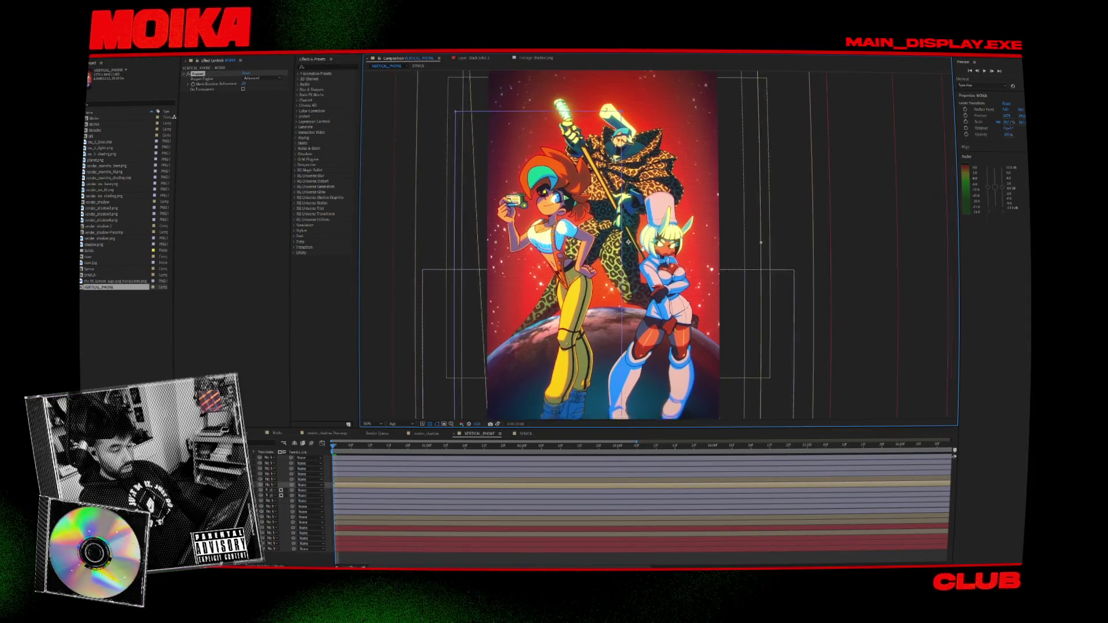
click(577, 544)
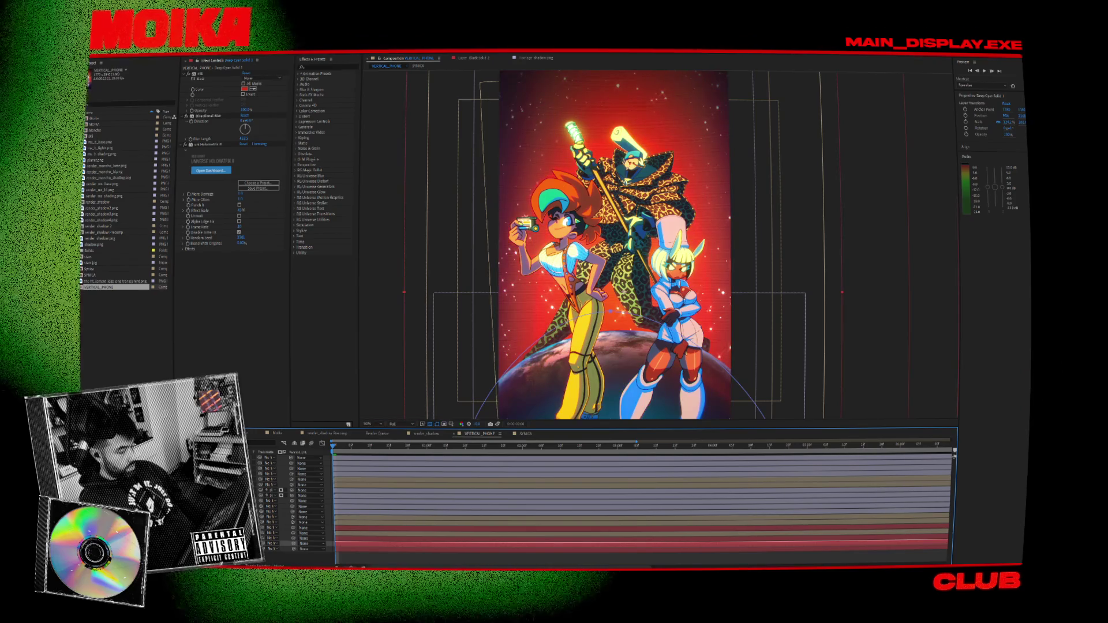
click(577, 549)
key(comma)
key(comma)
key(comma)
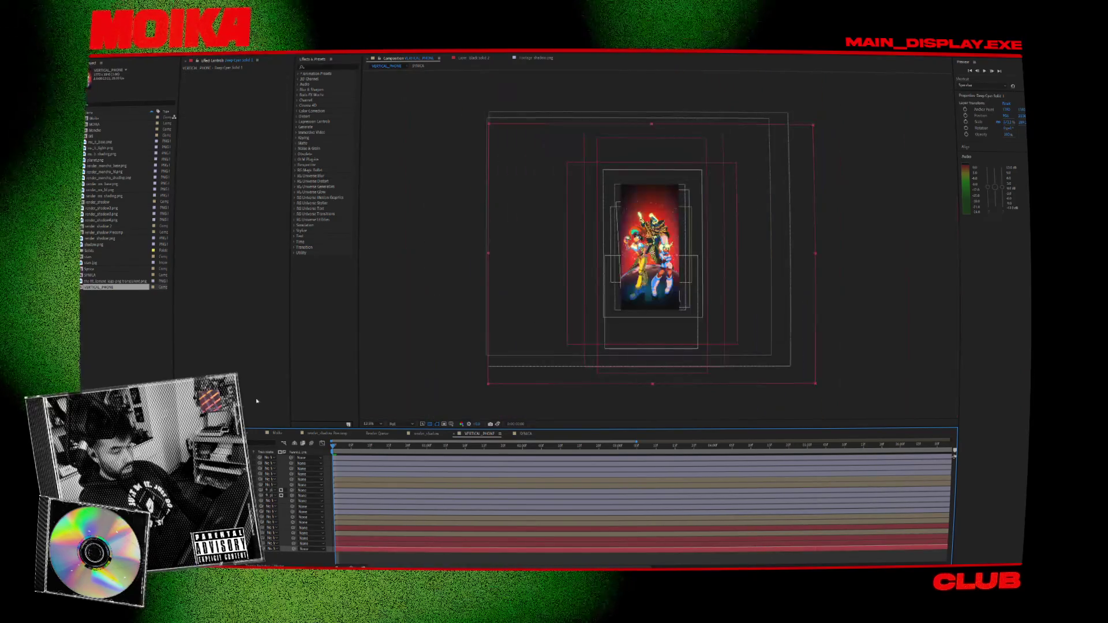
Scale the oval-masked layer down toward the centre and nudge it slightly left.
click(577, 528)
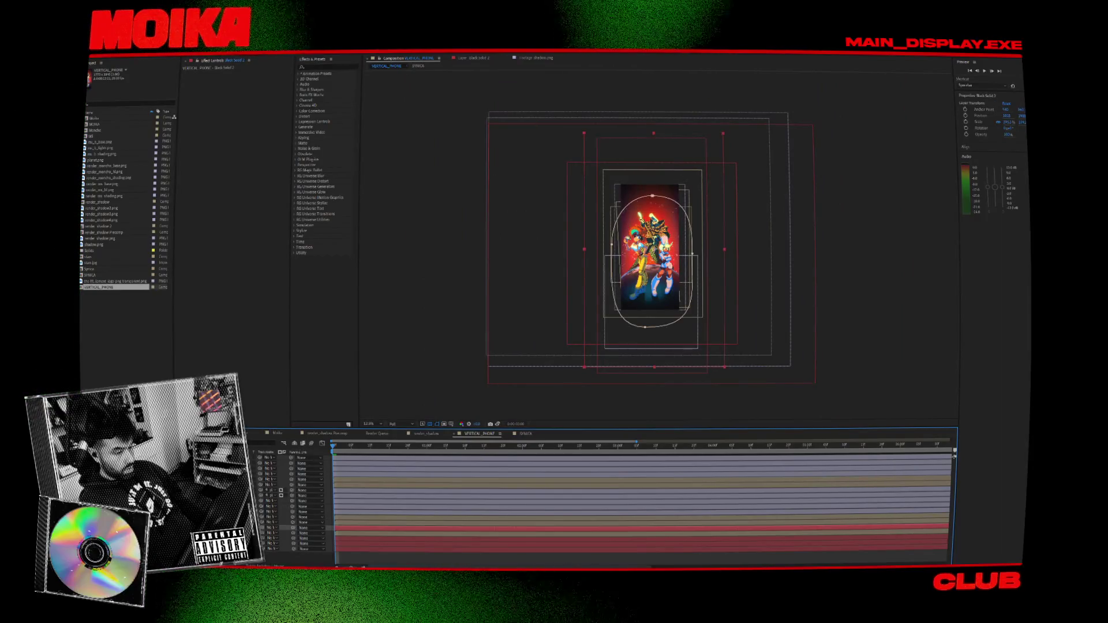
key(period)
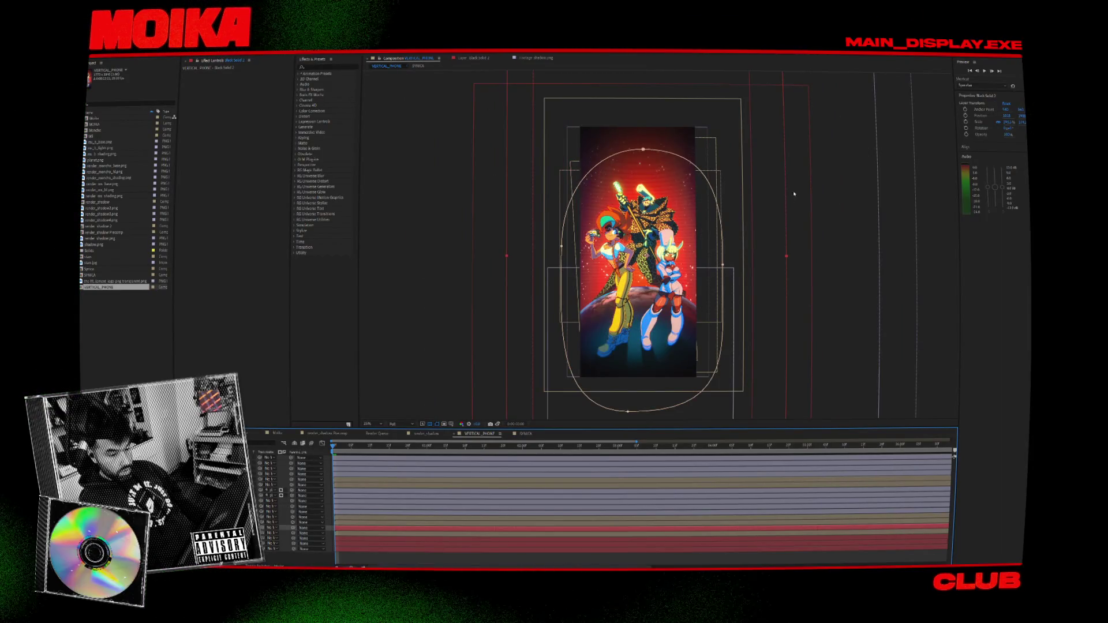
key(comma)
click(705, 150)
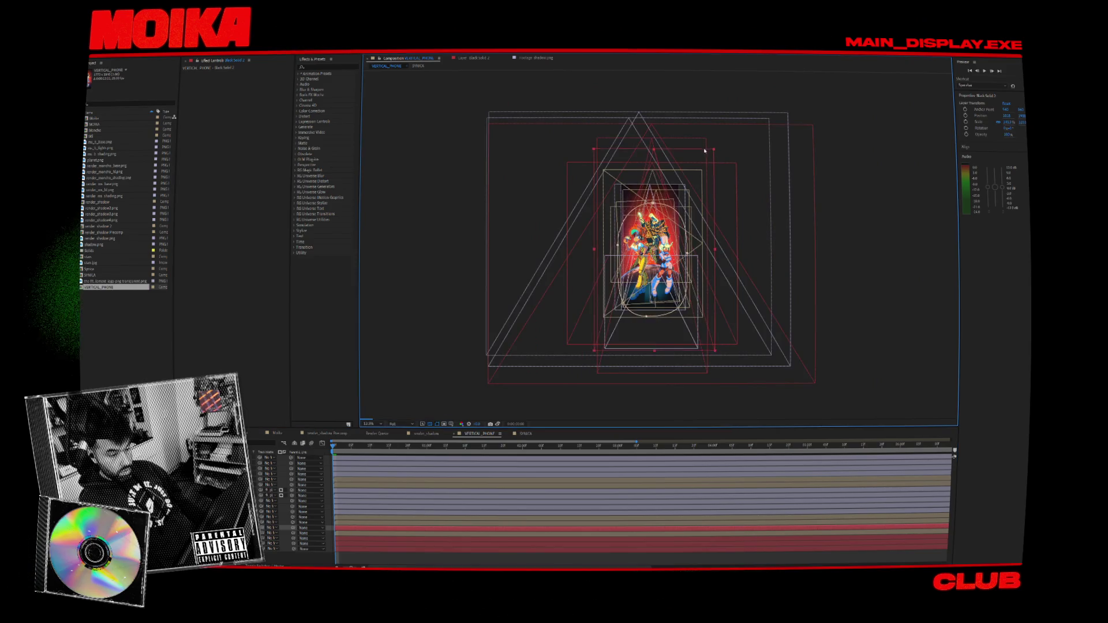
key(period)
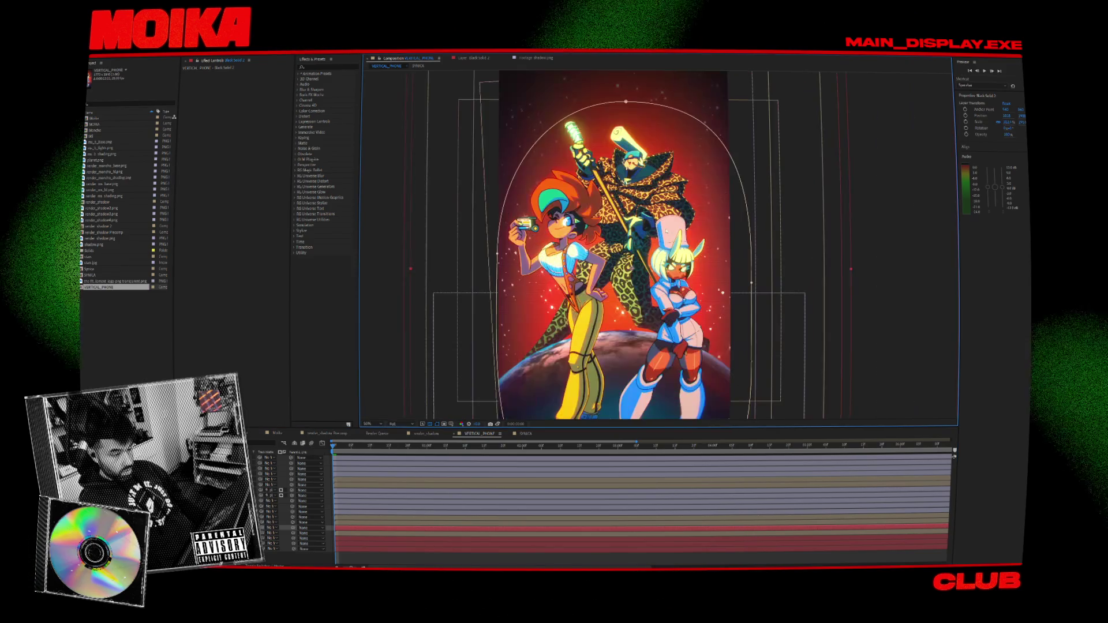
key(comma)
key(comma)
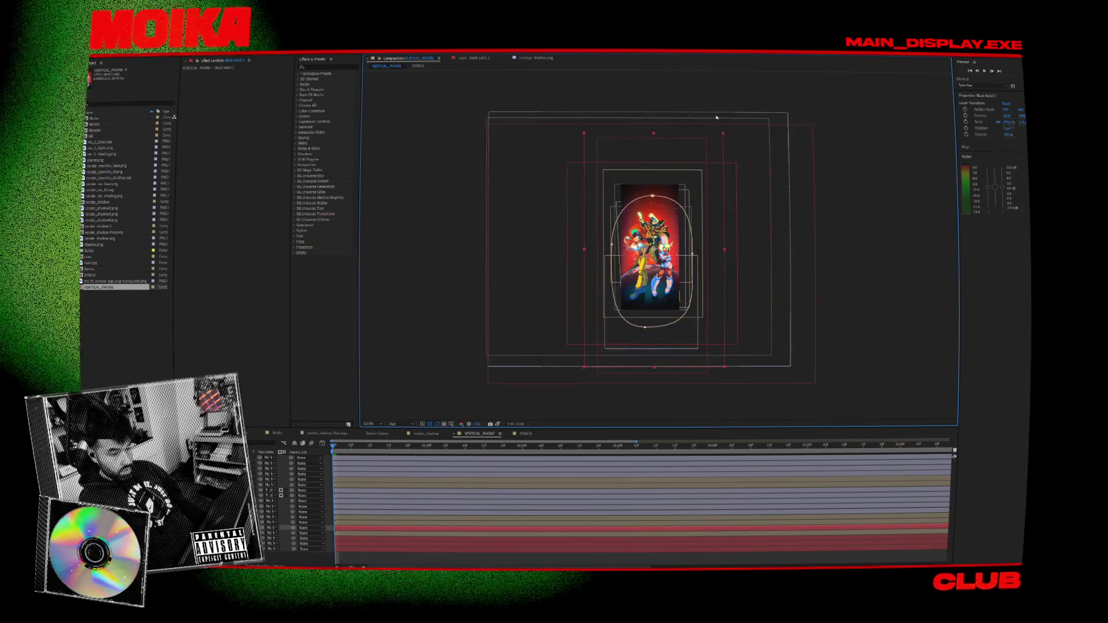
drag(724, 135, 705, 154)
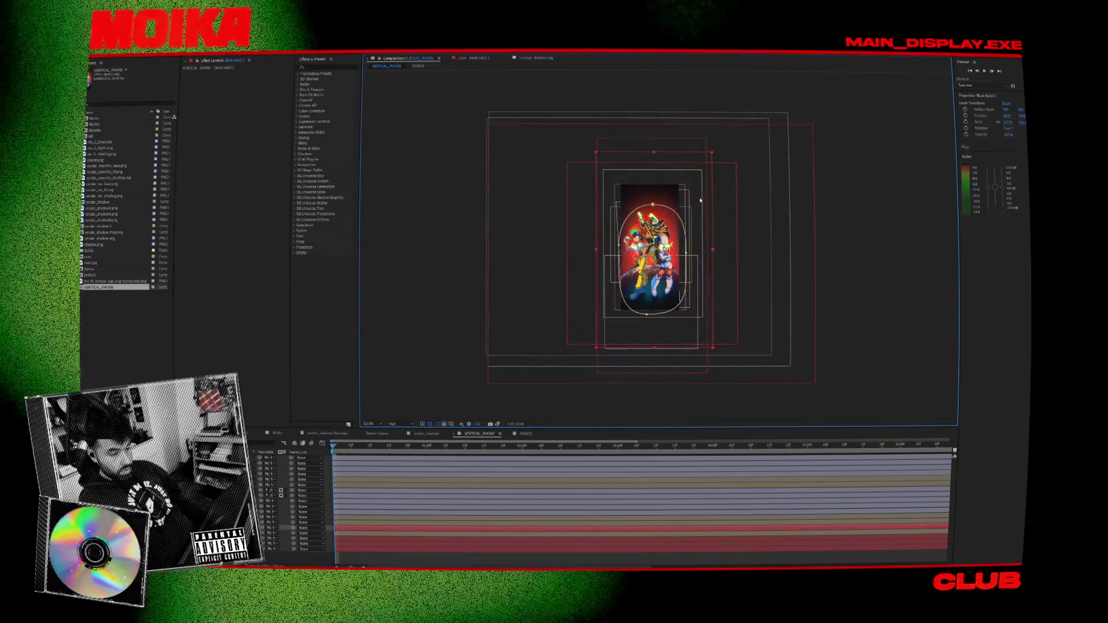
drag(711, 195, 708, 196)
Raise the oval mask's top vertex, undoing an accidental distortion first.
key(period)
click(638, 167)
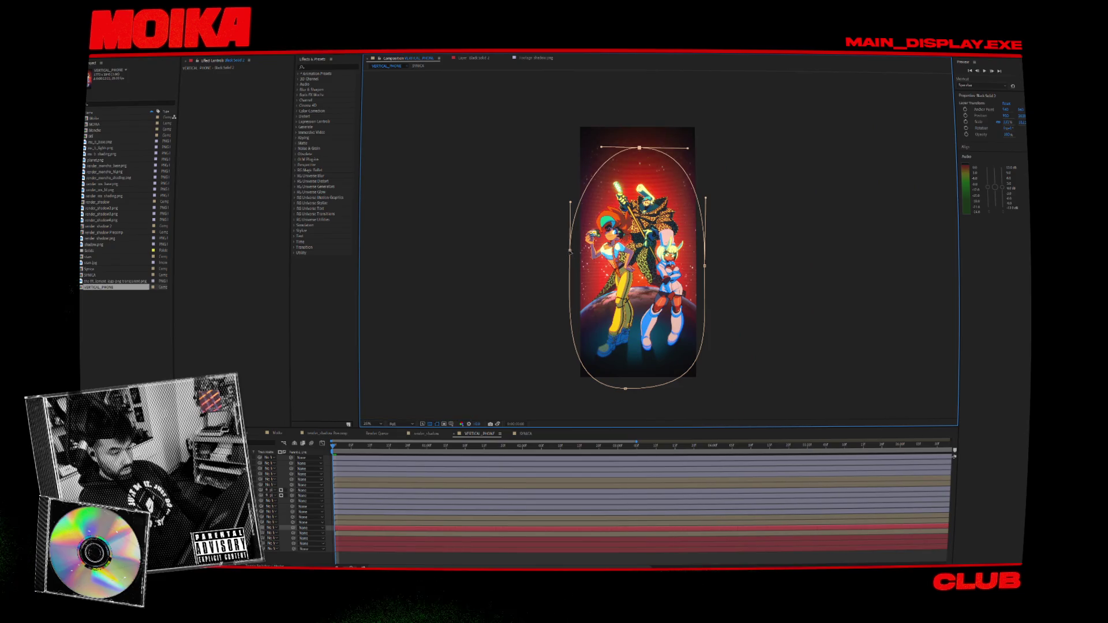
key(ctrl+z)
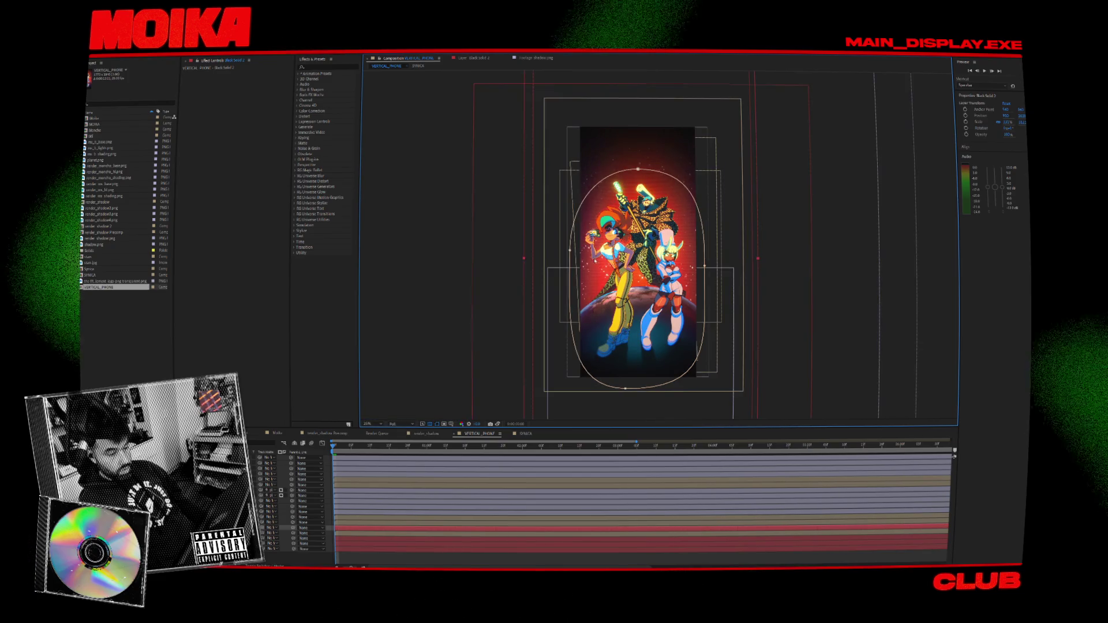
drag(638, 170, 637, 156)
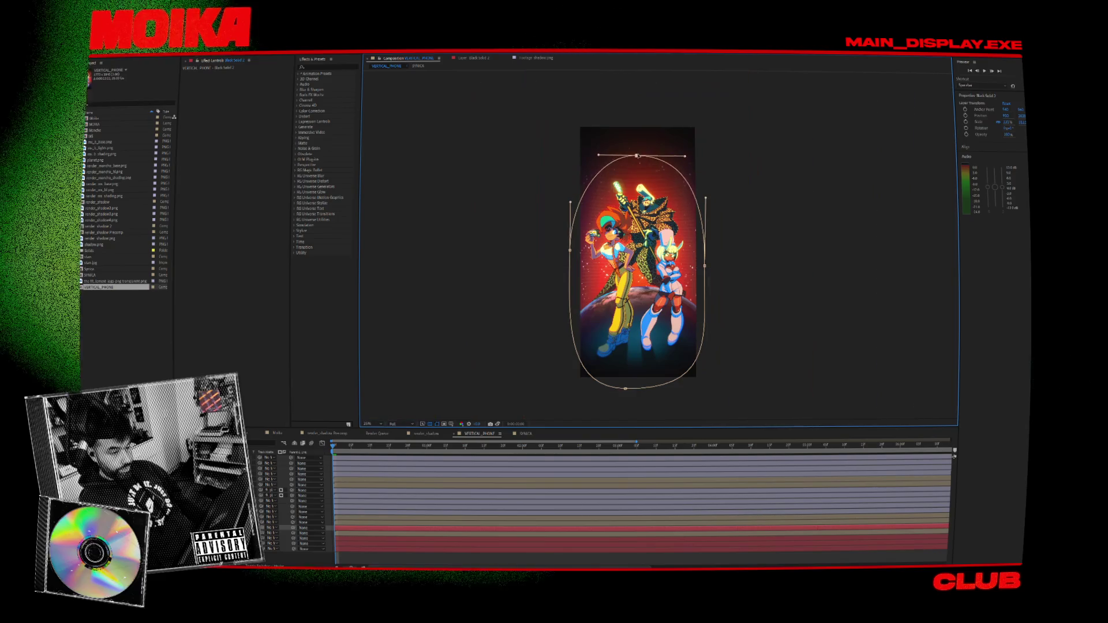
key(period)
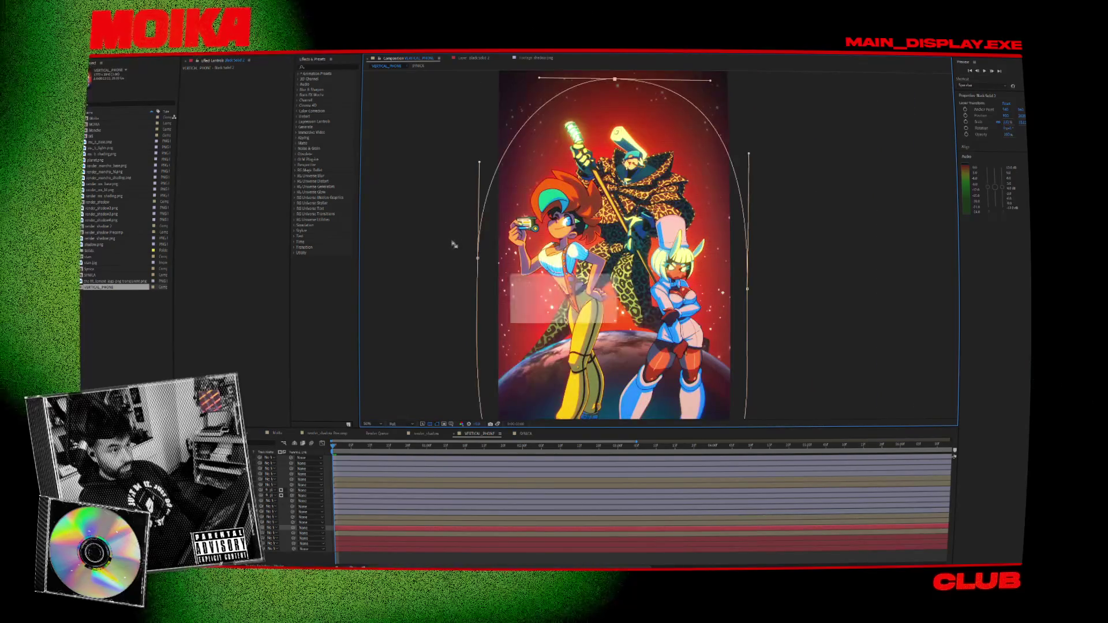
click(269, 538)
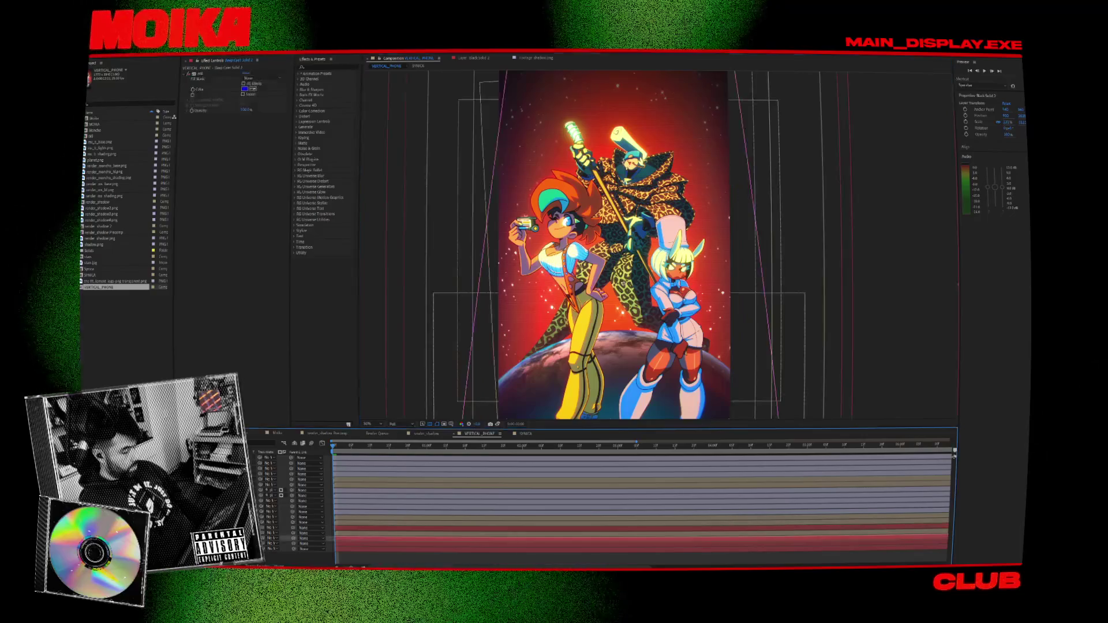
Narrow the Deep Cyan Solid 3 beam horizontally, then shift and widen it slightly to fit.
key(comma)
key(comma)
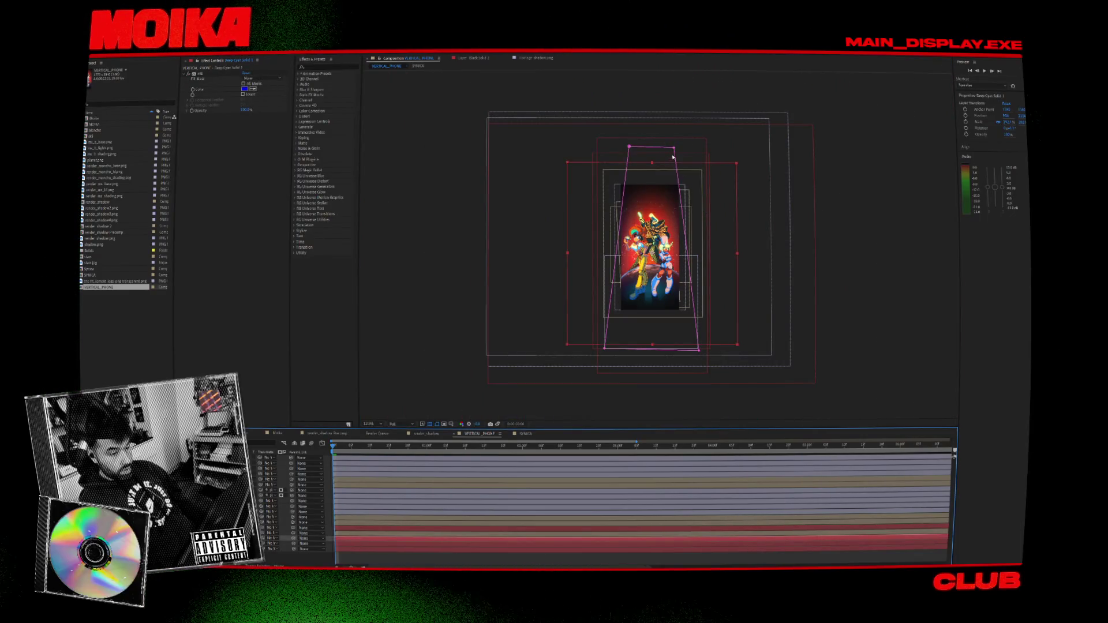
drag(740, 254, 710, 260)
key(period)
key(period)
key(period)
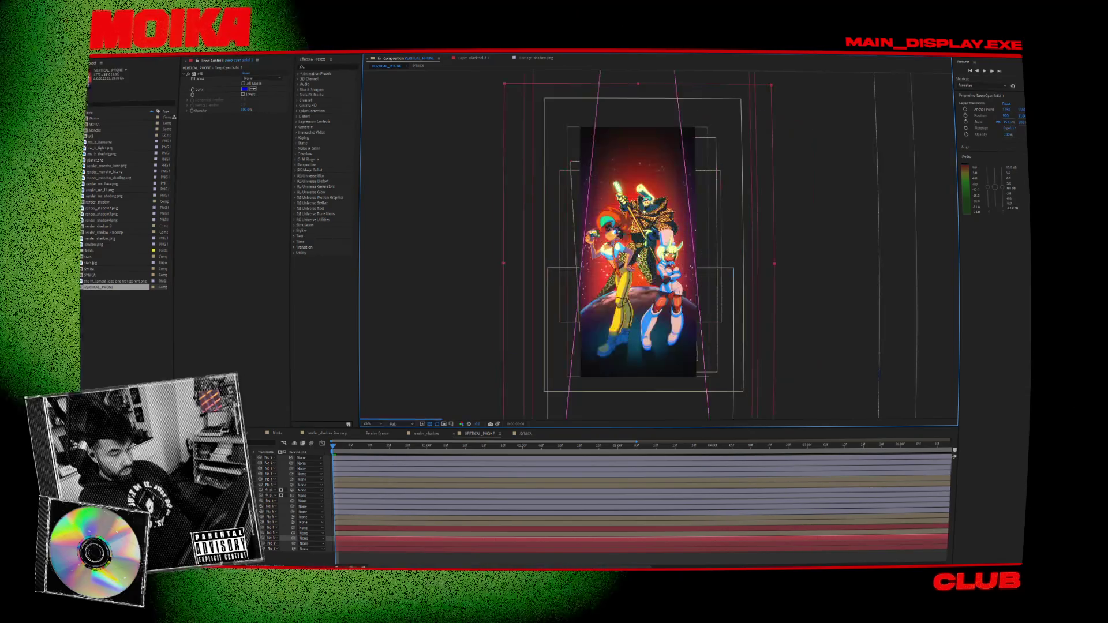
drag(866, 282, 871, 288)
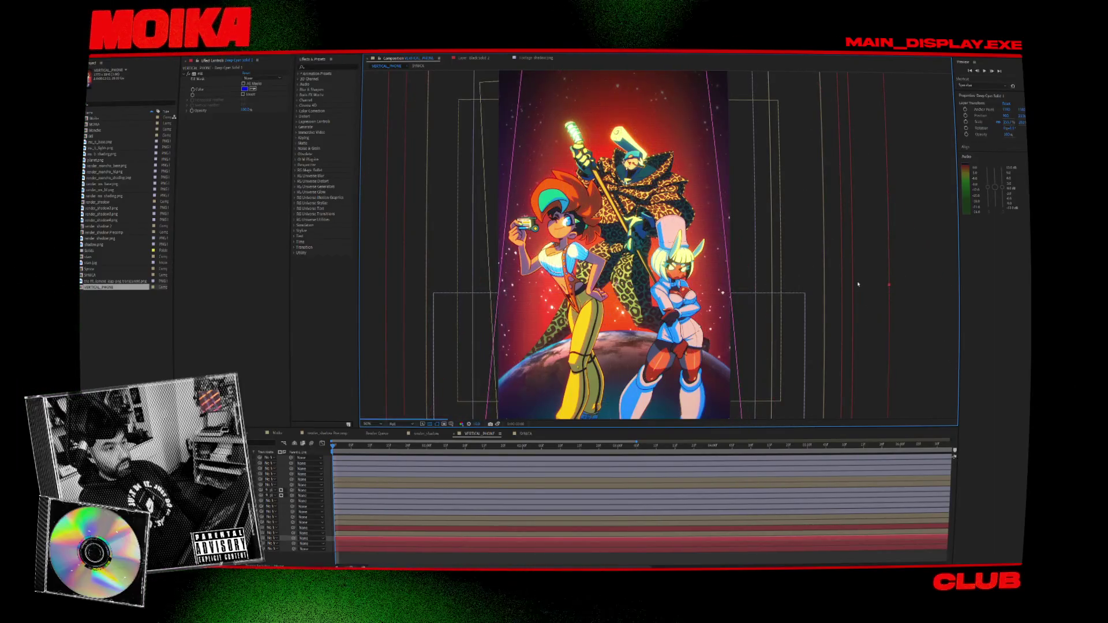
key(comma)
click(430, 102)
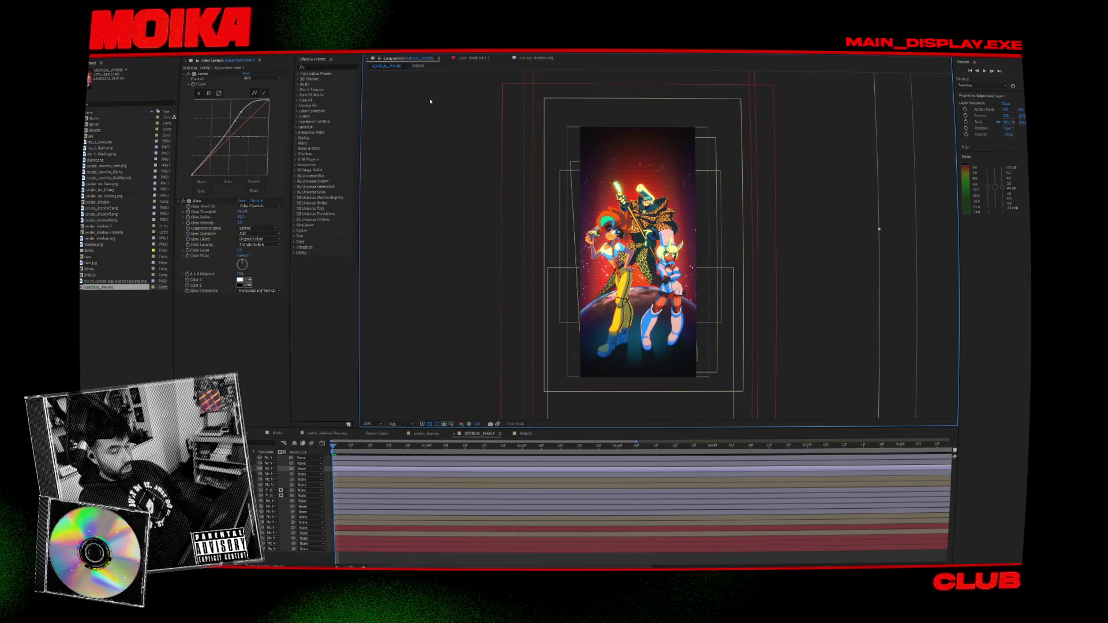
Duplicate VERTICAL_PHONE as VERTICAL_PHONE 2 and delete all of the duplicate's layers.
key(ctrl+d)
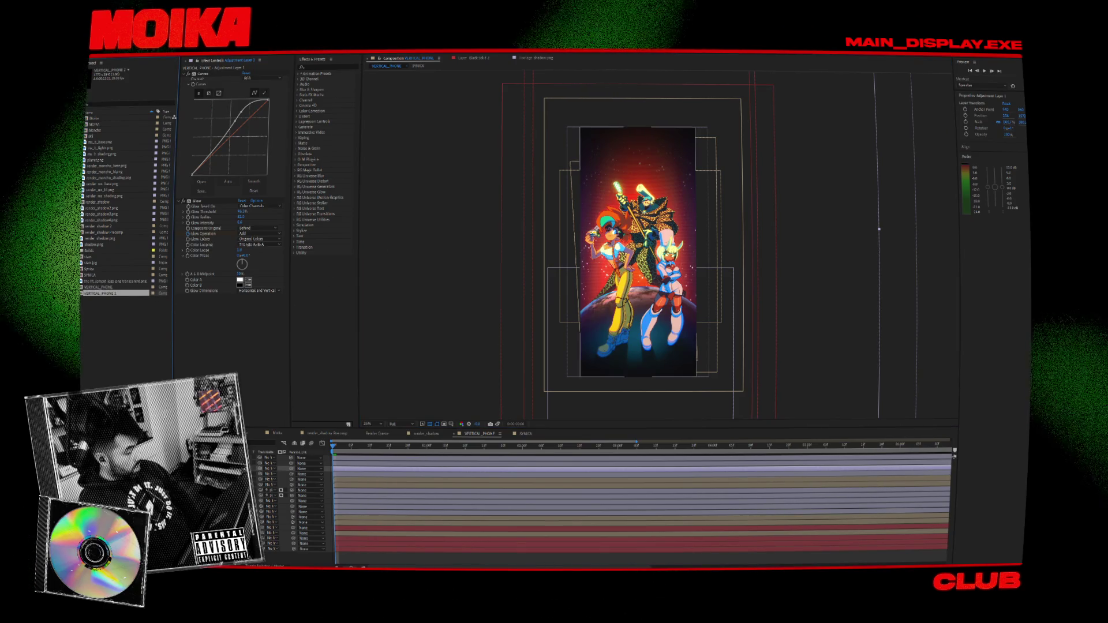
double_click(101, 293)
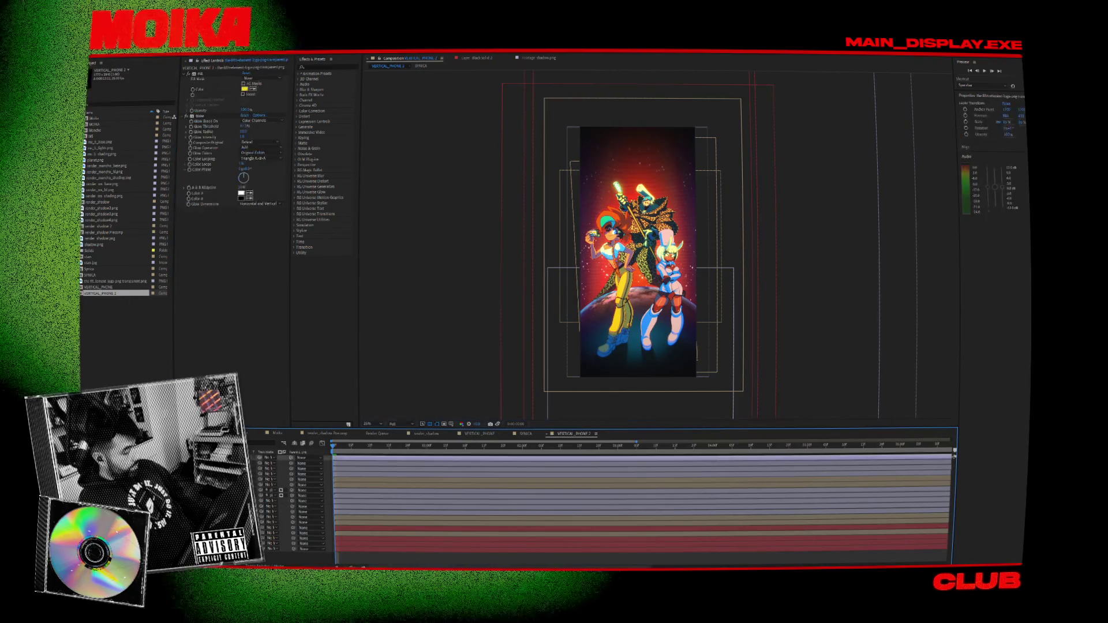
key(ctrl+a)
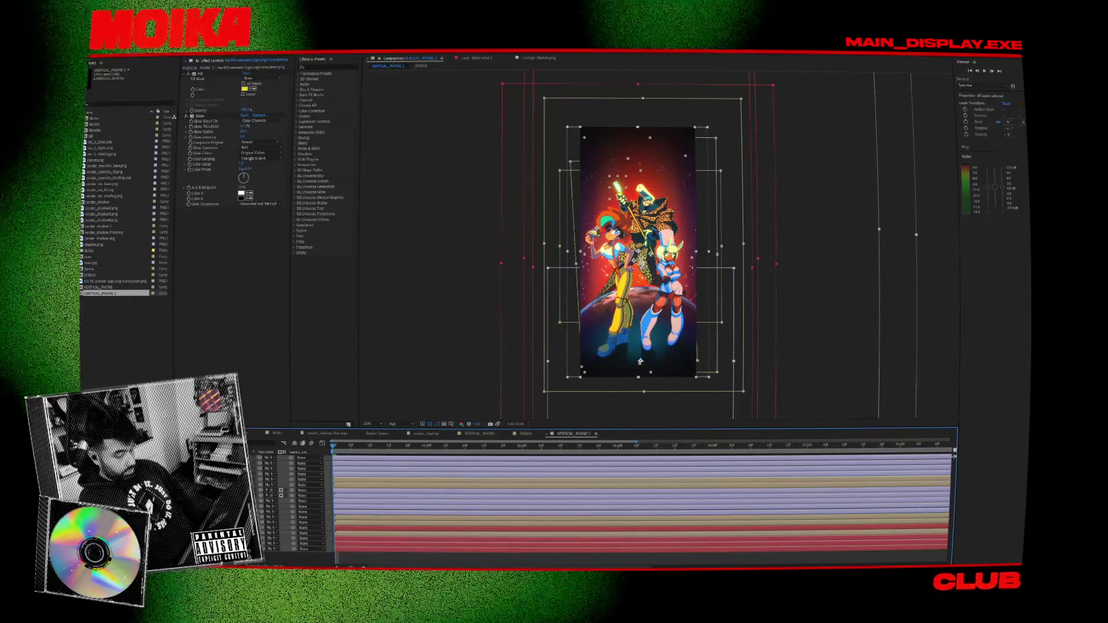
key(Delete)
Nest the VERTICAL_PHONE comp as a single layer inside VERTICAL_PHONE 2.
drag(101, 287, 409, 349)
click(803, 297)
scroll(661, 254, up, 1)
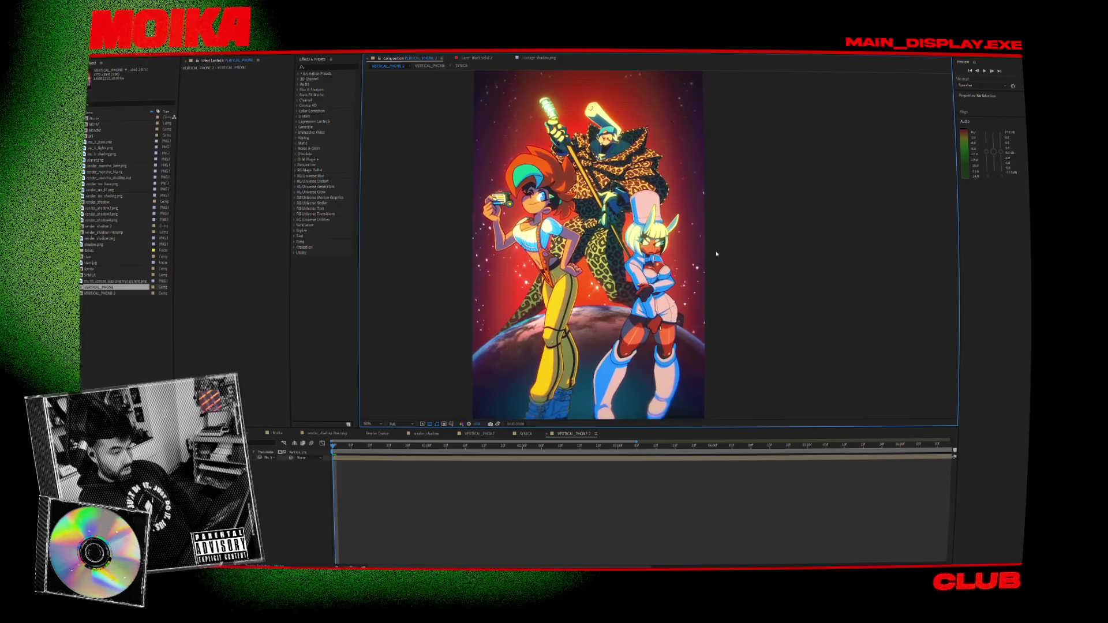
scroll(714, 252, down, 2)
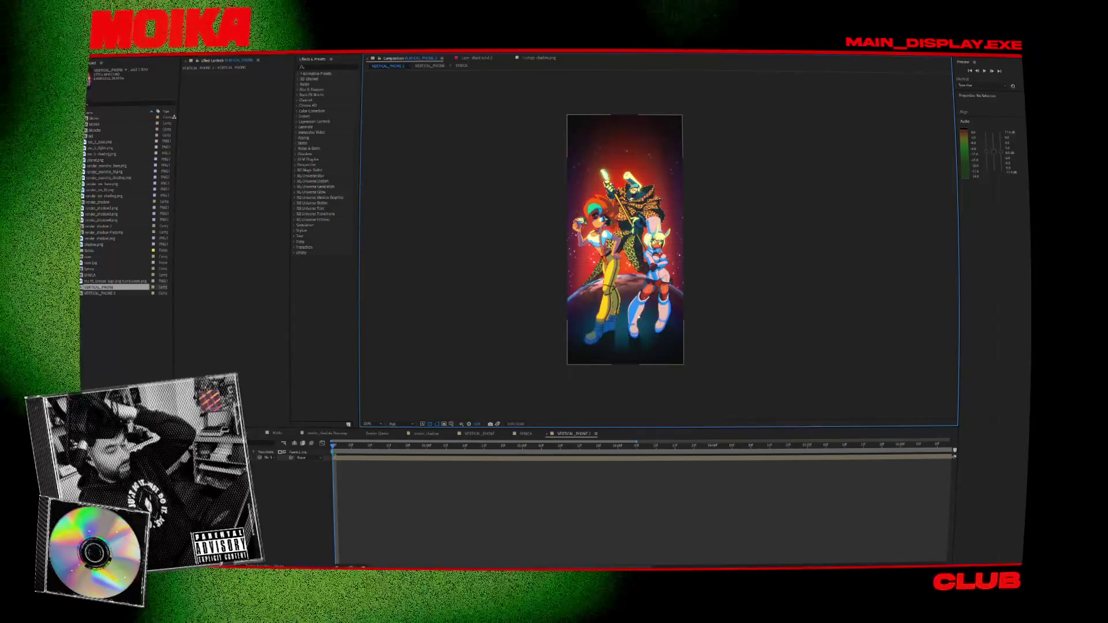
scroll(639, 317, up, 2)
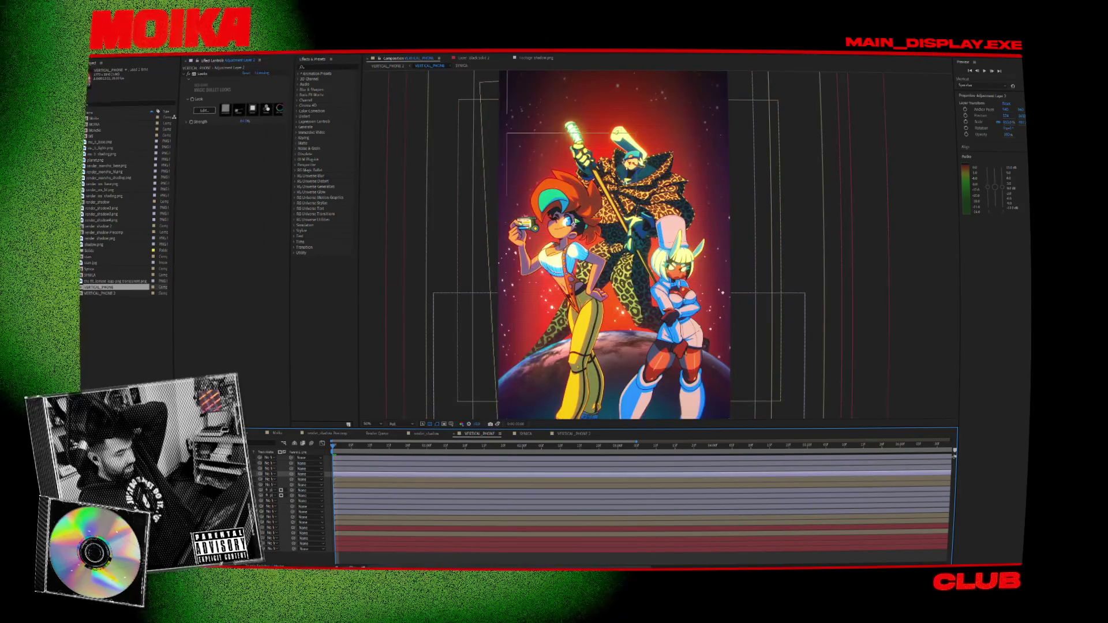
click(271, 516)
click(271, 527)
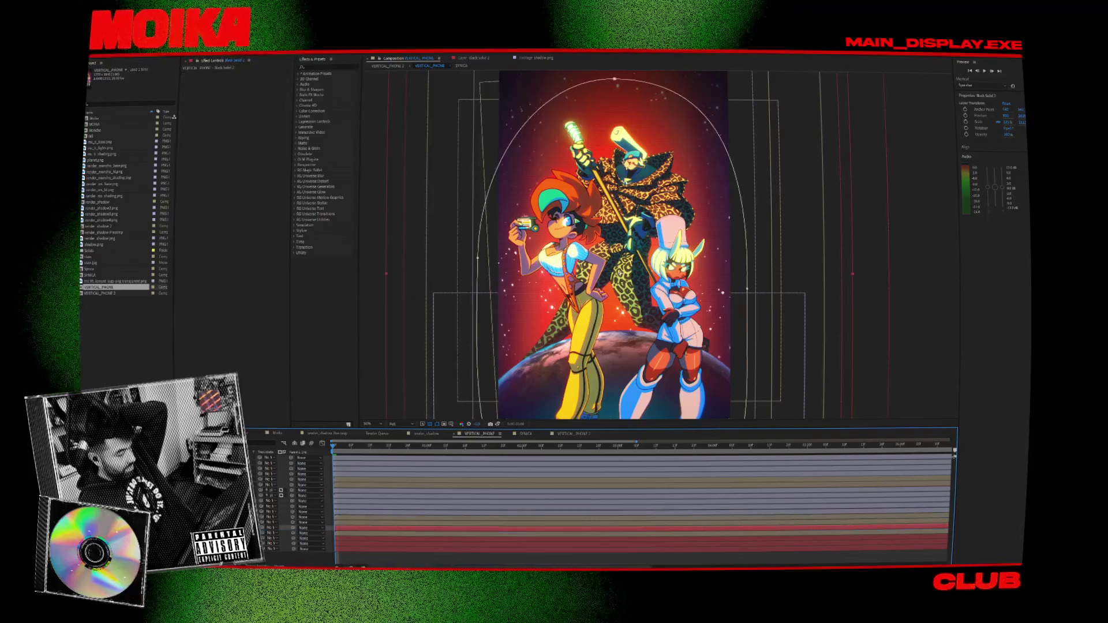
click(271, 490)
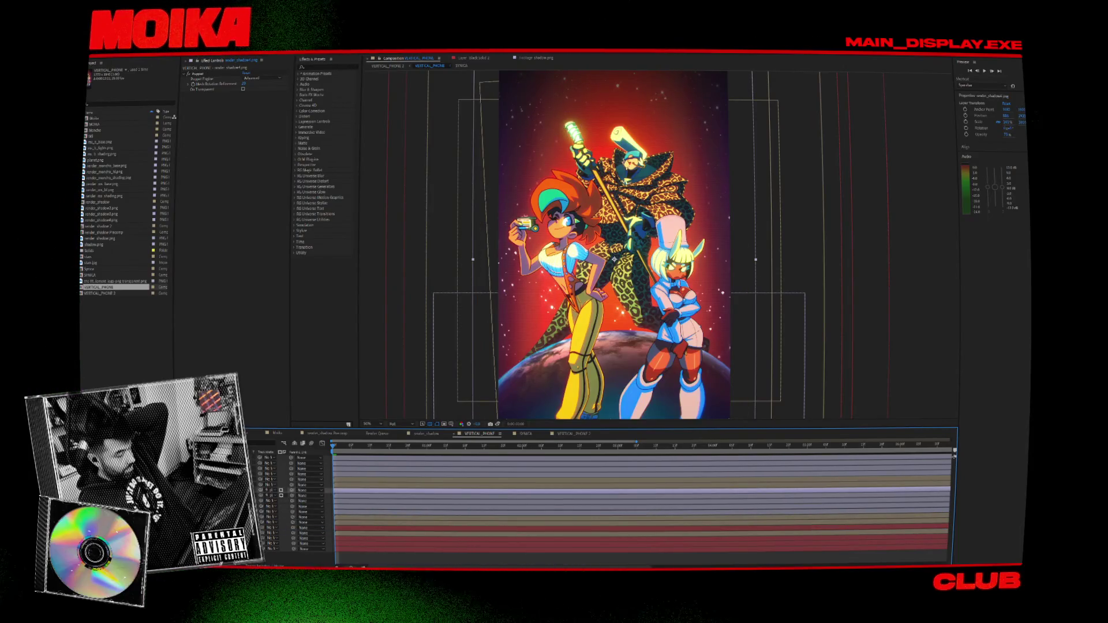
click(271, 479)
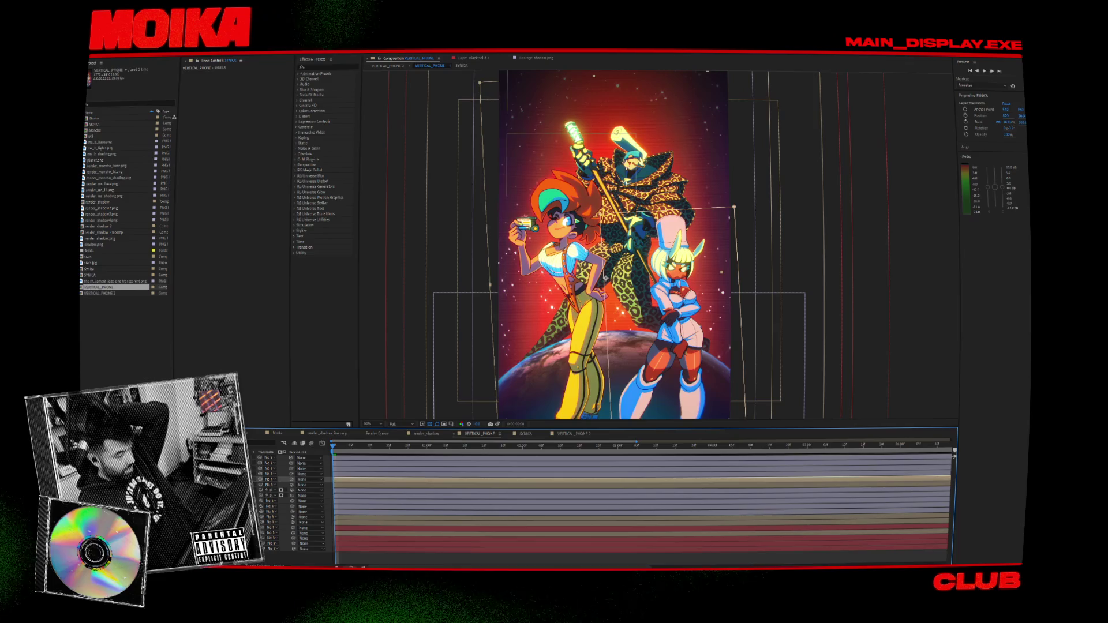
click(271, 485)
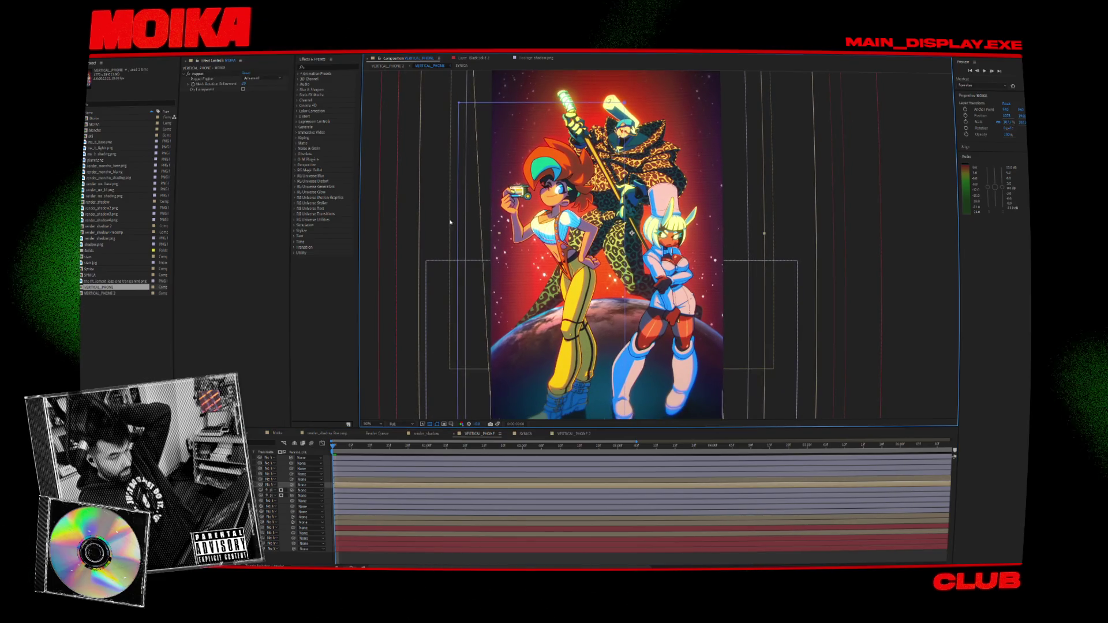
click(197, 73)
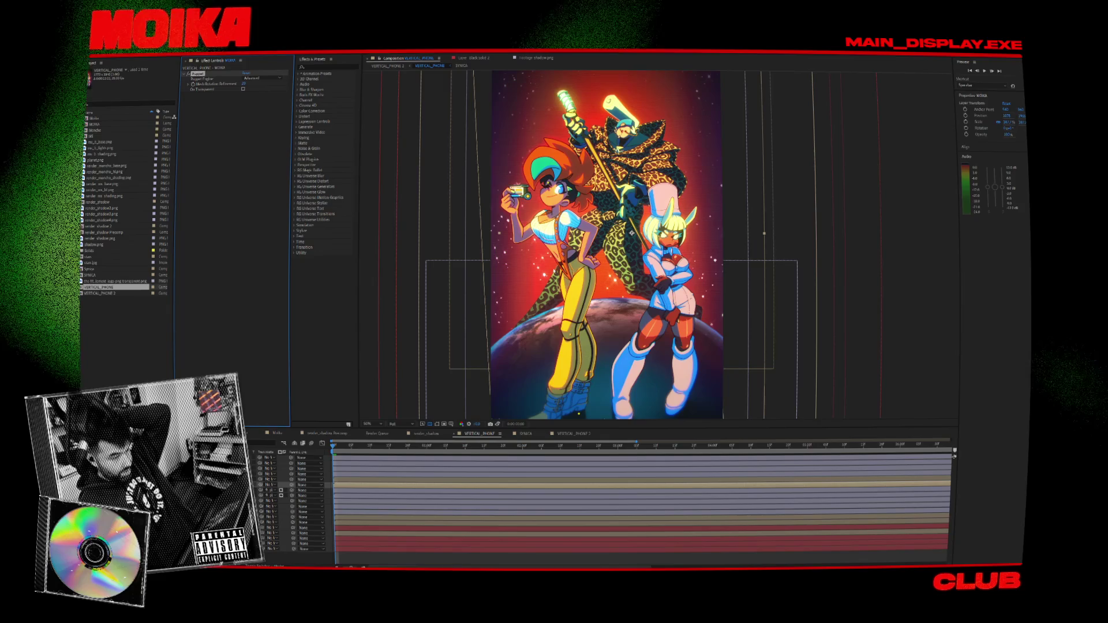
click(271, 480)
click(271, 485)
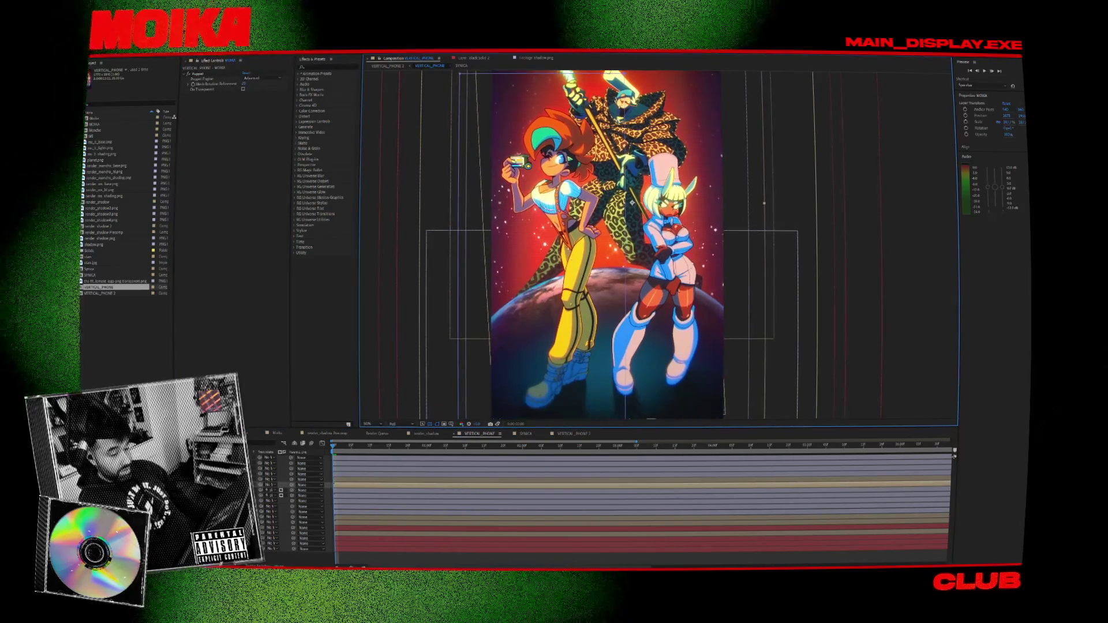
click(212, 76)
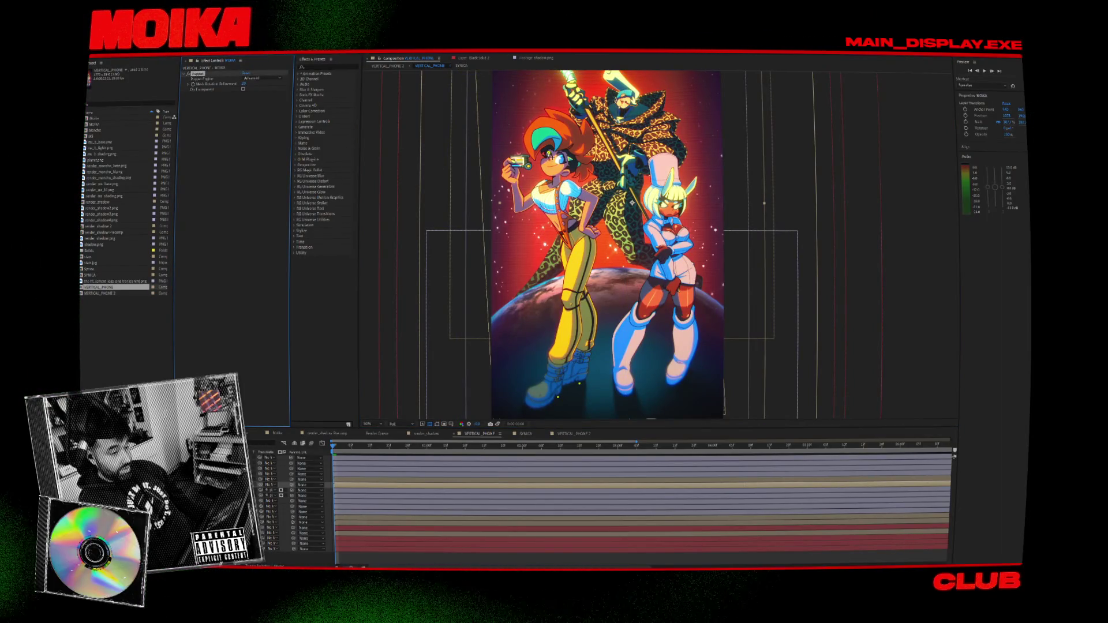
click(551, 150)
drag(517, 160, 522, 157)
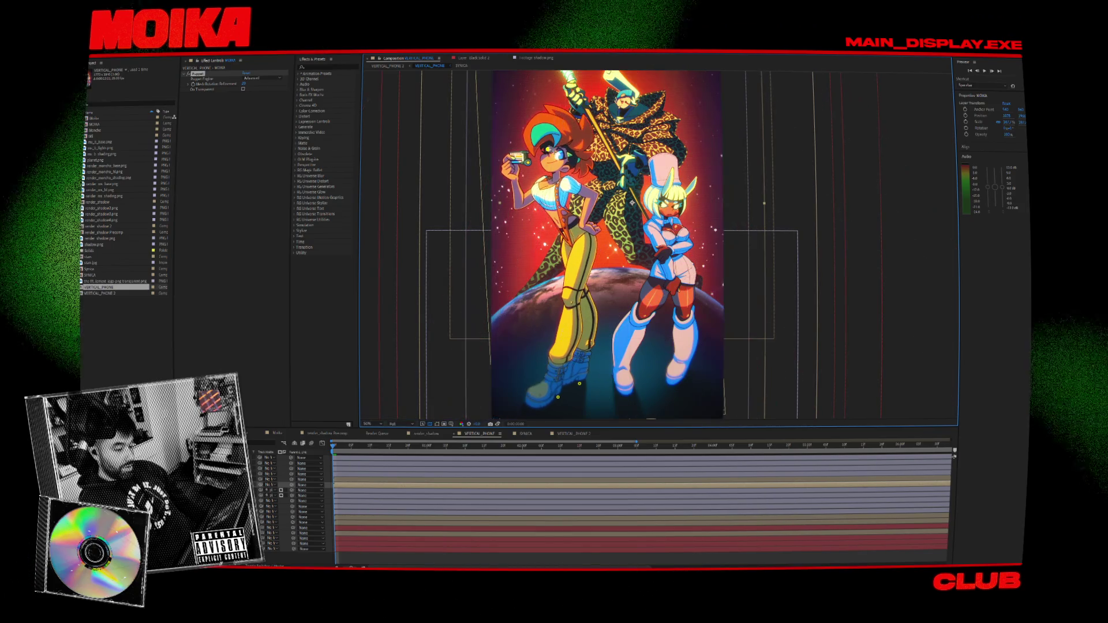
scroll(600, 242, right, 2)
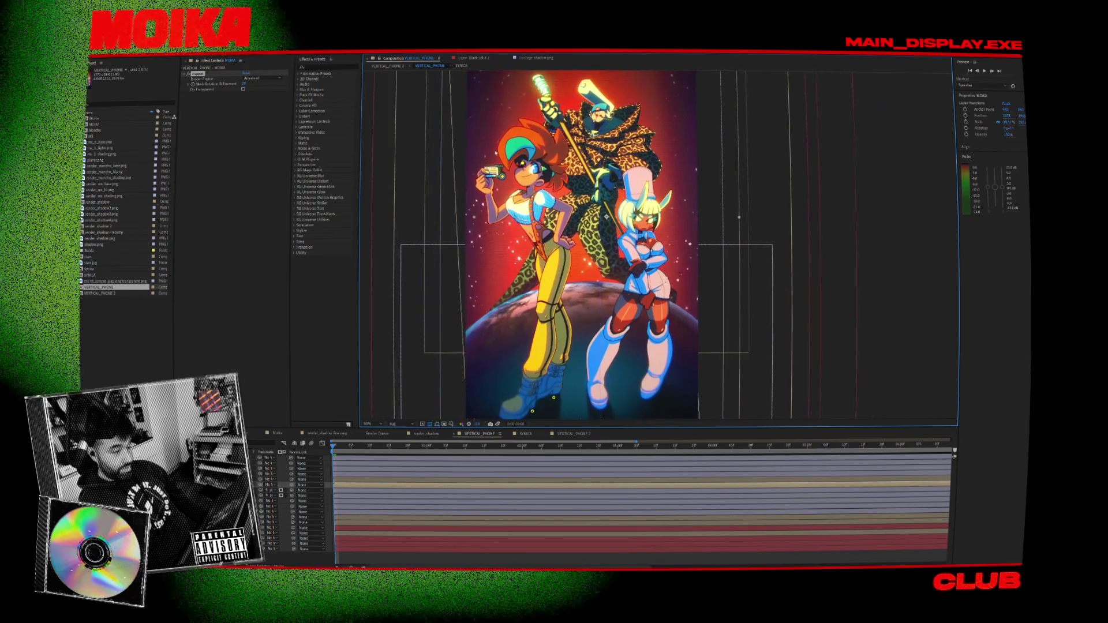
click(388, 65)
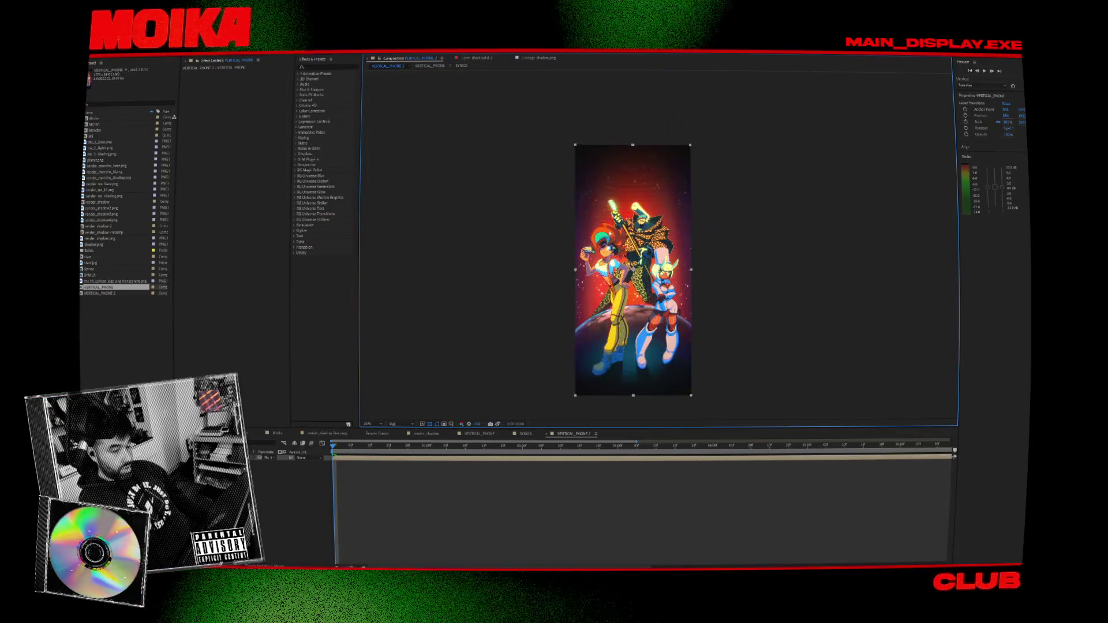
Save the current VERTICAL_PHONE 2 frame as a still named wallpapetes and render it.
scroll(617, 181, up, 2)
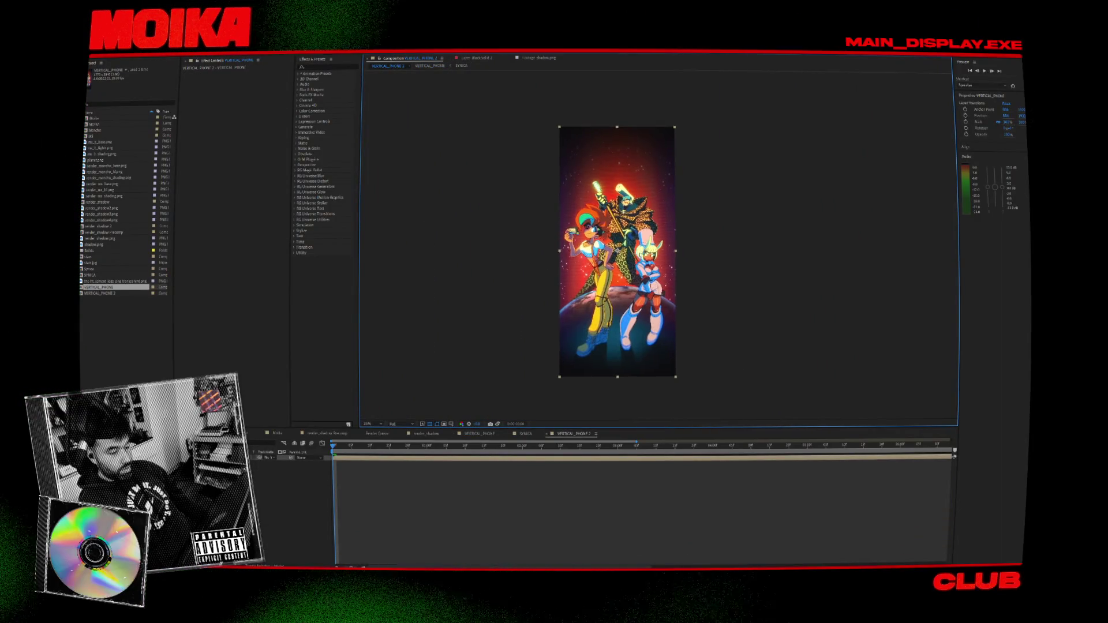
scroll(662, 183, down, 2)
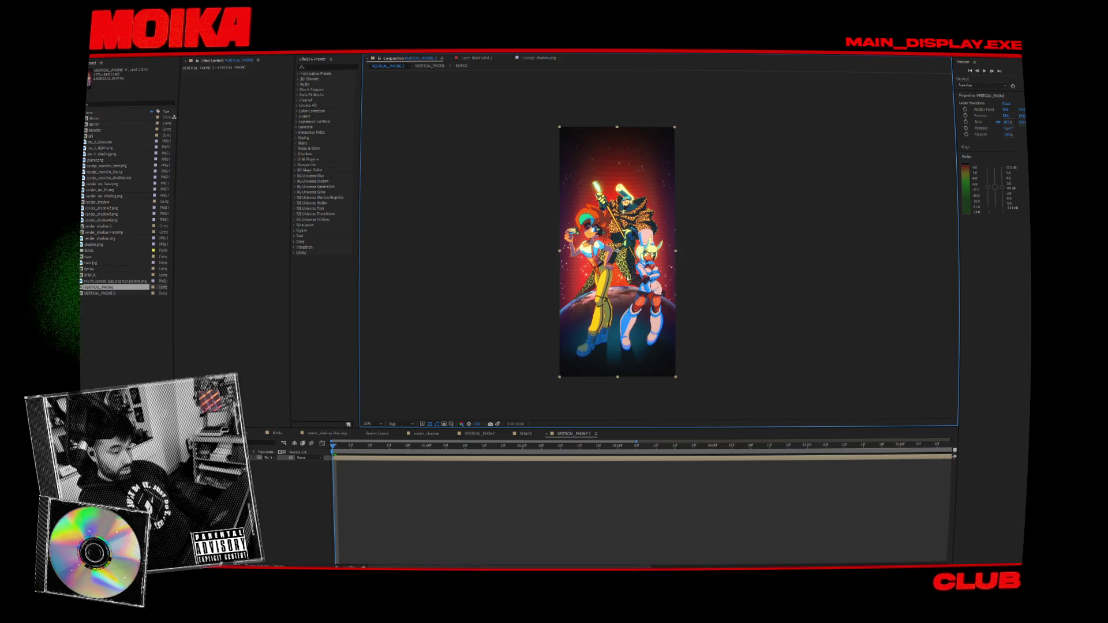
scroll(662, 182, up, 2)
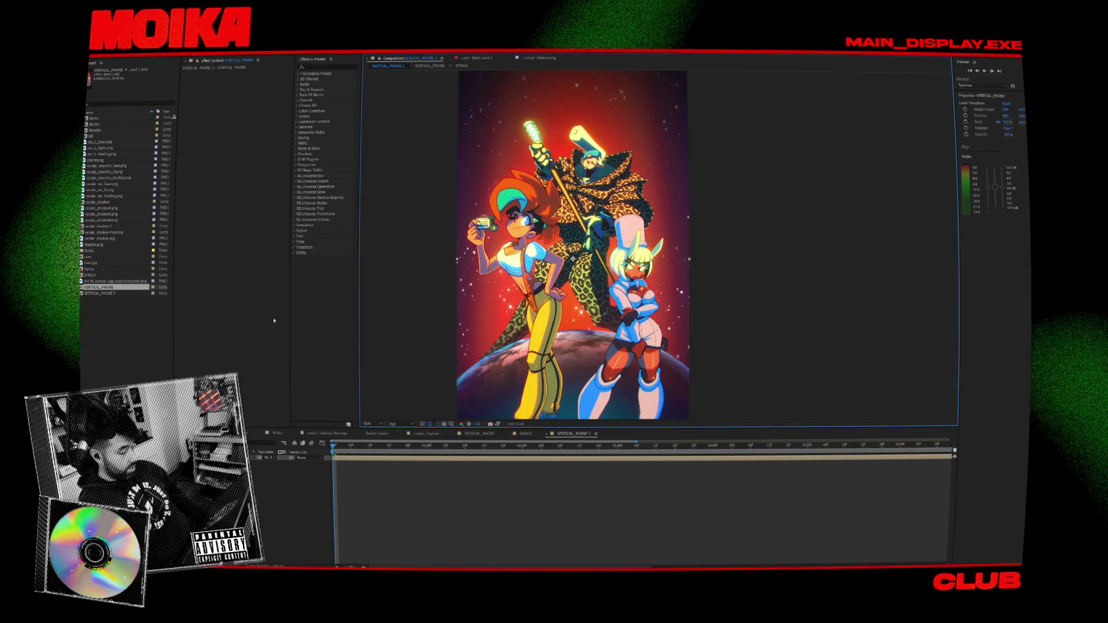
right_click(101, 57)
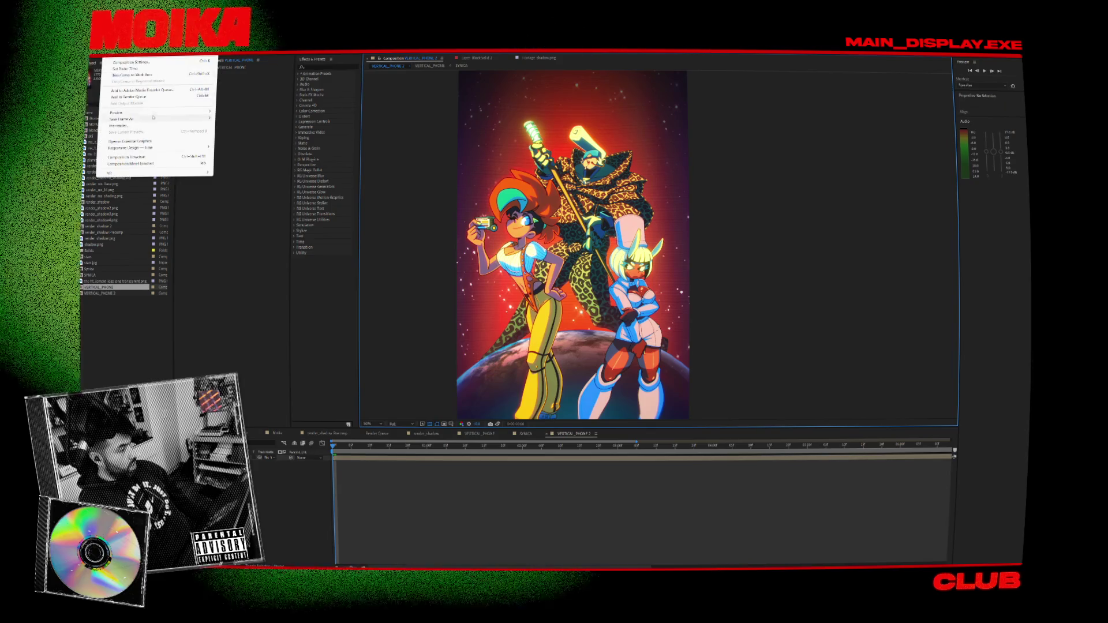
click(236, 122)
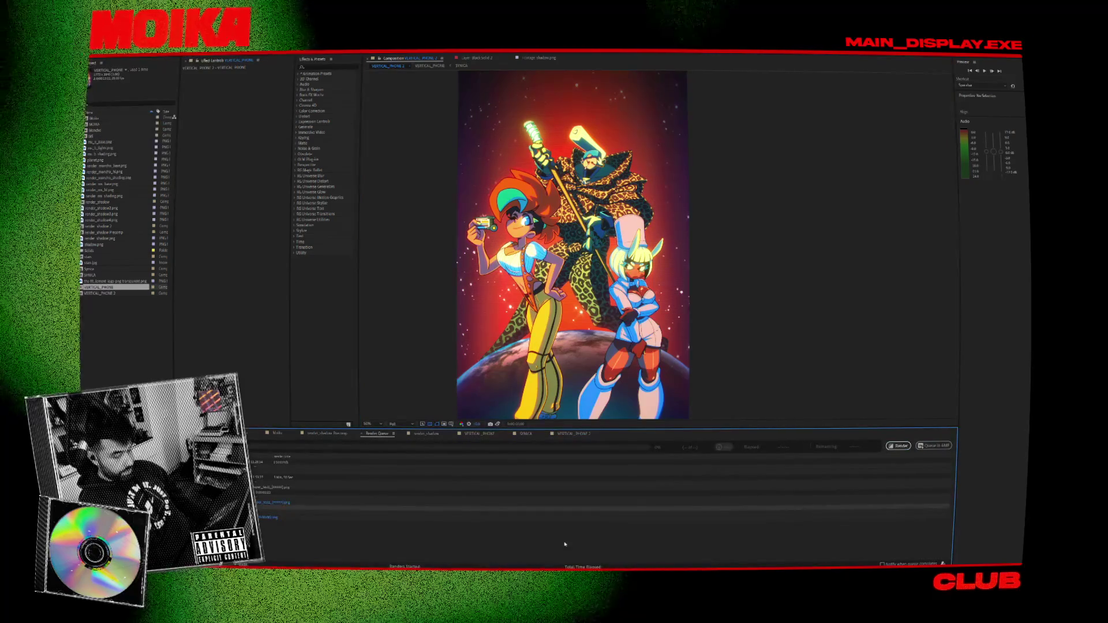
click(275, 502)
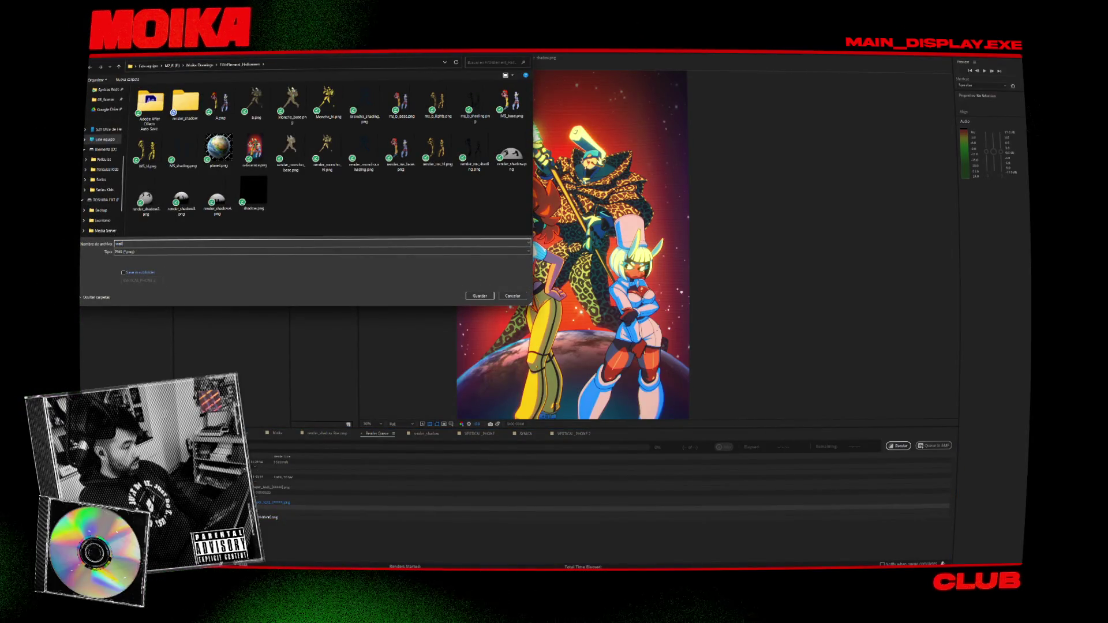
key(Return)
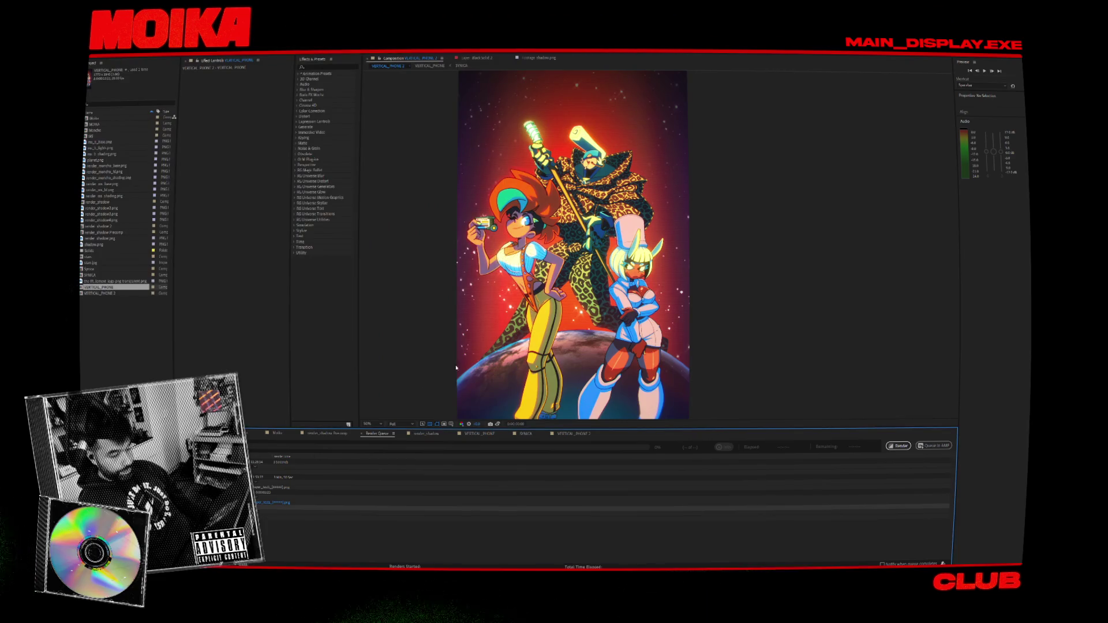
click(895, 447)
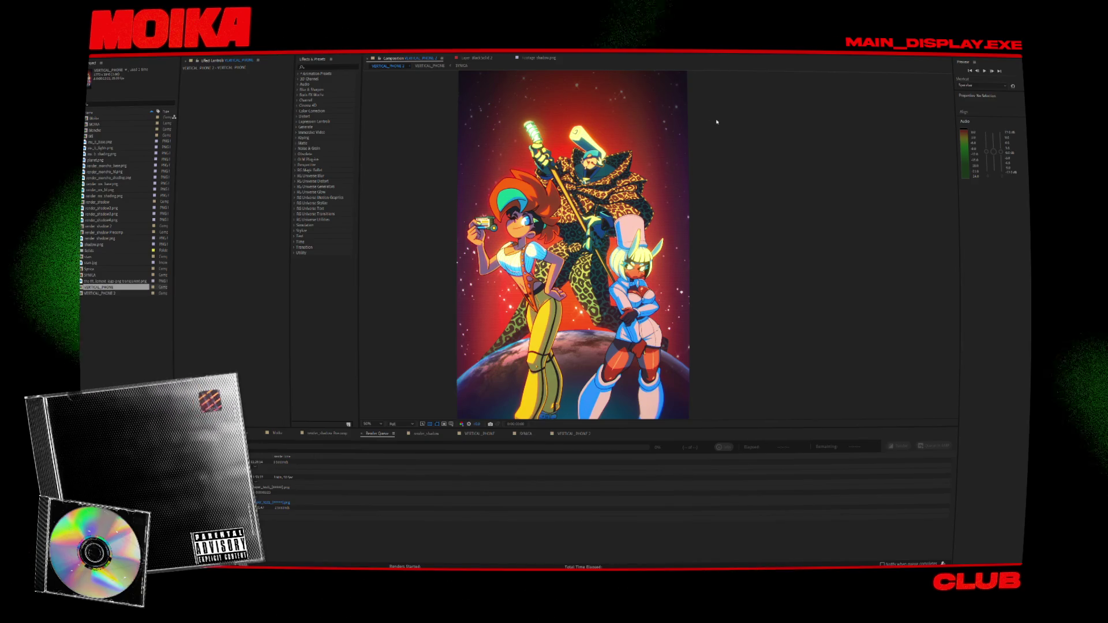
Apply Magic Bullet Looks, found by searching 'look', to the VERTICAL_PHONE layer and open its editor.
click(663, 126)
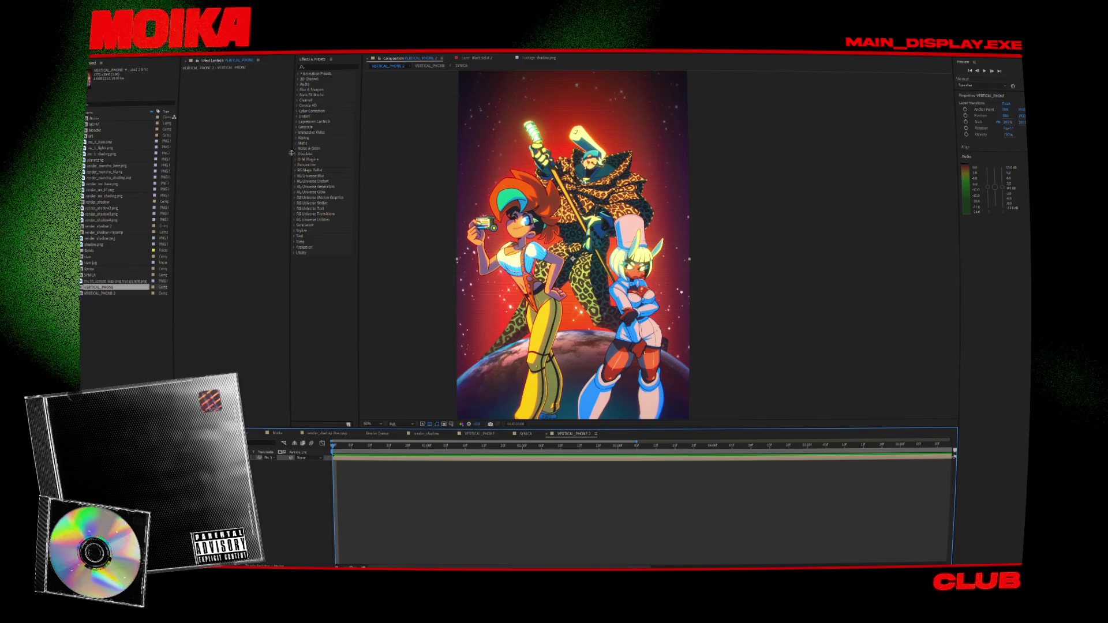
text(vi)
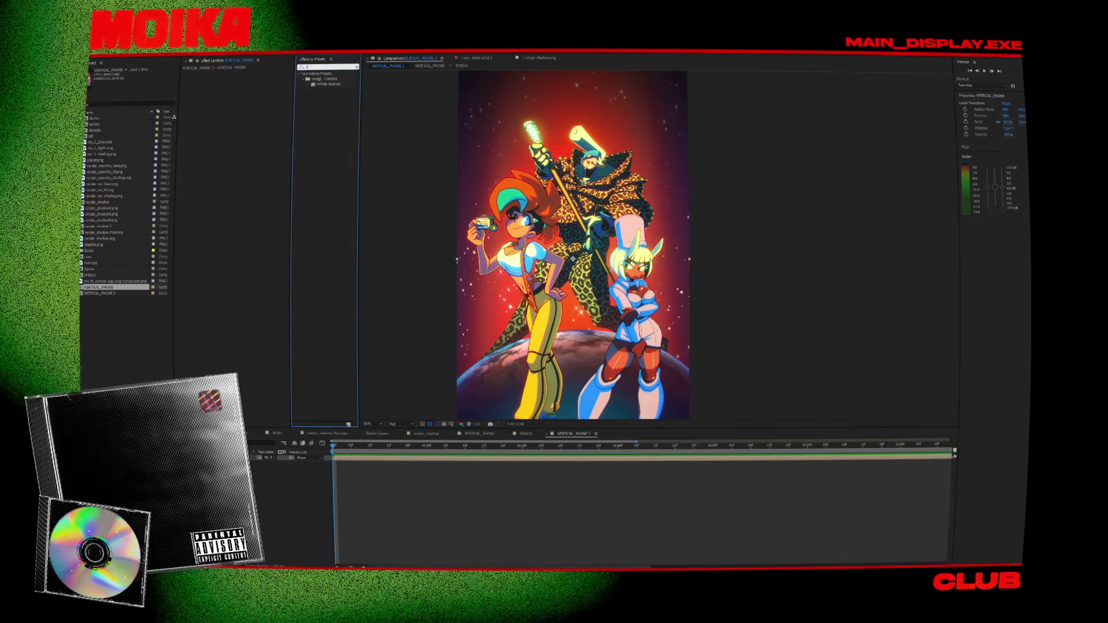
key(BackSpace)
key(BackSpace)
text(look)
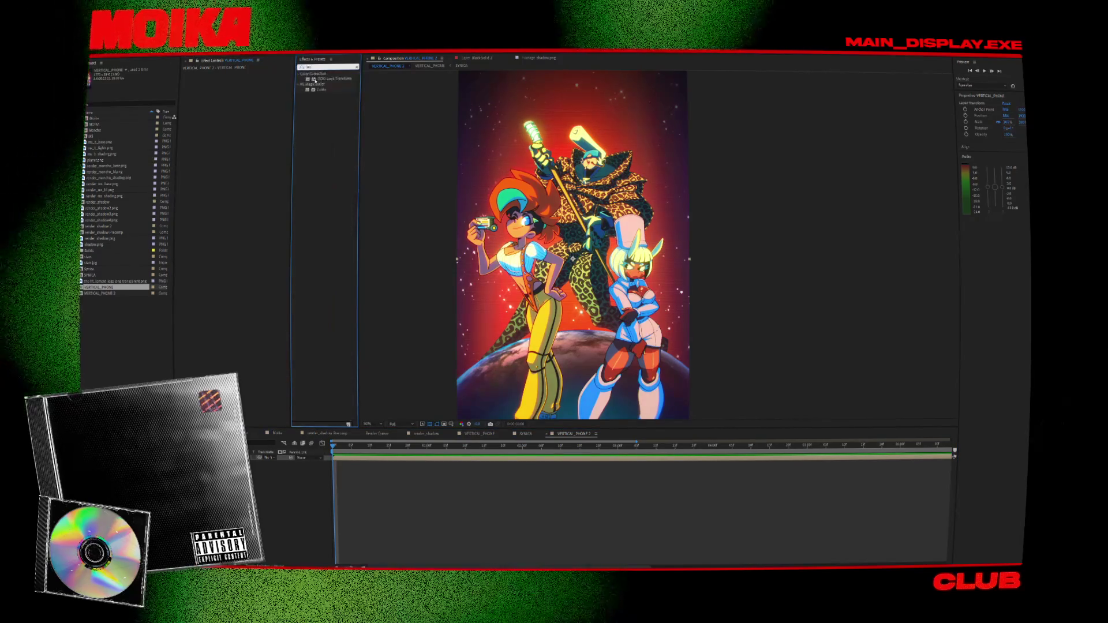
drag(318, 90, 254, 101)
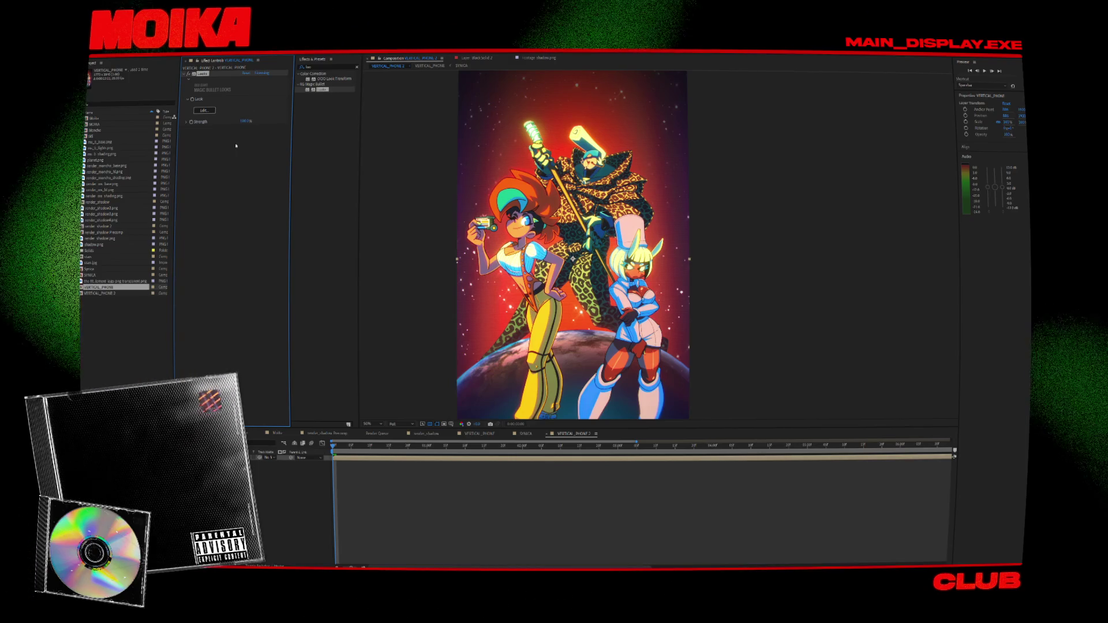
click(199, 111)
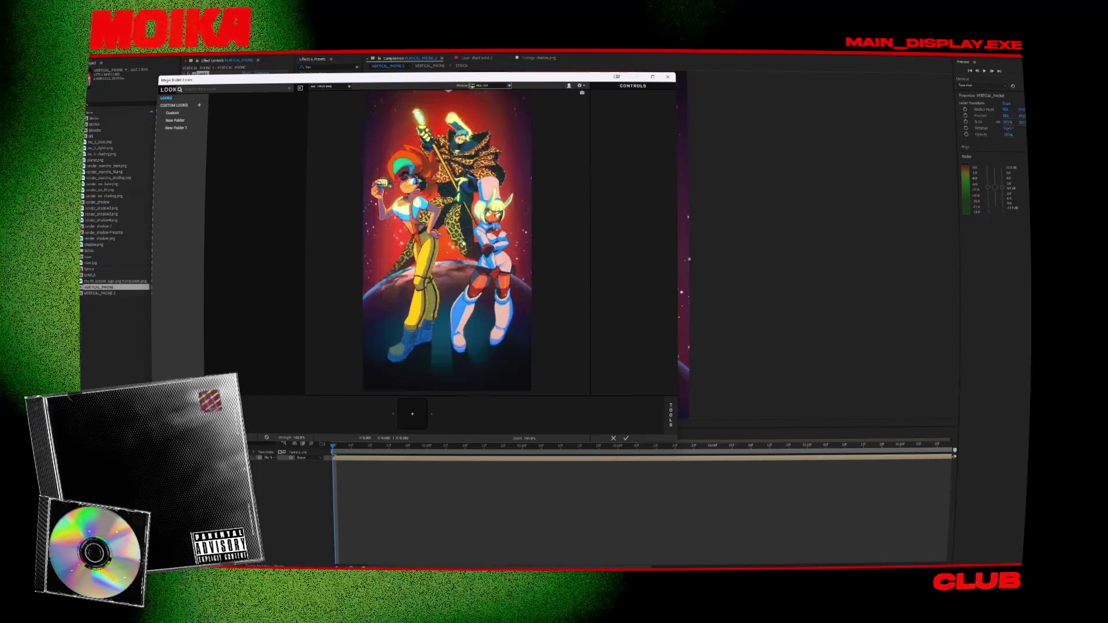
Preview the Synth Wave and Odaiba looks, then browse the Film Emulation and Filmic Looks collections.
scroll(292, 240, down, 3)
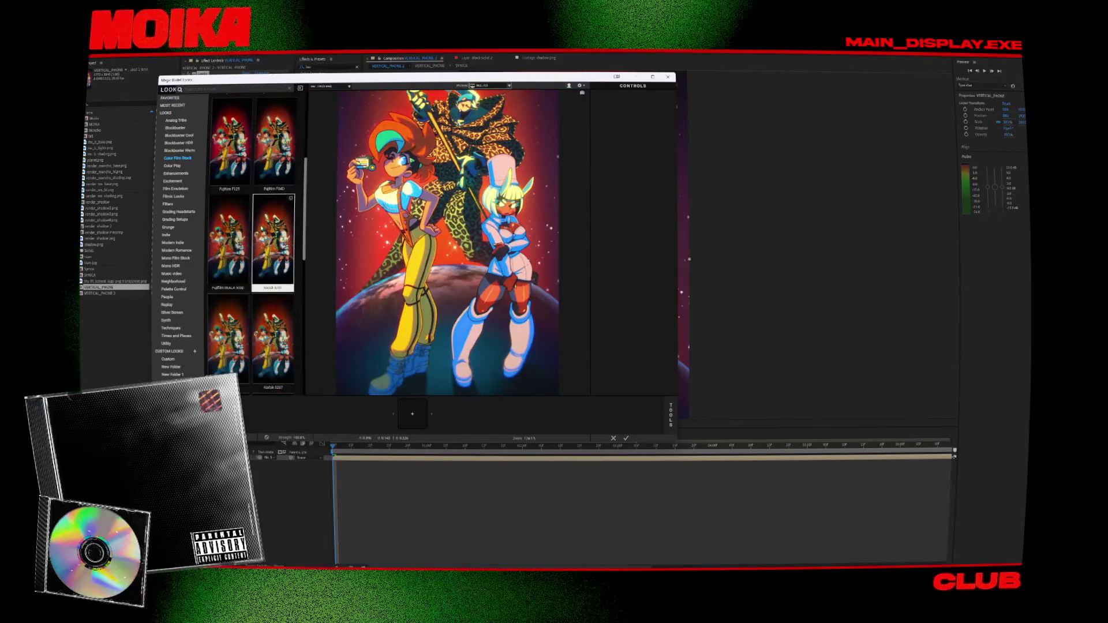
click(166, 320)
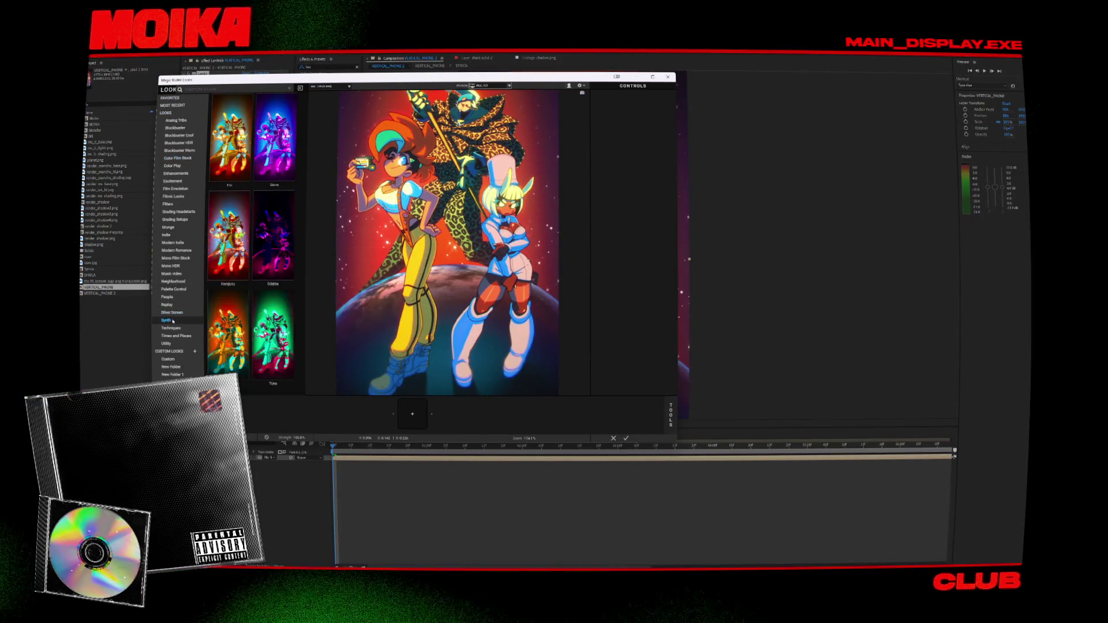
click(276, 141)
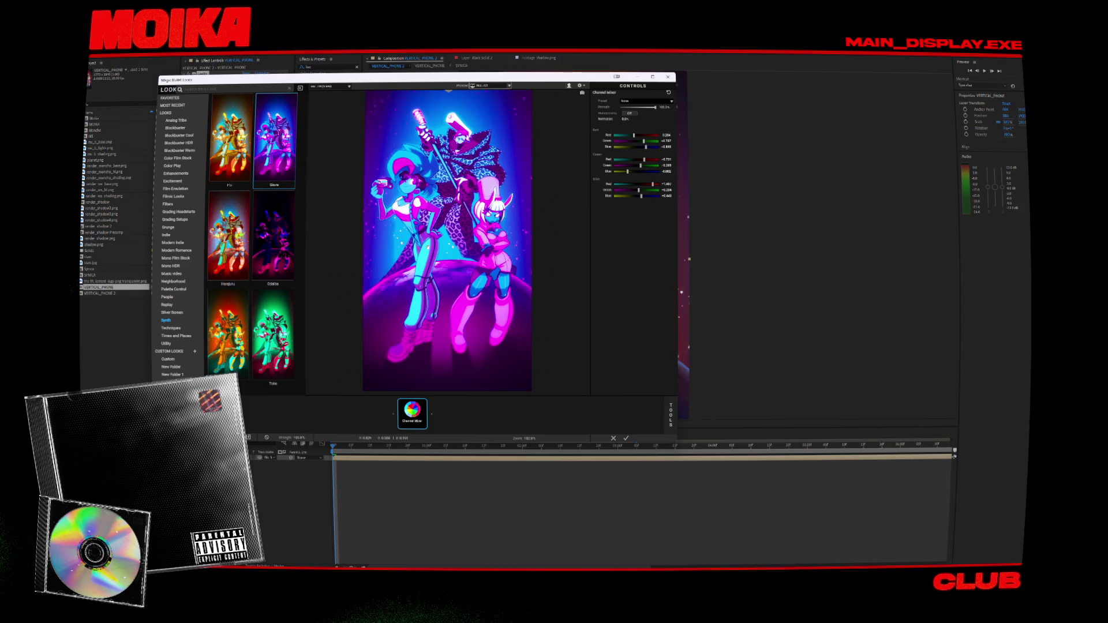
click(268, 261)
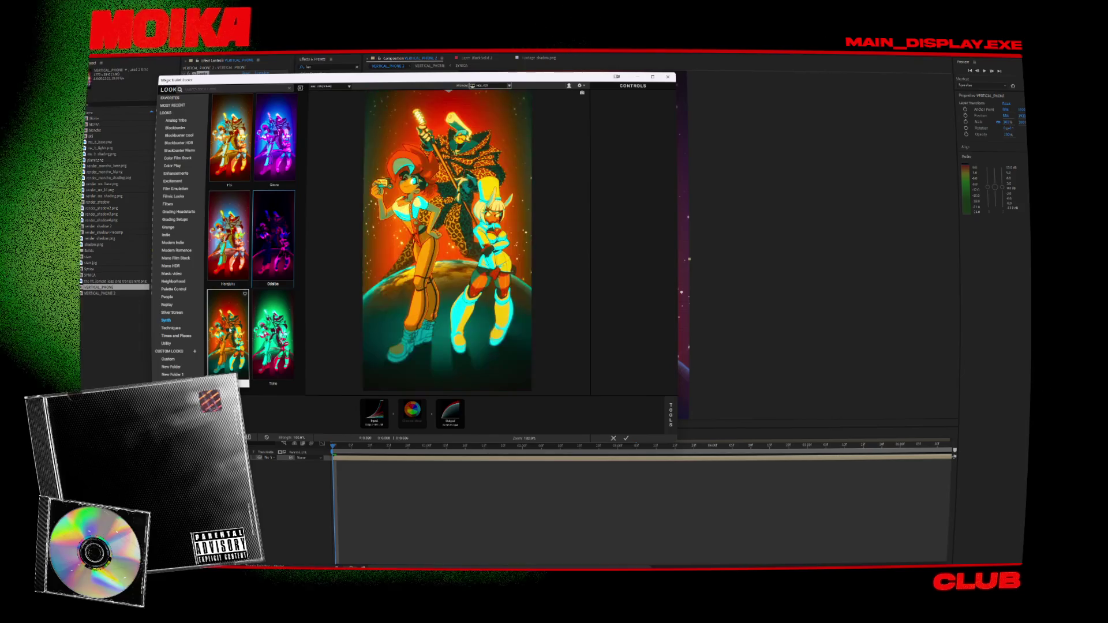
click(174, 189)
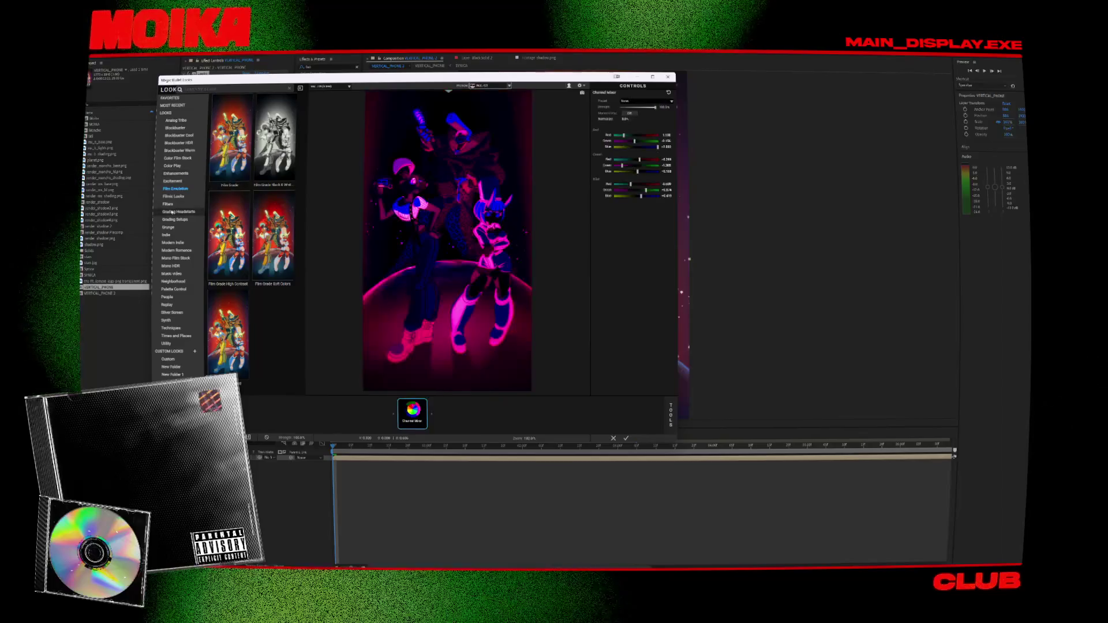
click(175, 197)
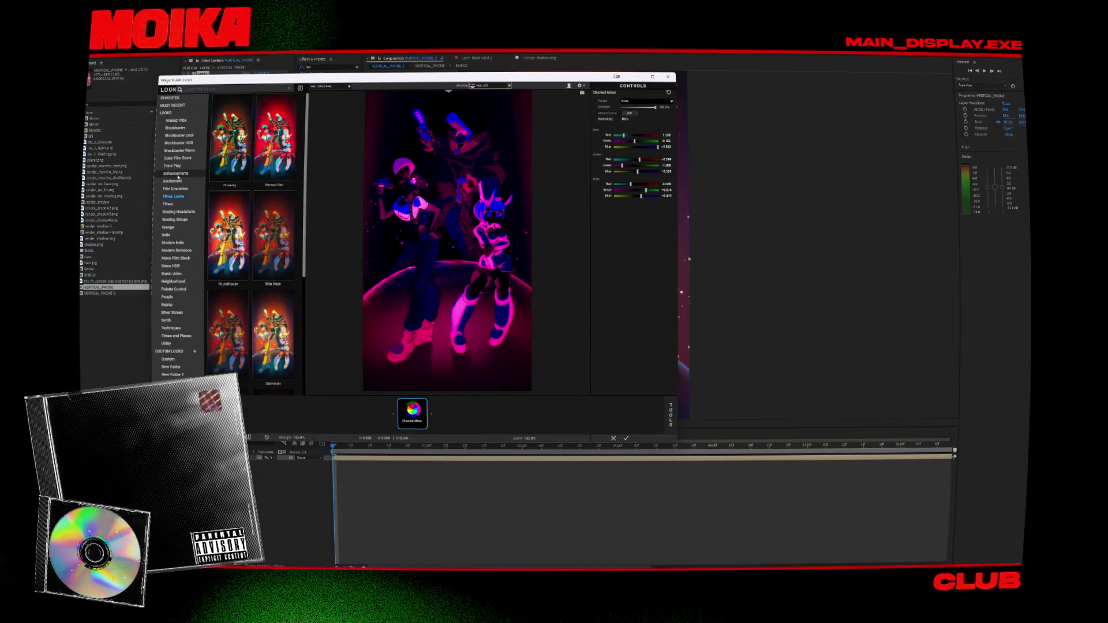
Try Blockbuster Cool looks (Collins, Classic Ultimate, Strobelight, Nerds in Space), settling on a dark magenta-blue grade.
click(183, 135)
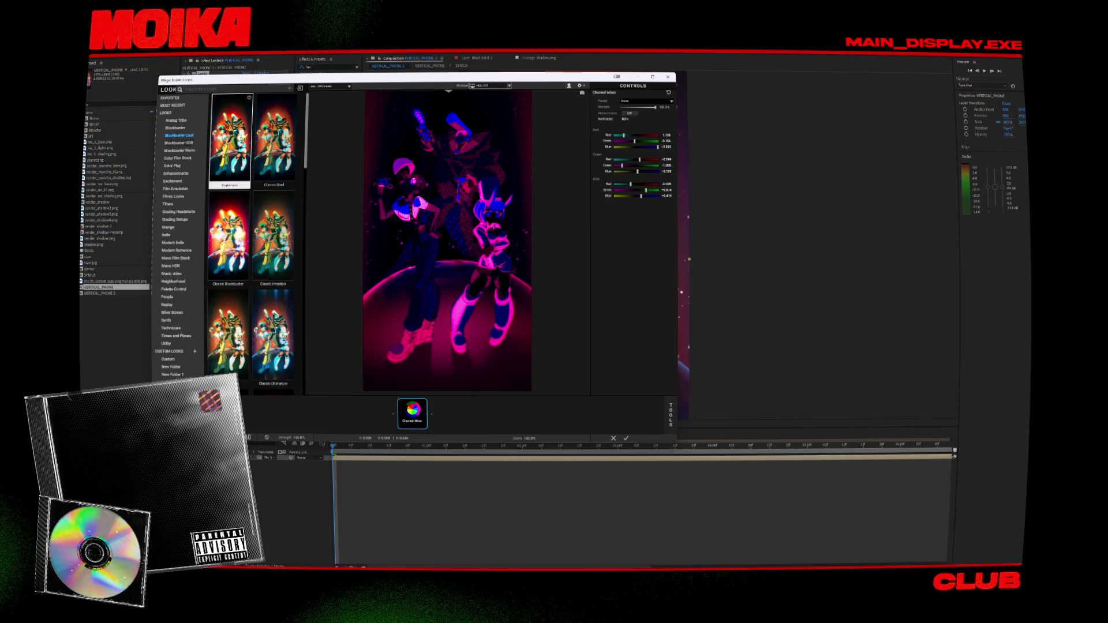
scroll(252, 243, down, 4)
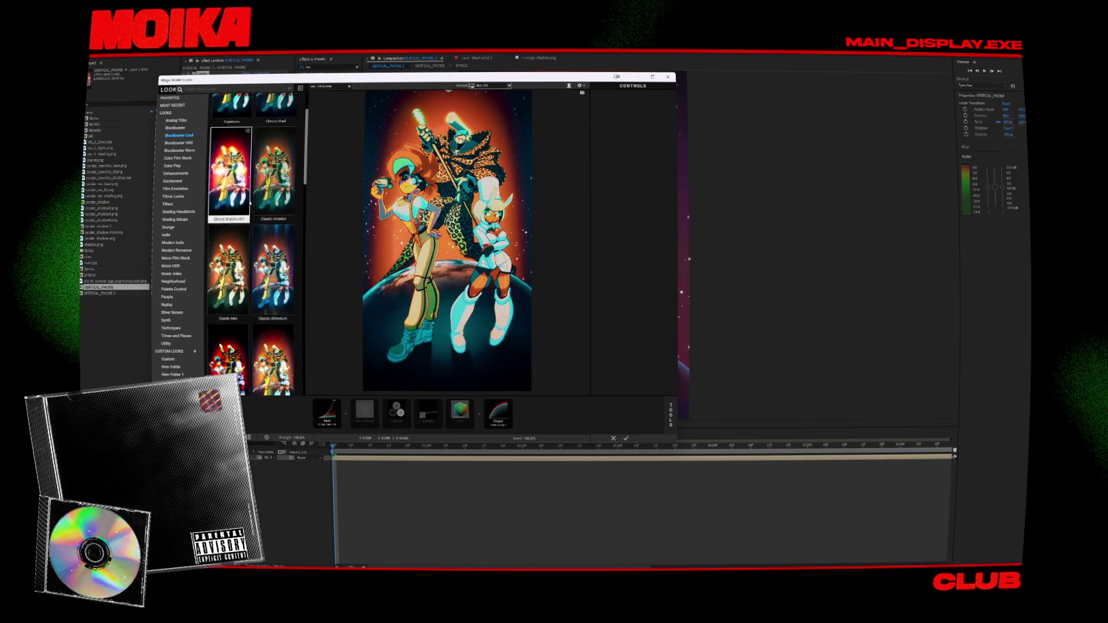
click(273, 211)
click(274, 149)
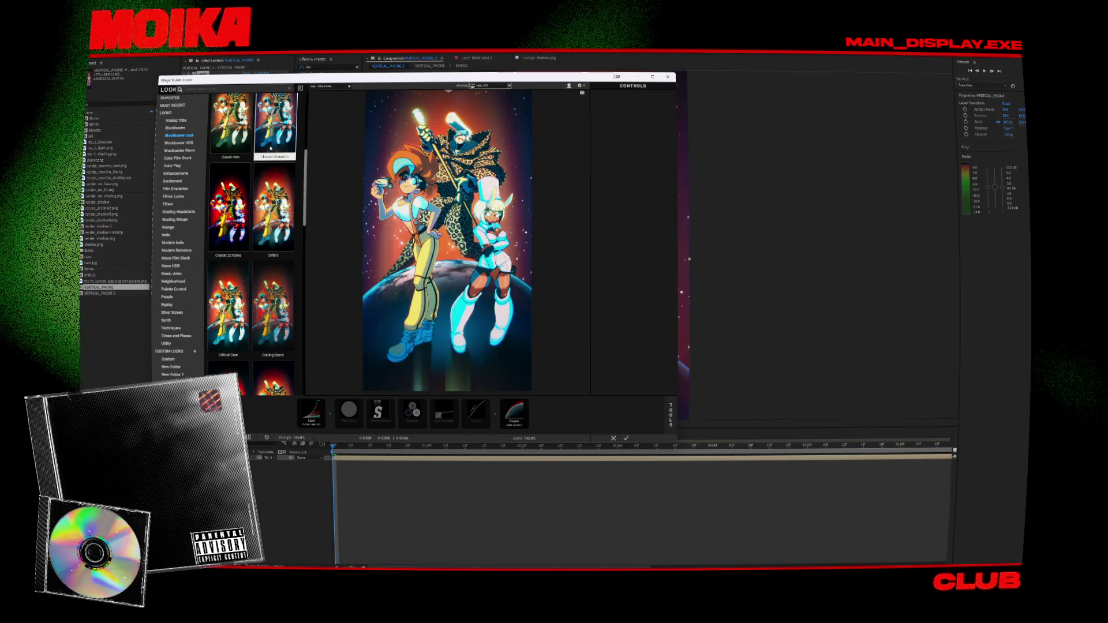
scroll(252, 242, down, 3)
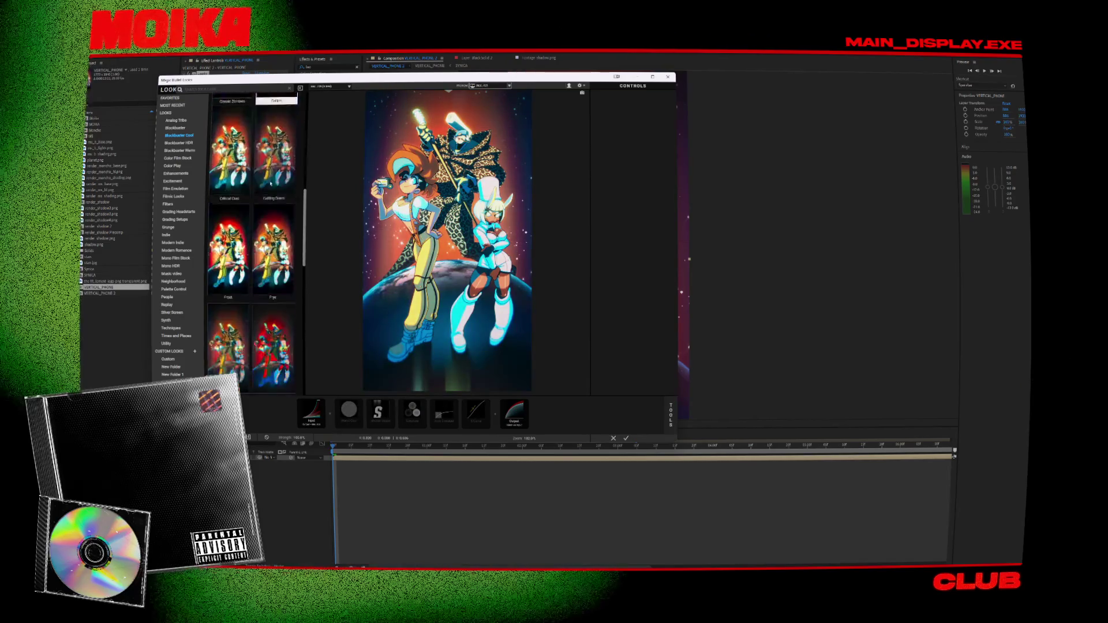
click(227, 343)
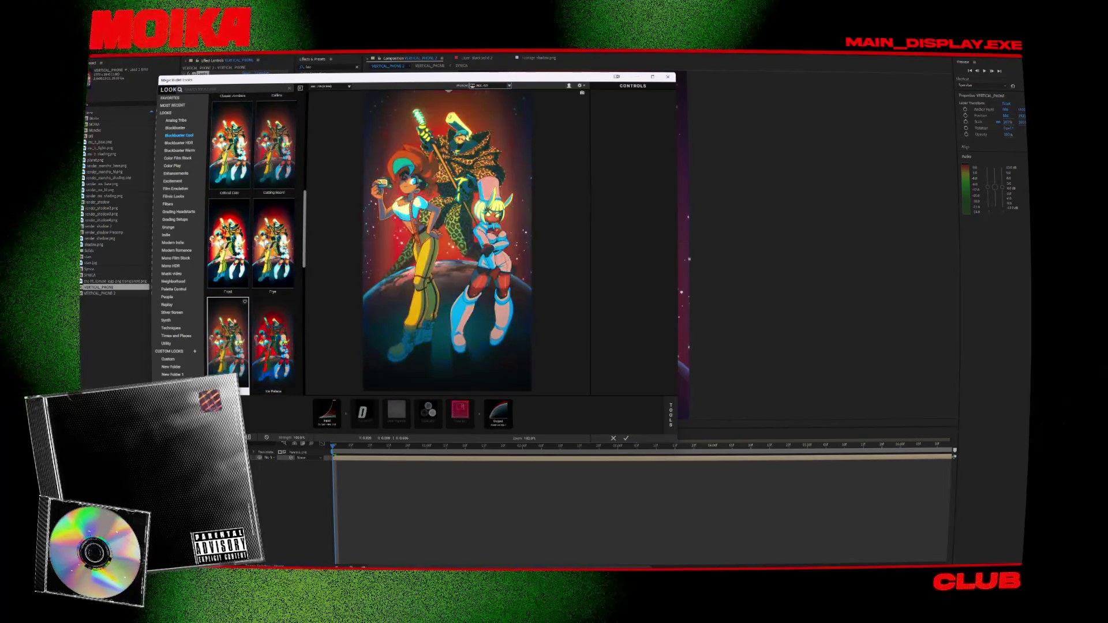
scroll(229, 204, down, 3)
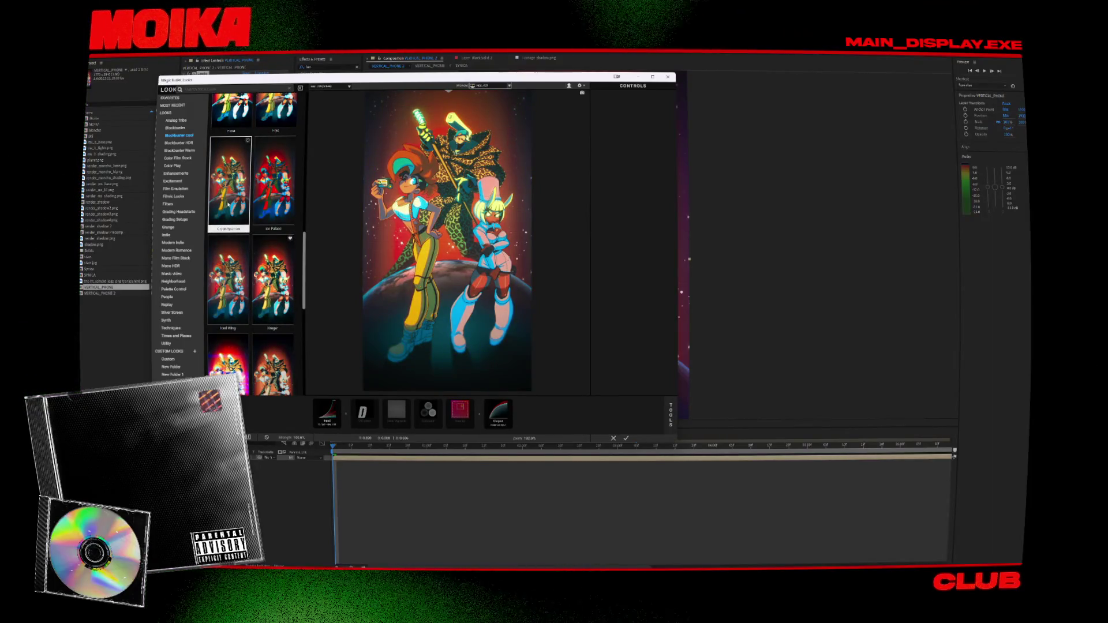
scroll(229, 205, down, 3)
click(255, 277)
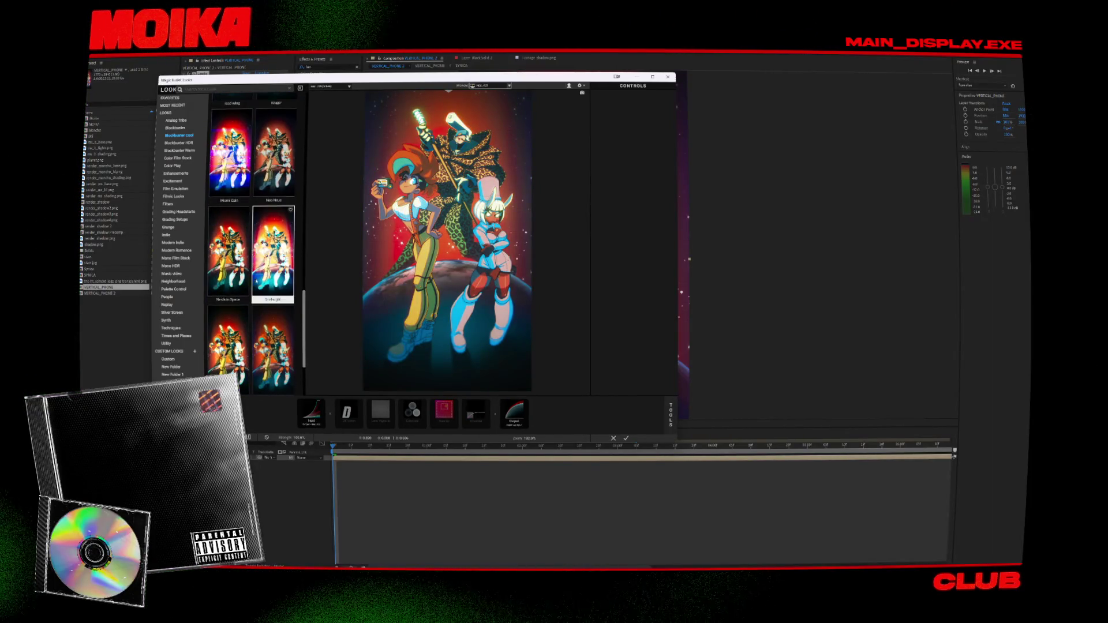
click(236, 282)
scroll(237, 289, down, 2)
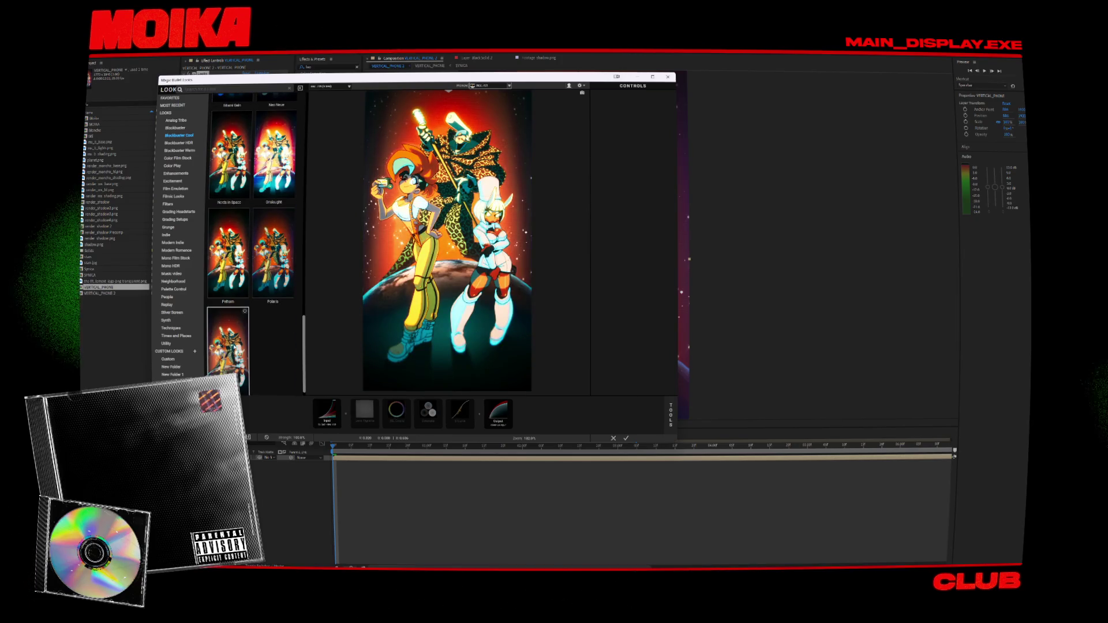
scroll(252, 243, up, 2)
click(229, 248)
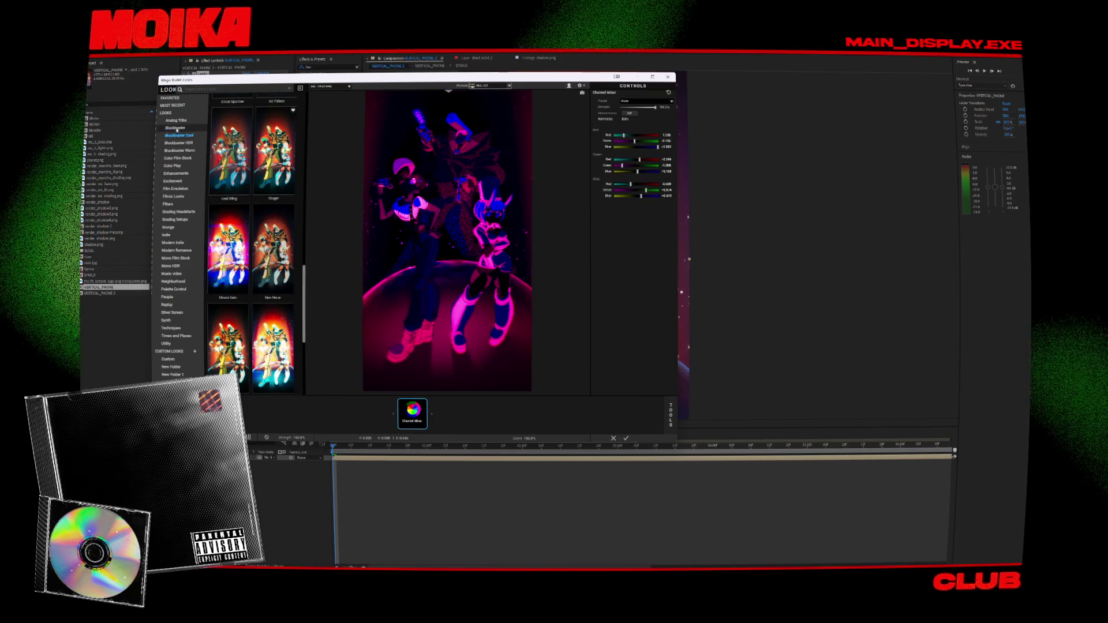
Browse the Blockbuster category, then leave Looks without keeping the grade.
click(173, 128)
scroll(234, 266, down, 3)
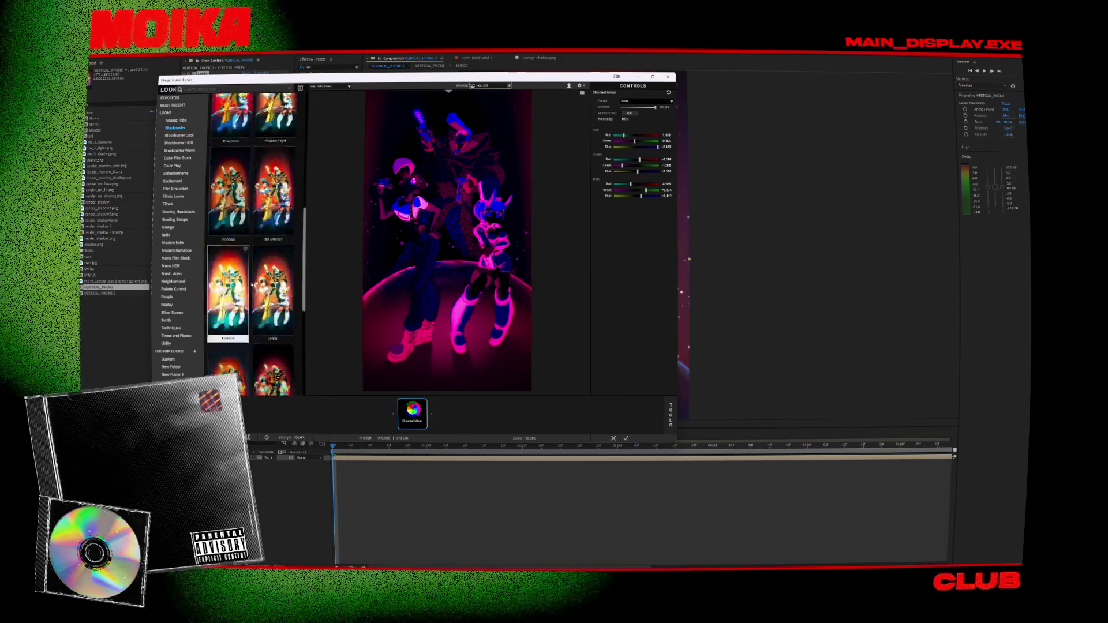
scroll(233, 266, down, 2)
key(Escape)
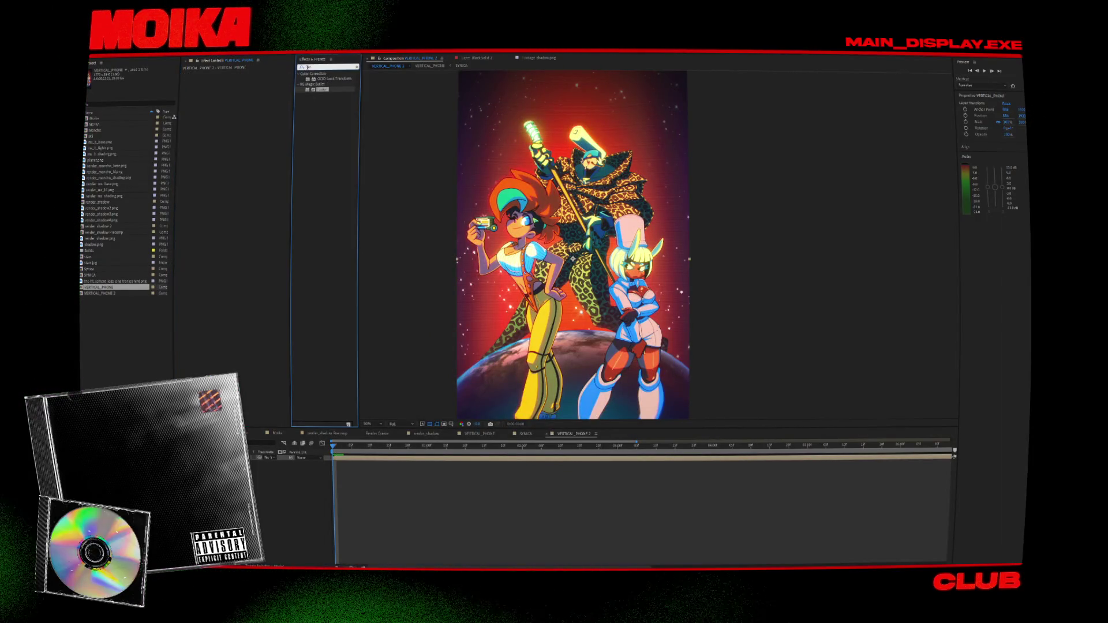
Apply Color Balance (HLS), found by searching 'color ba', and adjust the artwork's hue and lightness.
text(col)
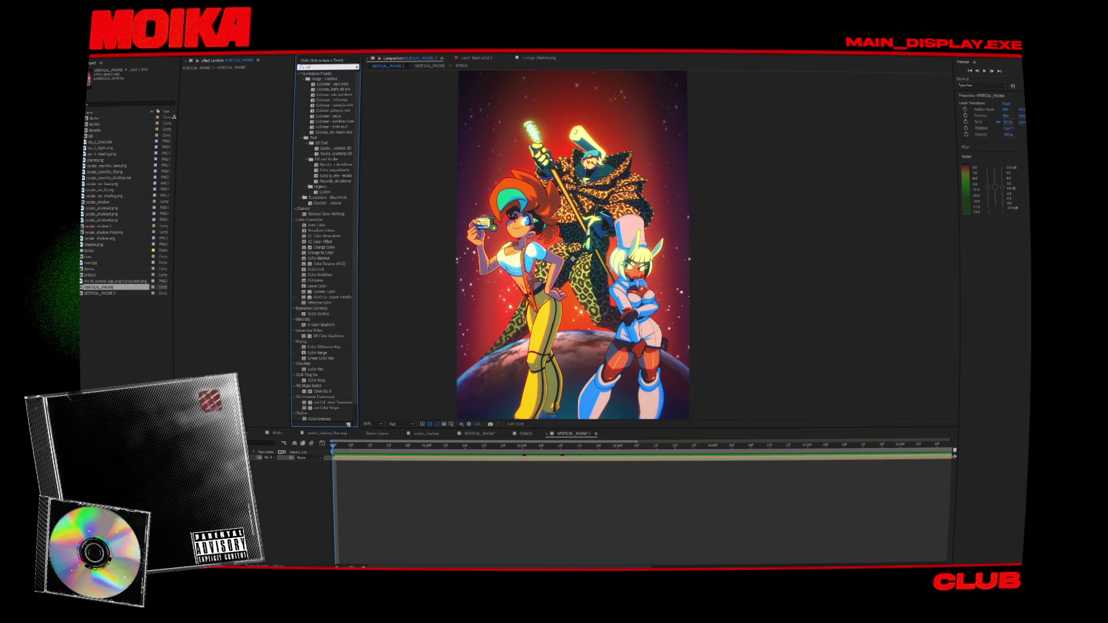
text(or ba)
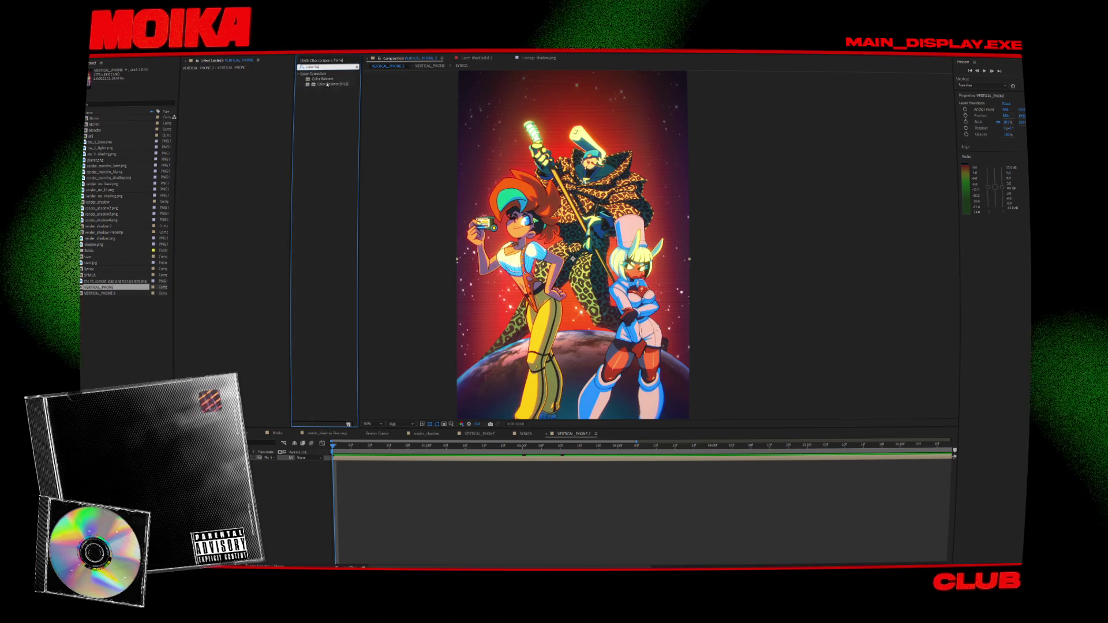
click(320, 78)
double_click(332, 84)
drag(247, 87, 243, 101)
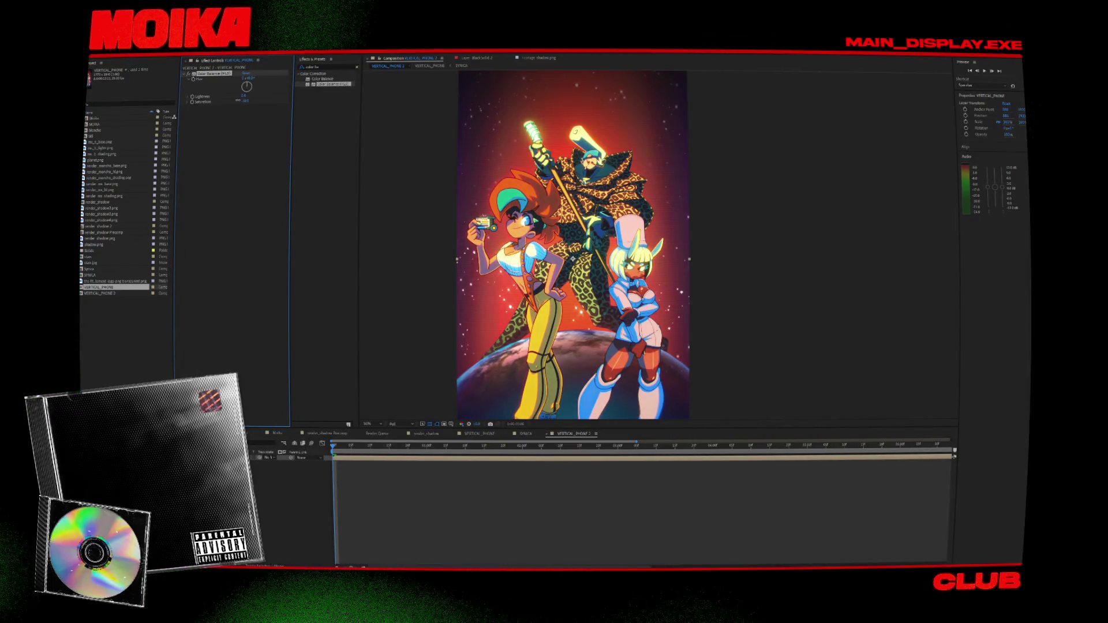
mouse_move(244, 97)
mouse_down()
mouse_move(265, 76)
mouse_move(316, 70)
mouse_move(248, 96)
mouse_up()
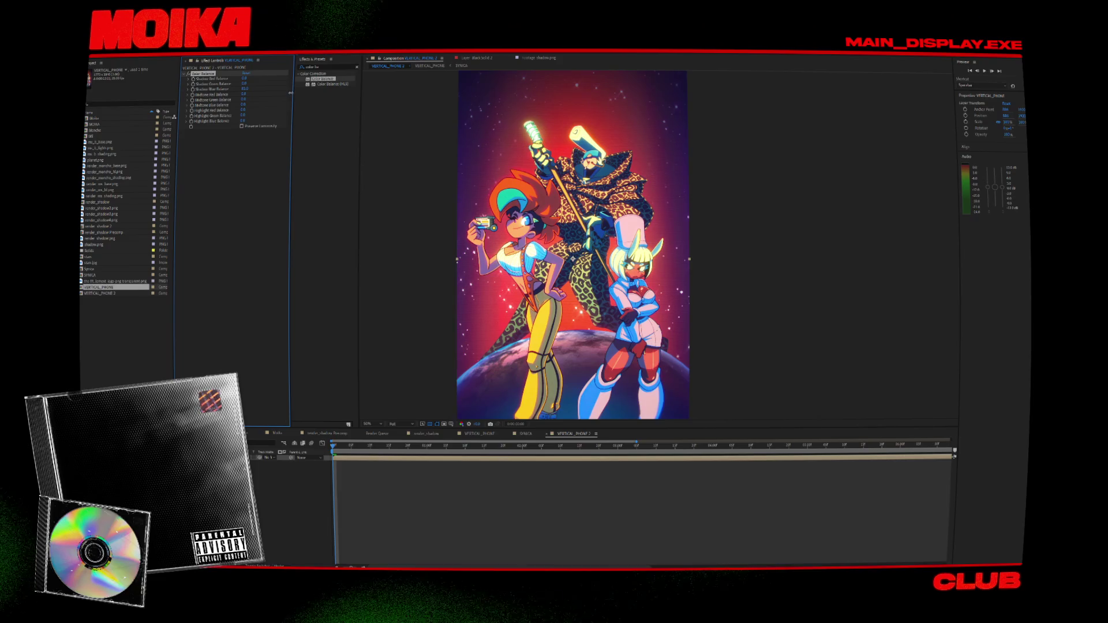
Push shadows toward blue, pull red and some blue from midtones, compare, then delete the effect.
drag(251, 89, 243, 77)
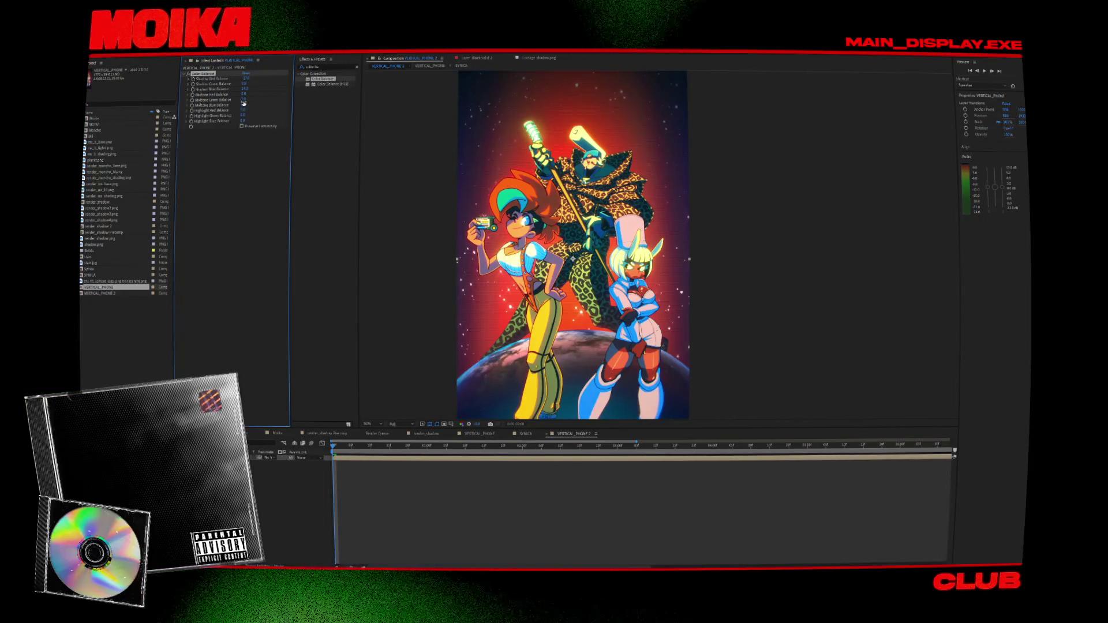
drag(243, 94, 238, 94)
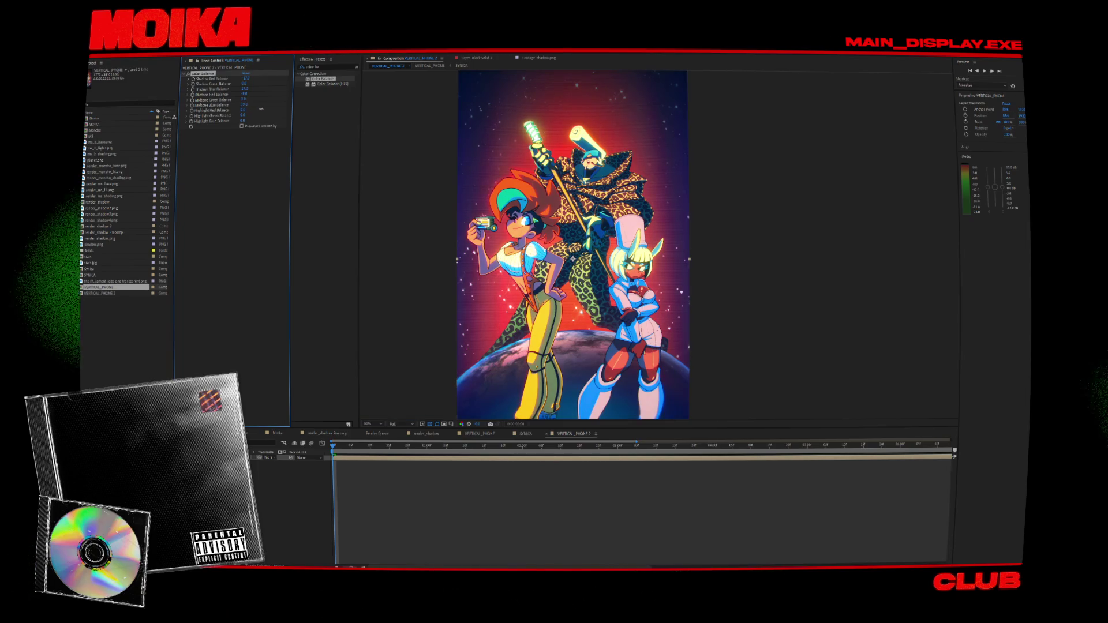
drag(261, 108, 244, 115)
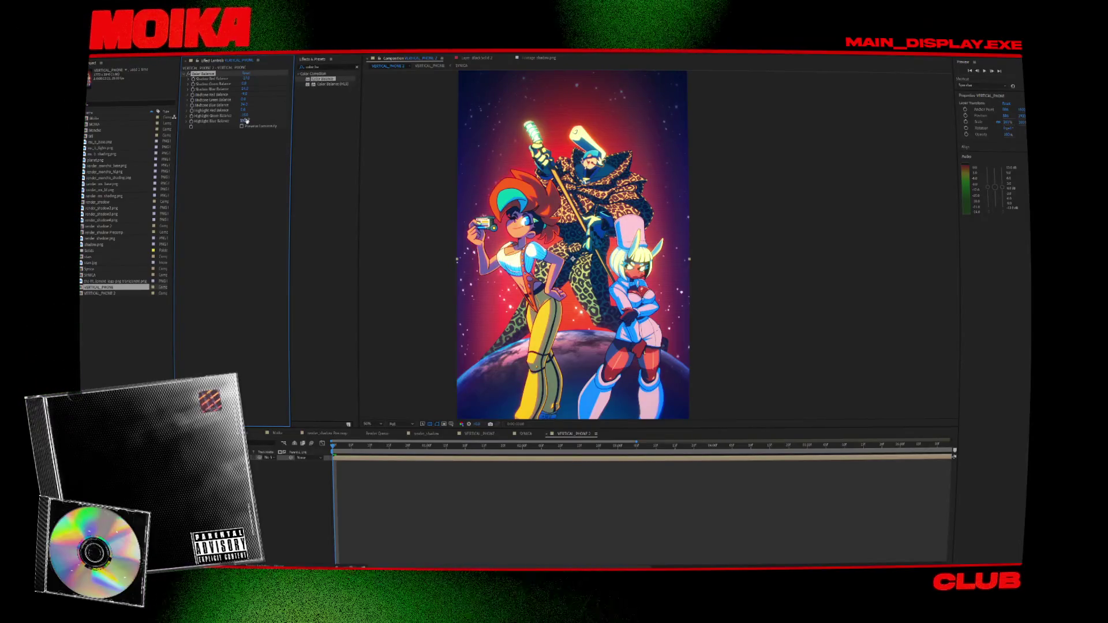
drag(415, 238, 391, 194)
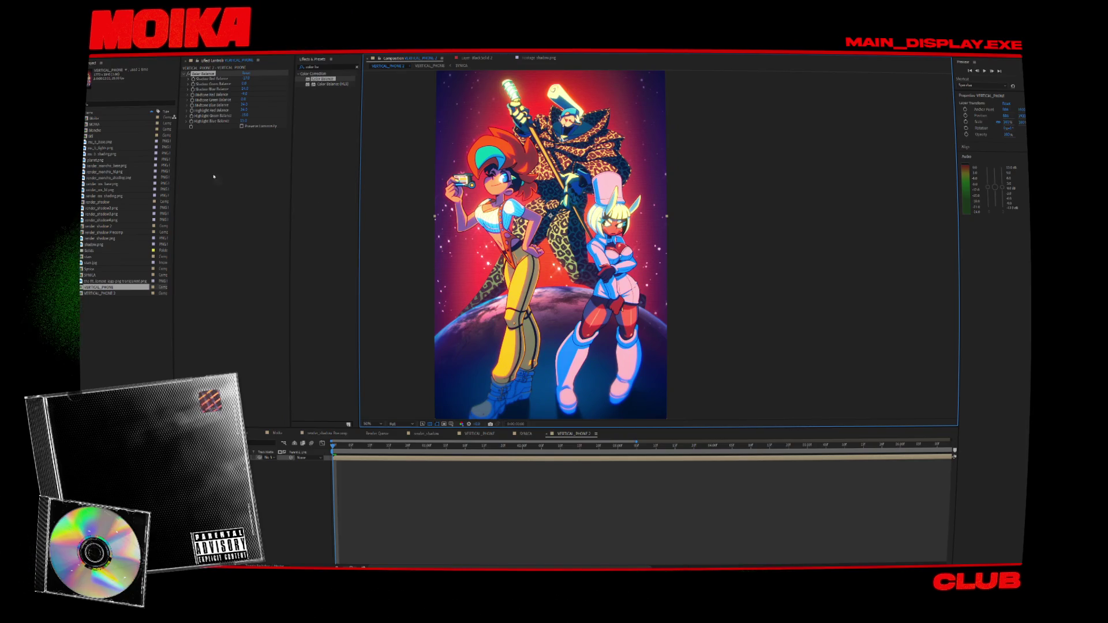
click(188, 74)
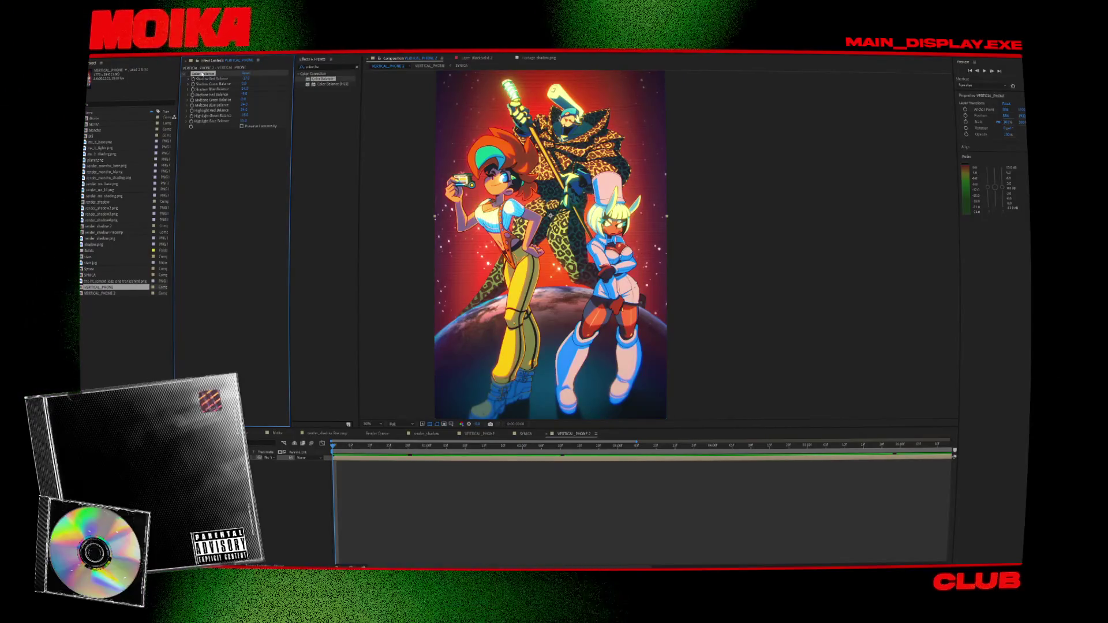
key(Delete)
Restore the Color Balance effect and apply Universe VHS, found by searching 'vhs', inspecting it close up.
key(ctrl+z)
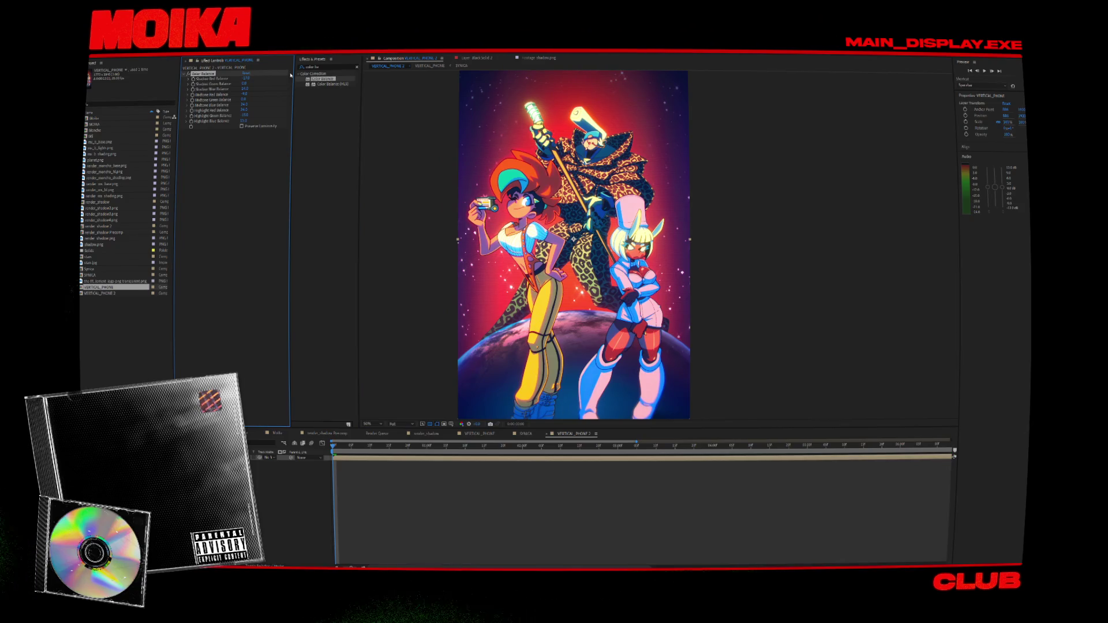
triple_click(324, 68)
key(BackSpace)
text(vhs)
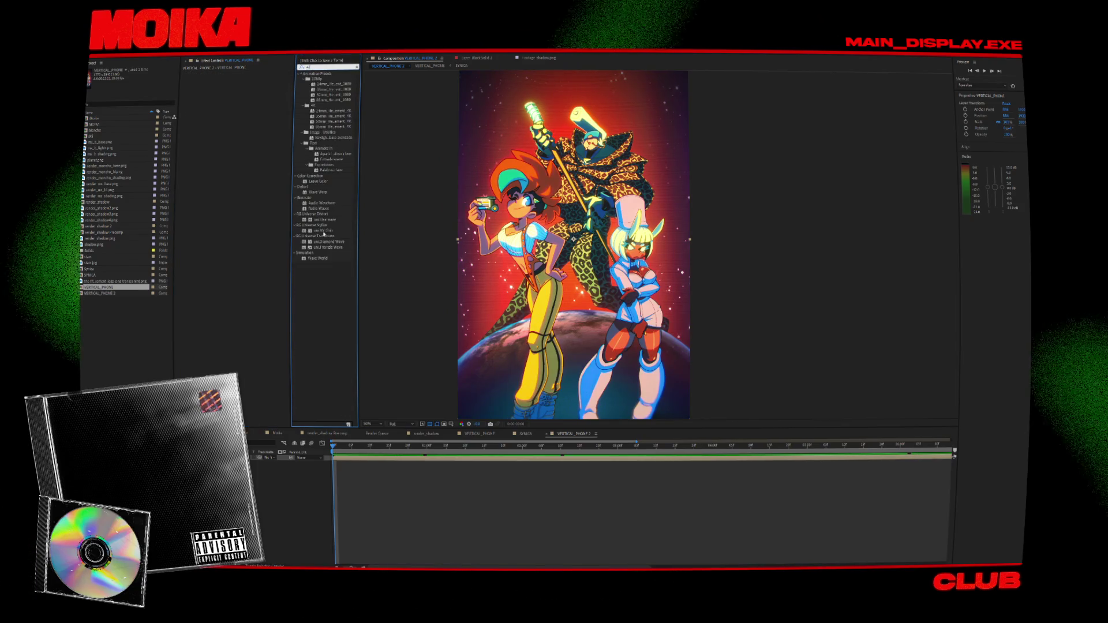
drag(326, 79, 240, 124)
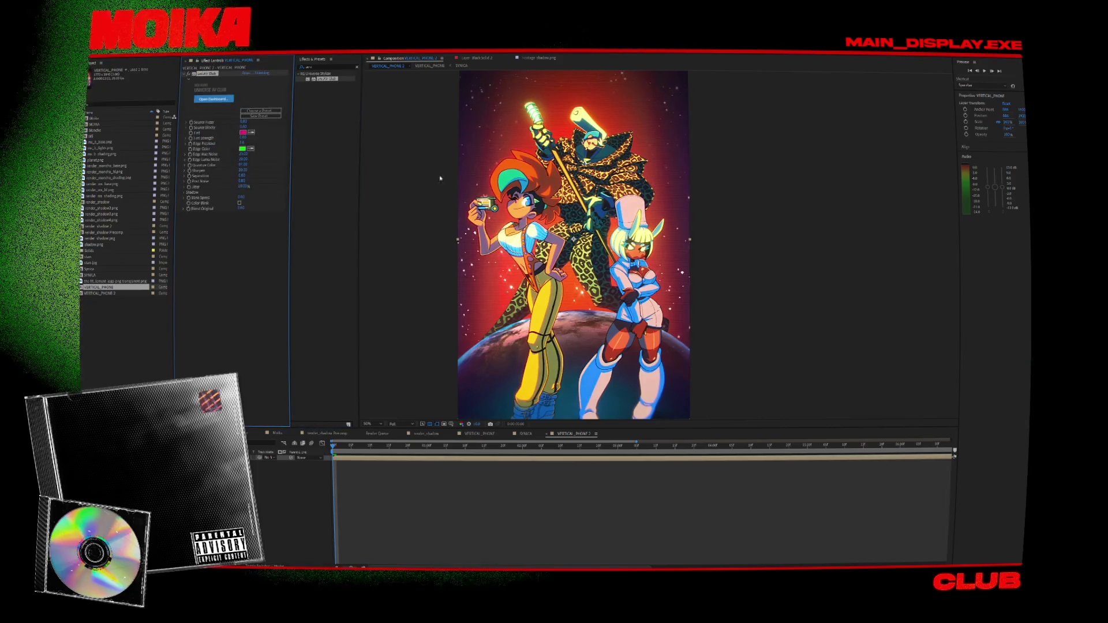
scroll(652, 222, up, 3)
drag(486, 214, 759, 366)
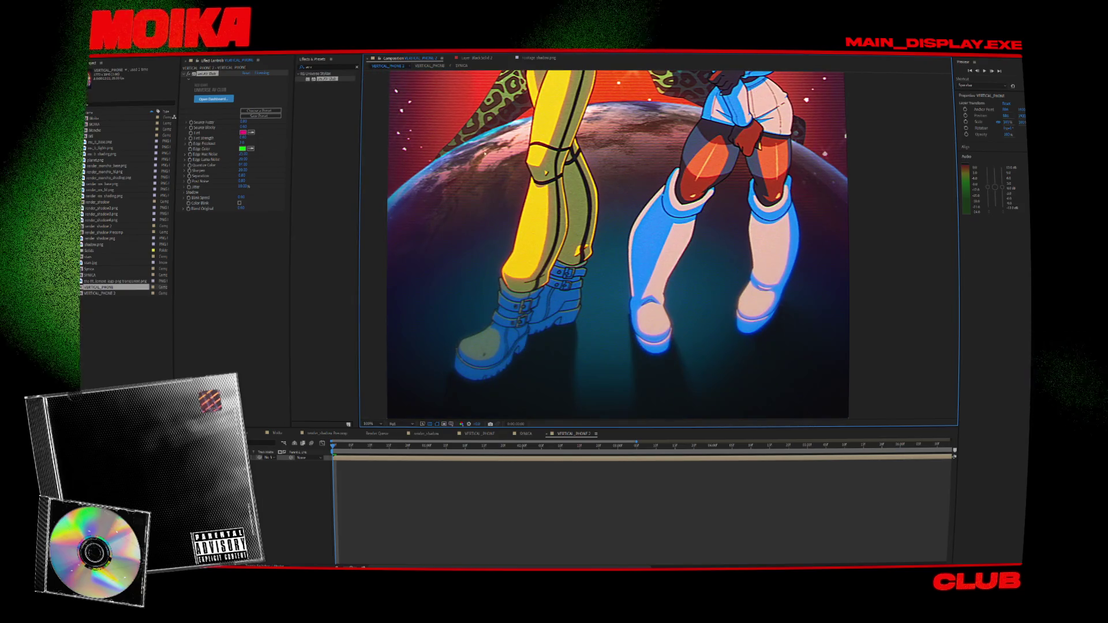
Remove the Universe VHS effect and zoom out to the whole composition.
click(210, 73)
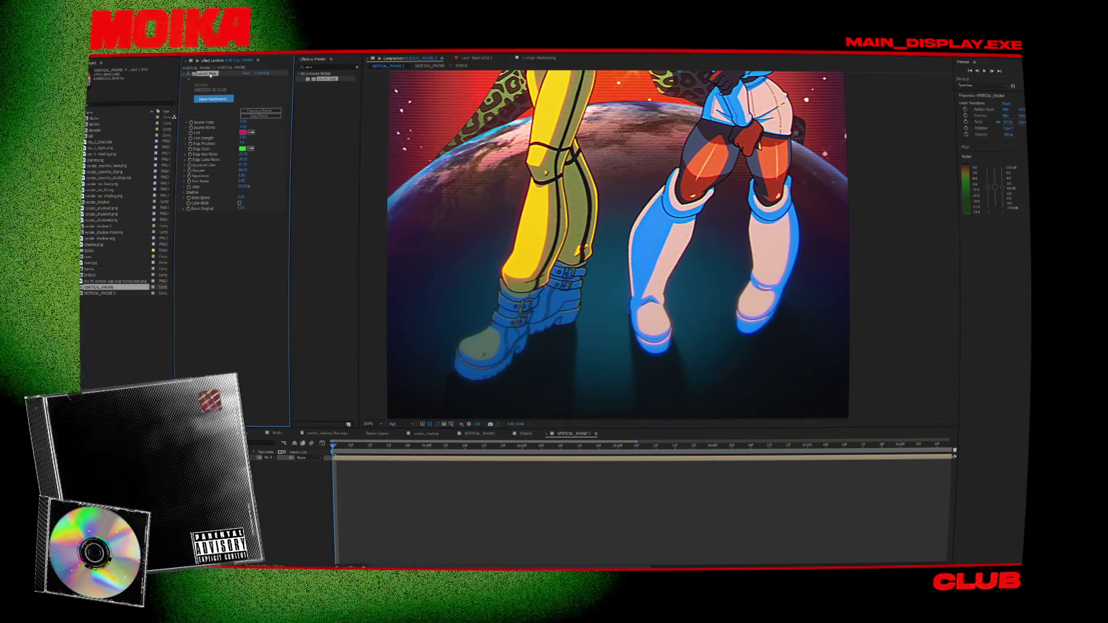
key(Delete)
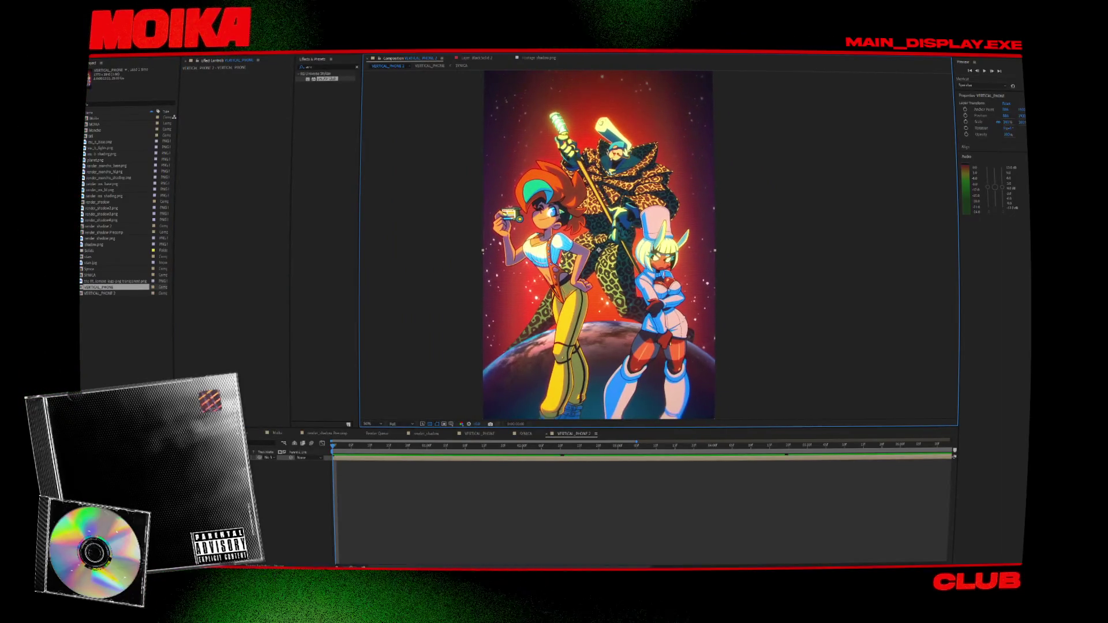
key(comma)
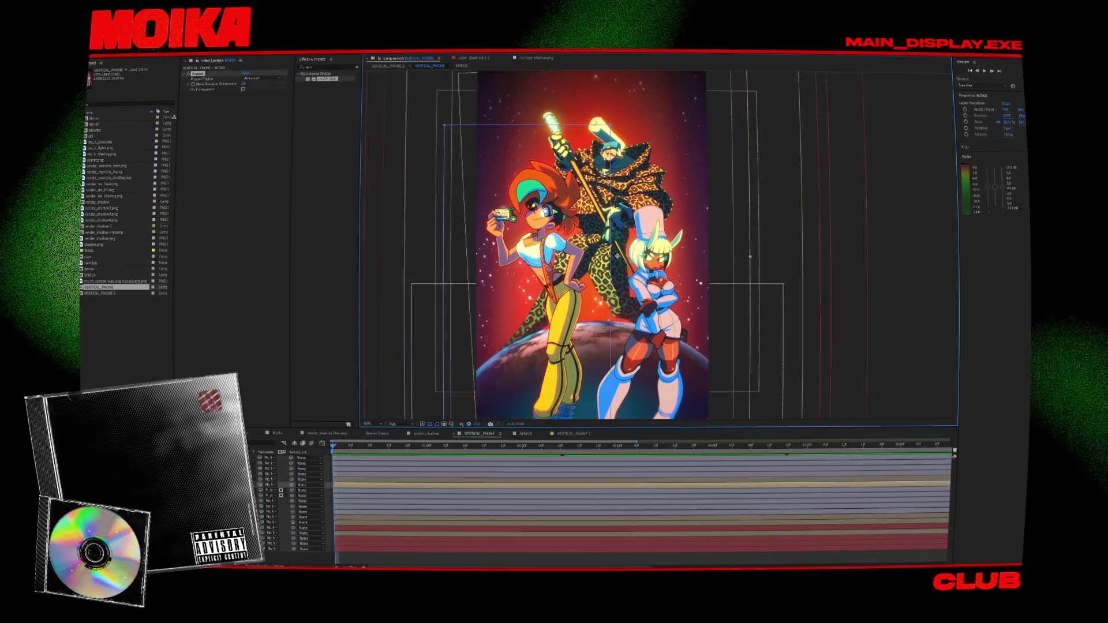
Switch back to the VERTICAL_PHONE 2 composition and select it in the Project panel.
key(comma)
click(544, 204)
key(period)
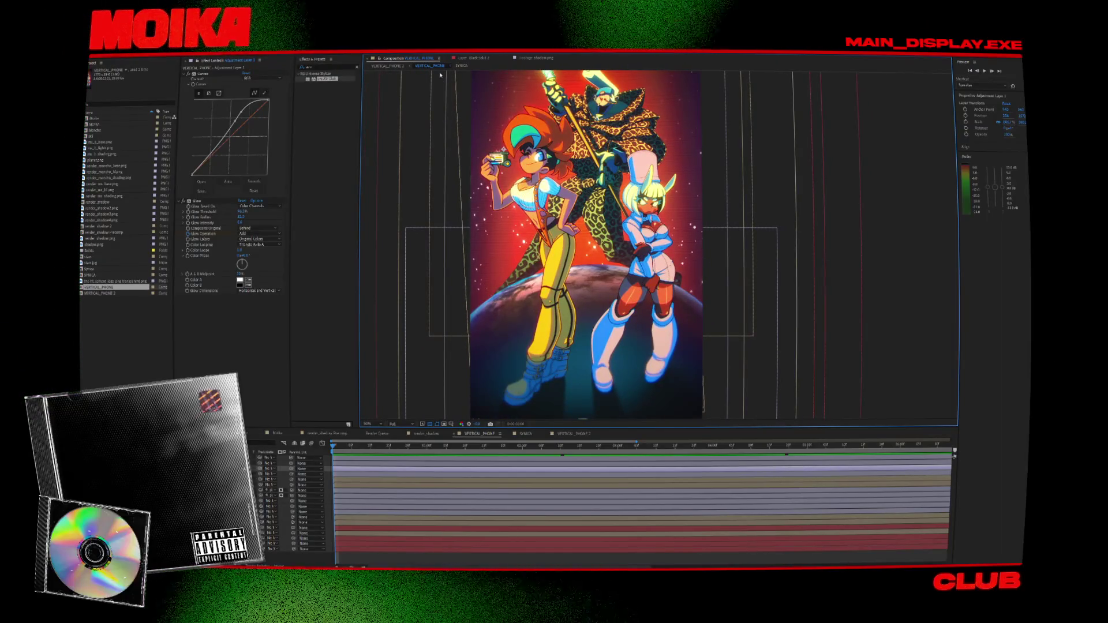
click(388, 66)
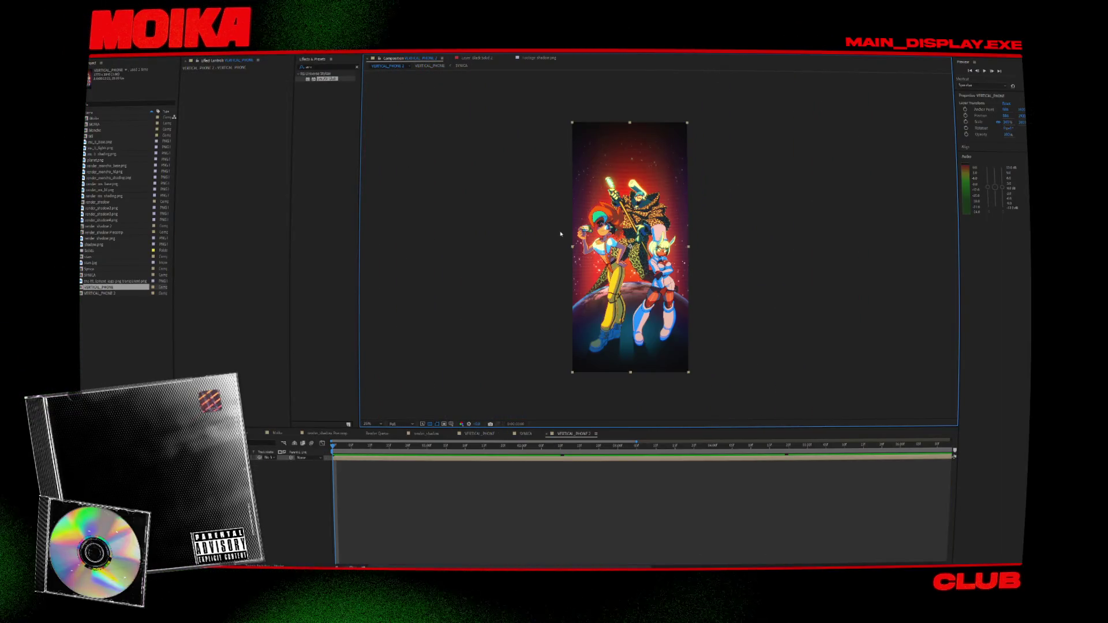
key(period)
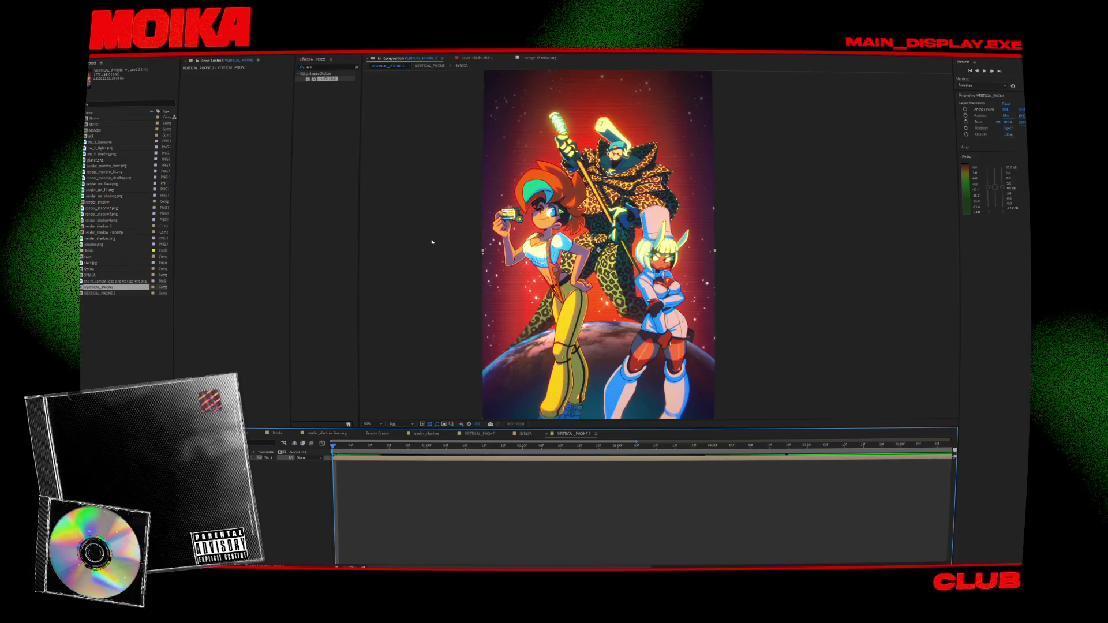
key(comma)
click(100, 293)
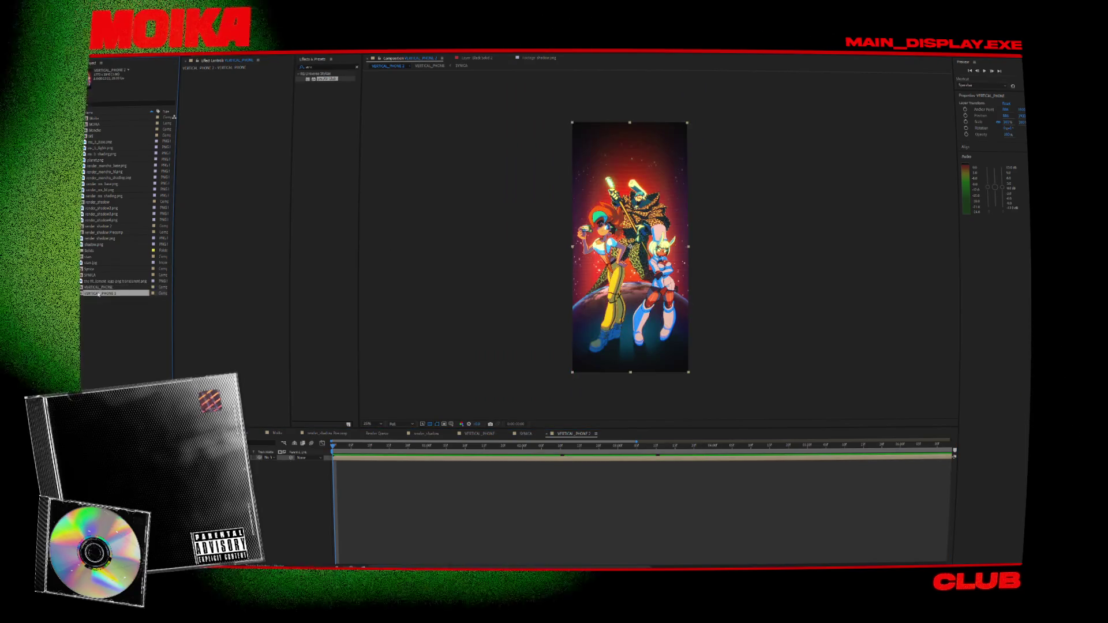
Rename the VERTICAL_PHONE 2 and 02_VERTICAL_PHONE 2 compositions in the Project panel.
right_click(100, 293)
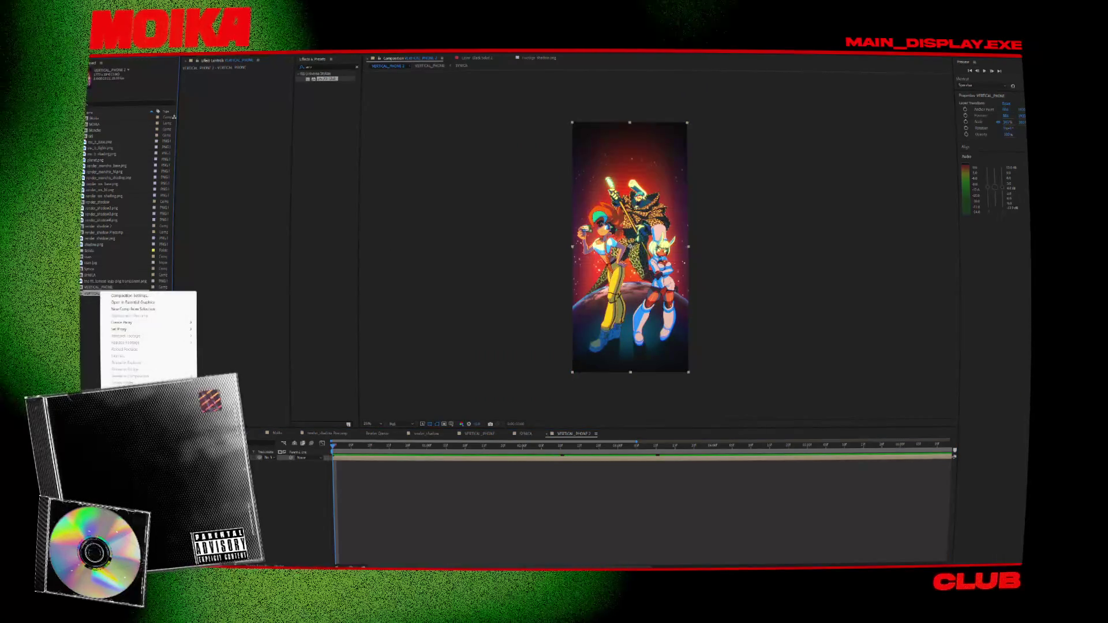
click(115, 303)
key(Caps_Lock)
text(CC)
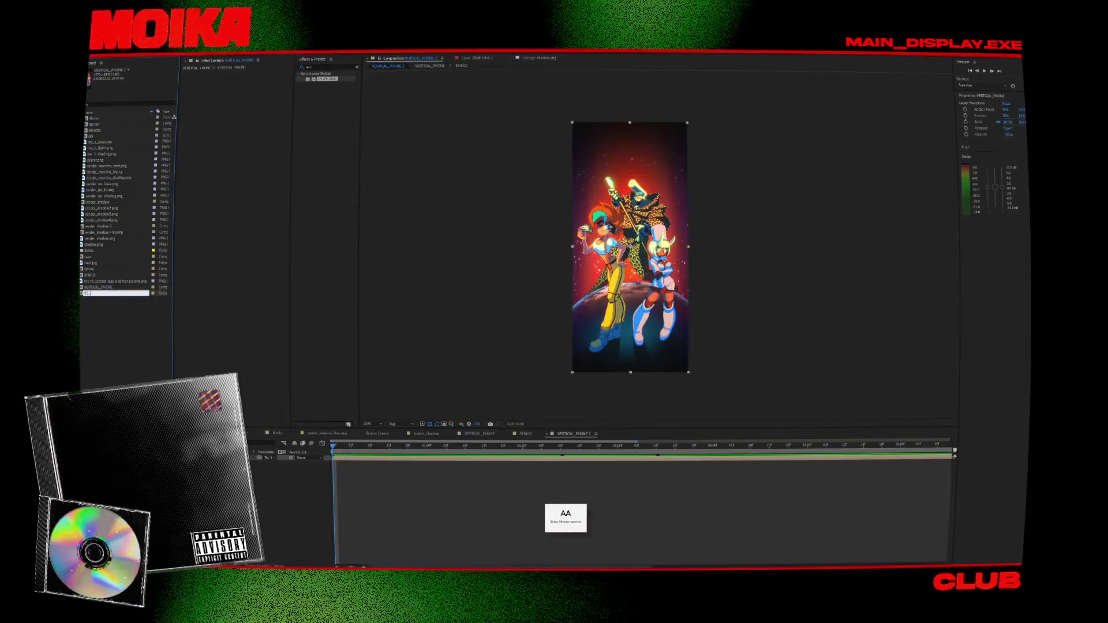
text(TICAL_PHONE)
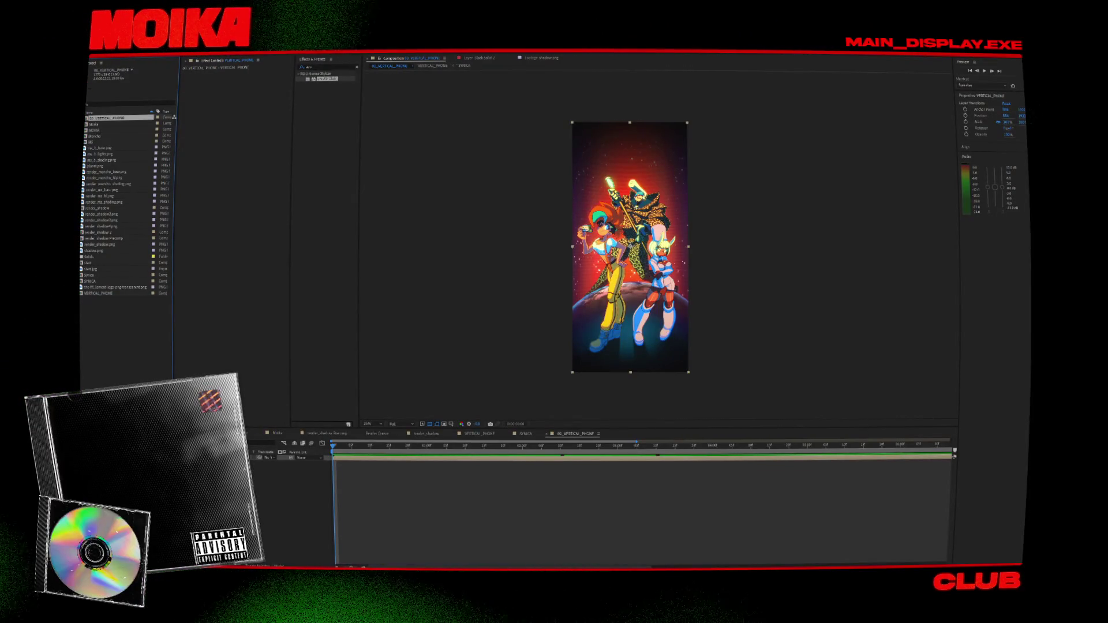
right_click(118, 124)
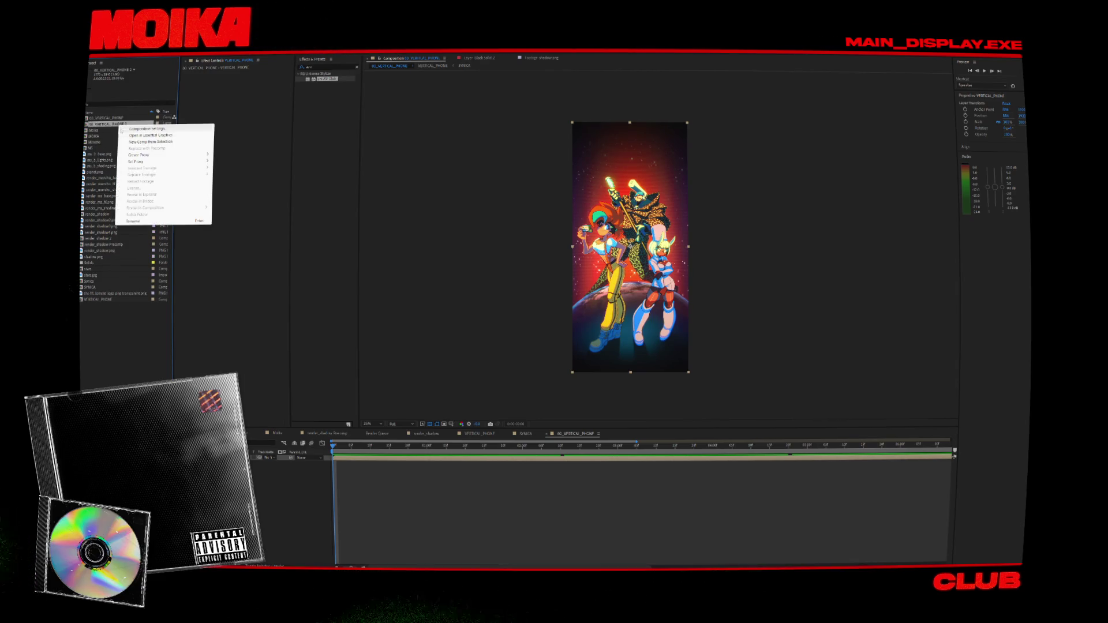
click(134, 220)
click(97, 123)
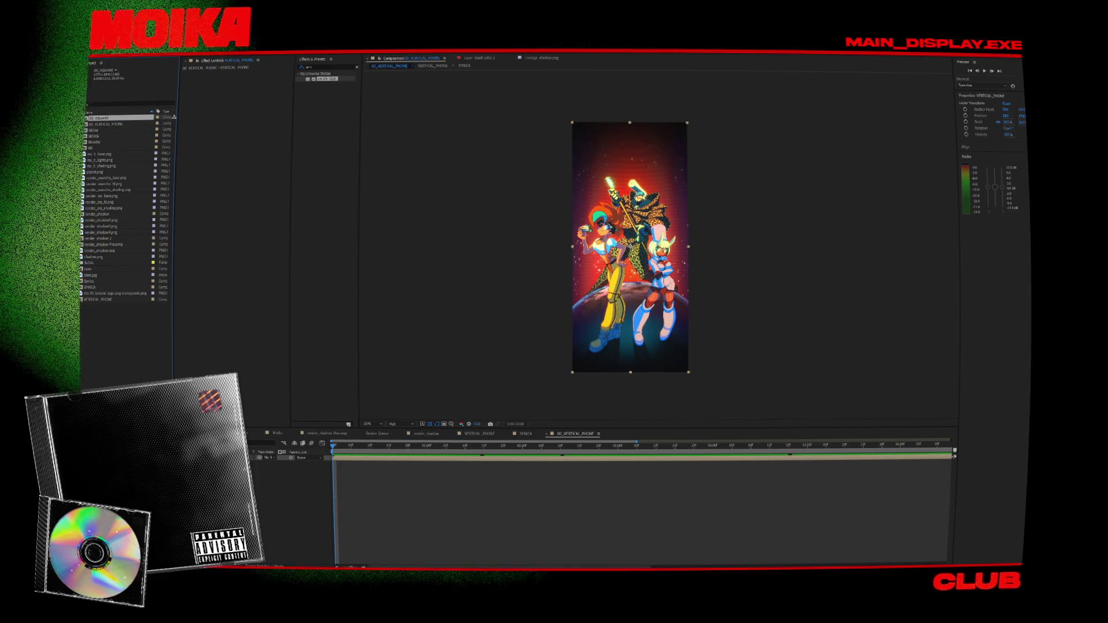
click(729, 186)
key(period)
key(period)
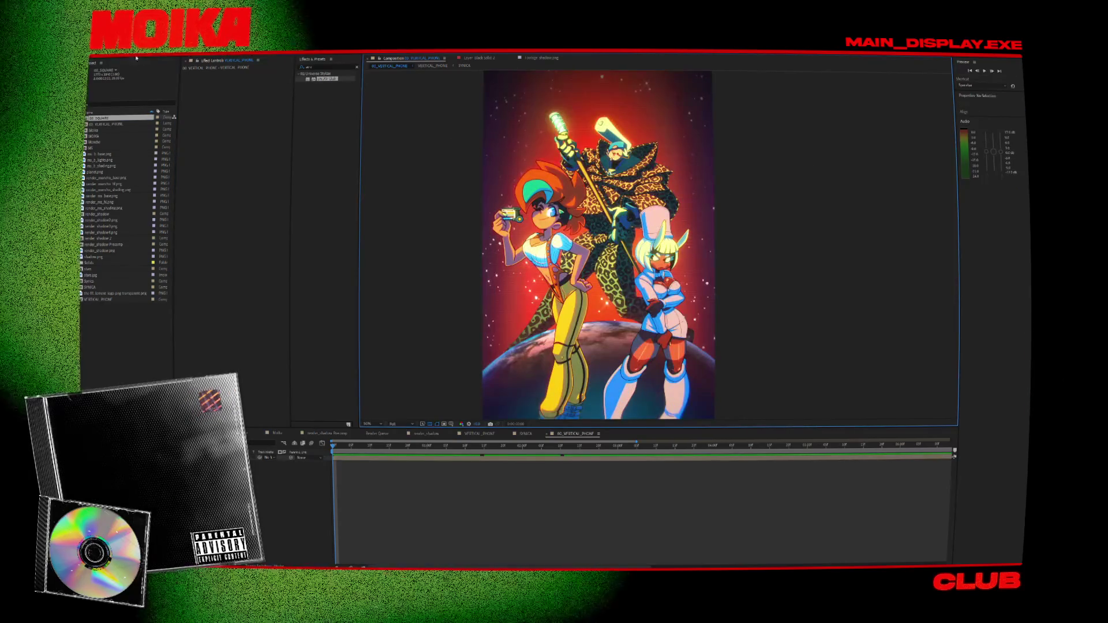
In Composition Settings, lock the aspect ratio and set the height to 1772 px.
click(124, 54)
click(131, 62)
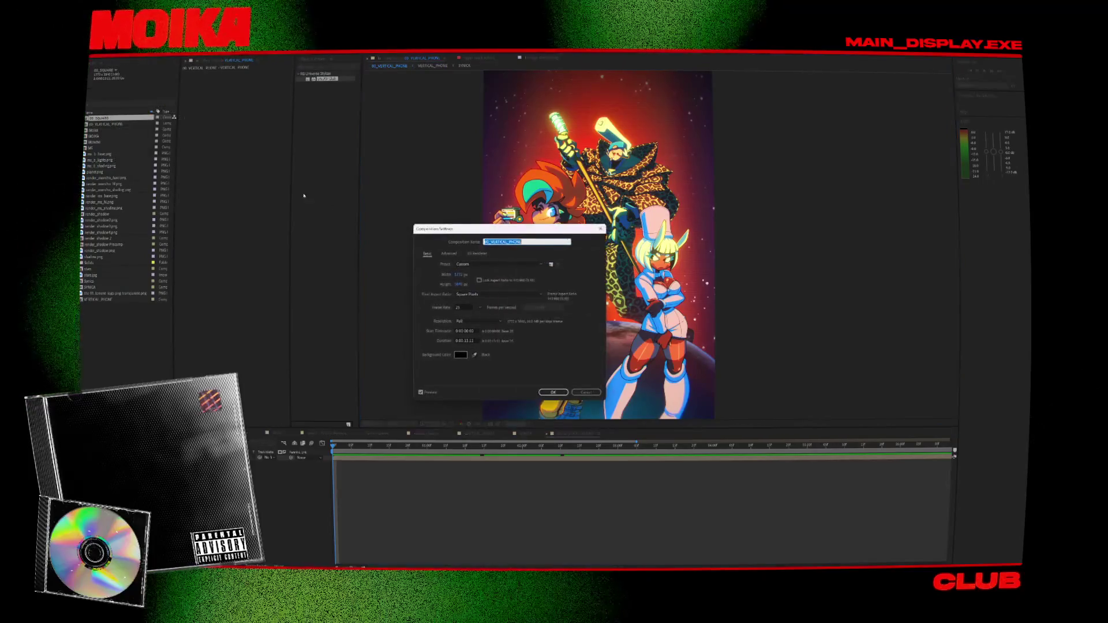
click(479, 280)
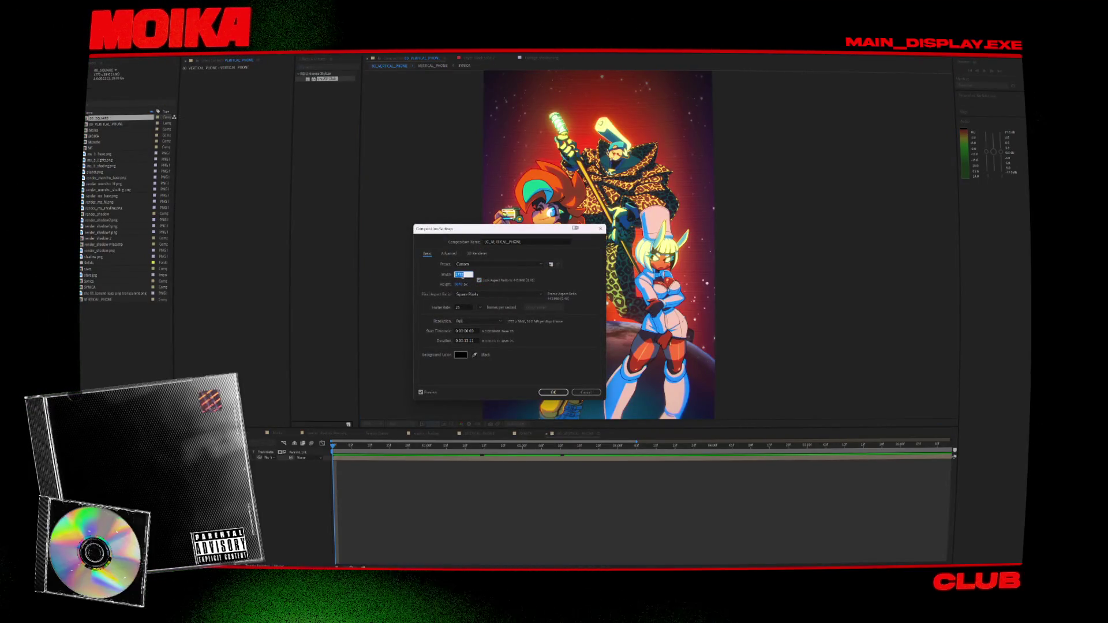
key(Tab)
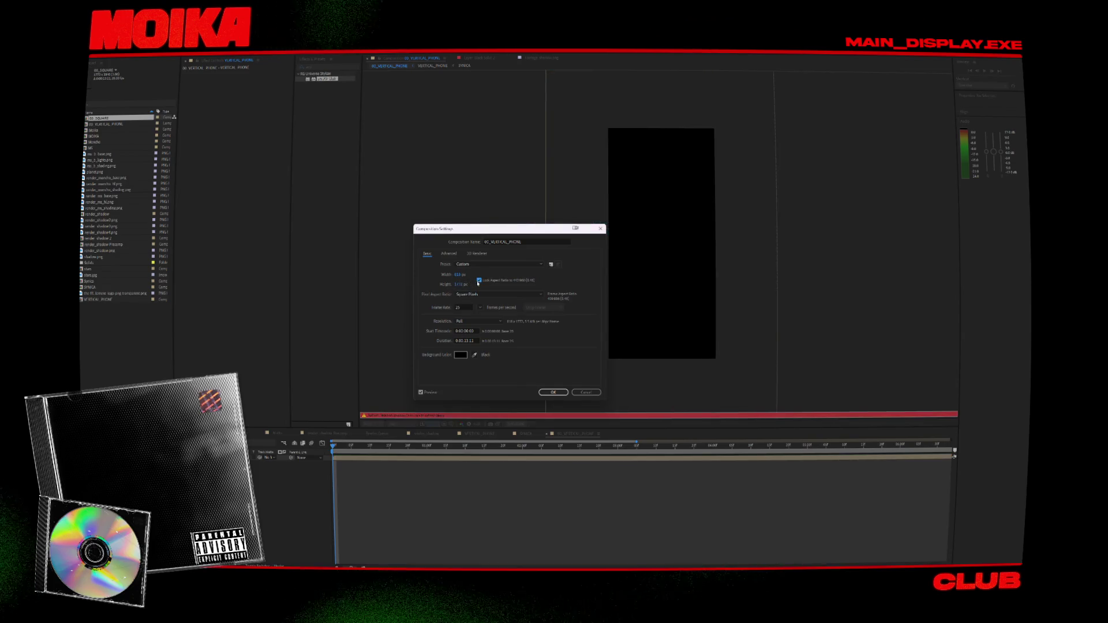
click(557, 392)
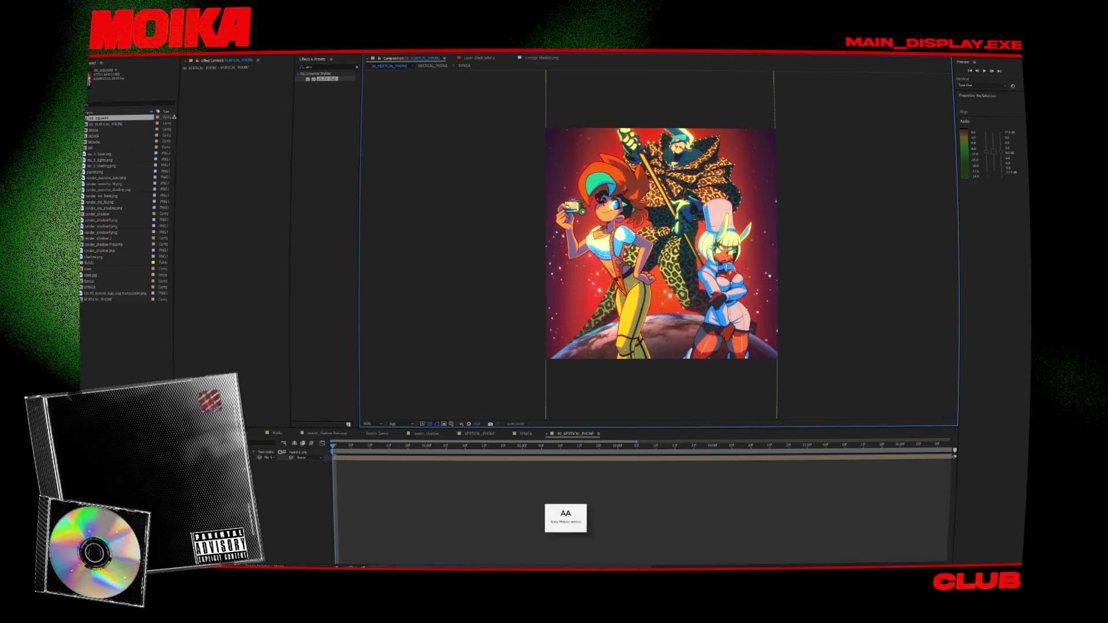
key(Caps_Lock)
click(673, 230)
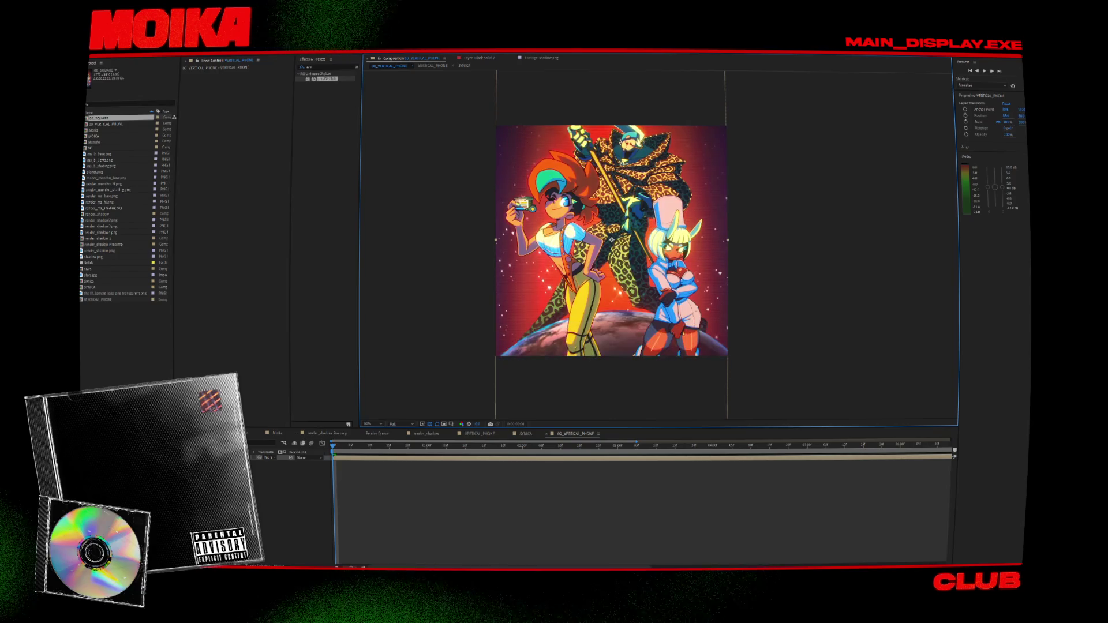
Duplicate the VERTICAL_PHONE composition and open the VERTICAL_SQUAREPHONE 2 copy.
click(104, 299)
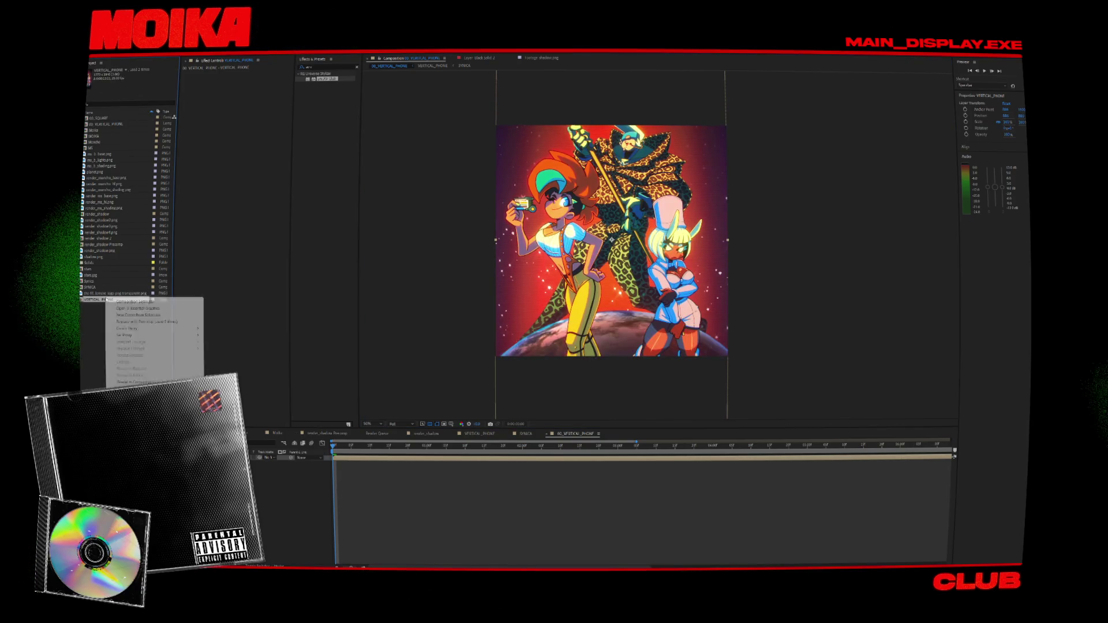
right_click(103, 299)
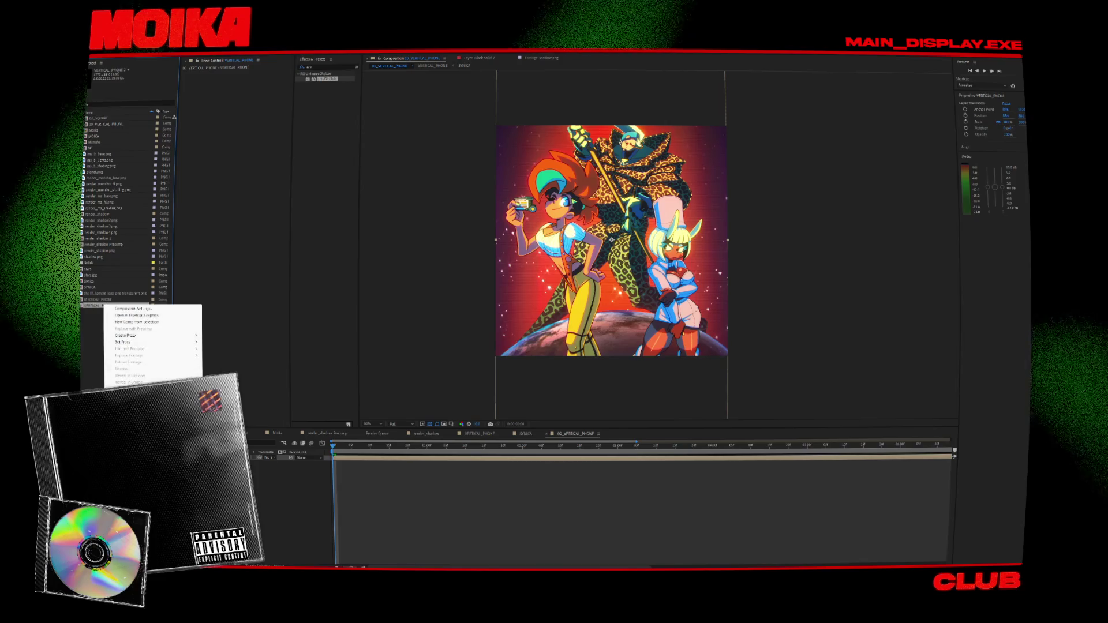
key(ctrl+d)
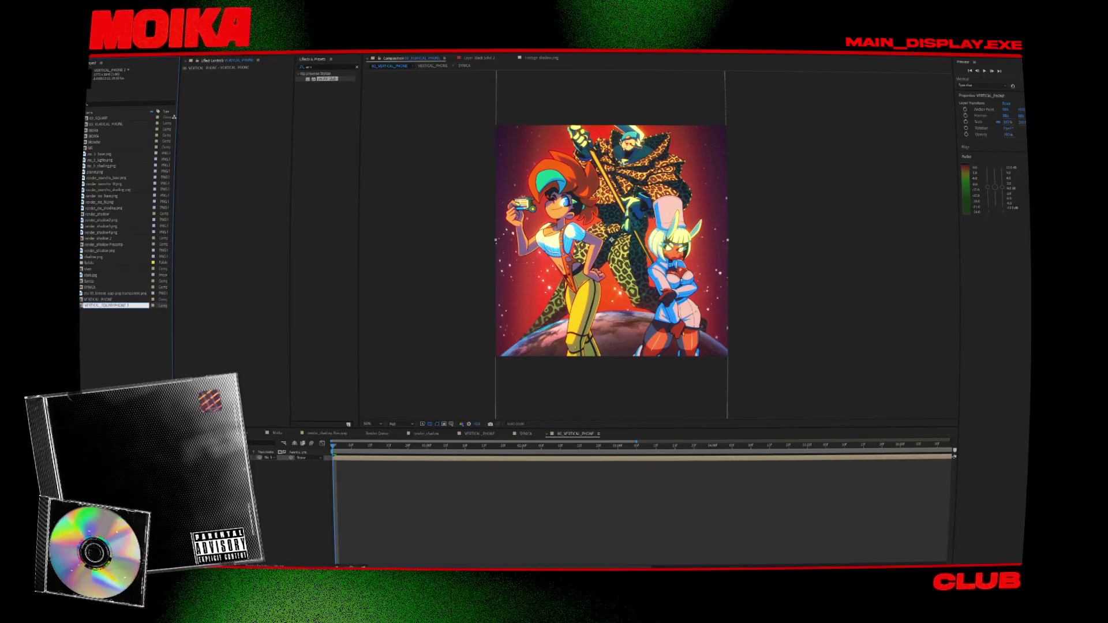
double_click(107, 306)
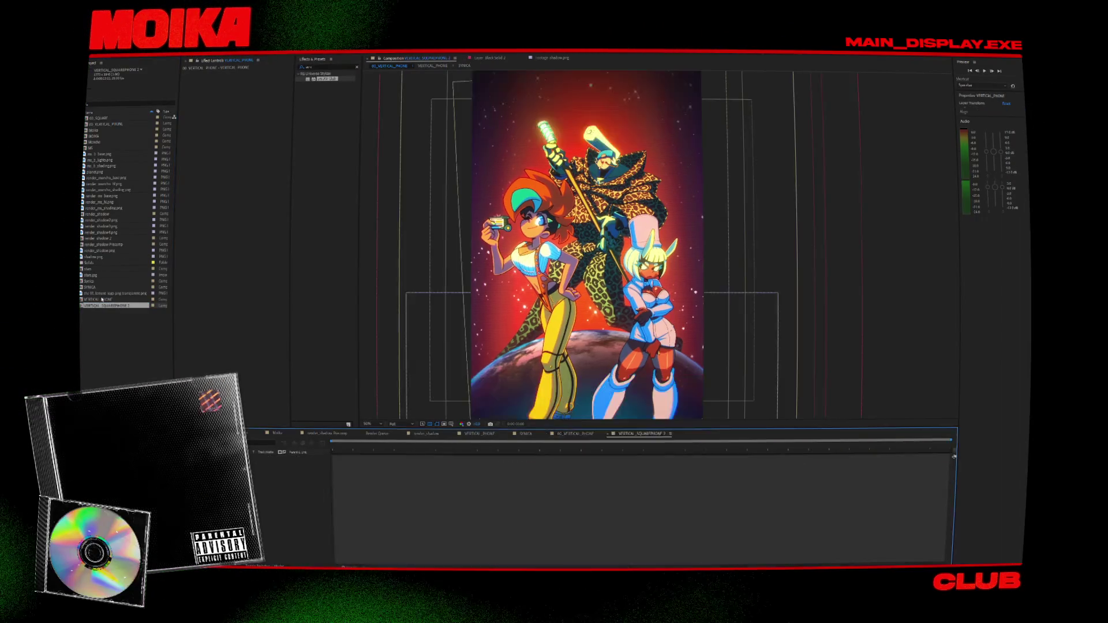
Change the copy's composition height in Composition Settings to make the frame square.
click(107, 49)
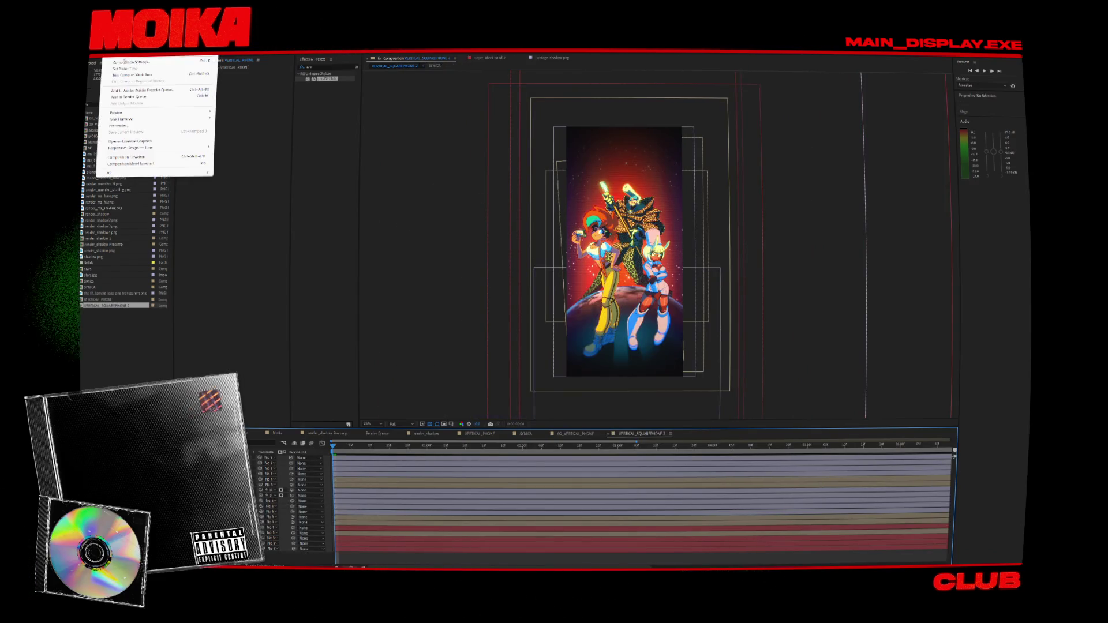
click(126, 61)
click(461, 284)
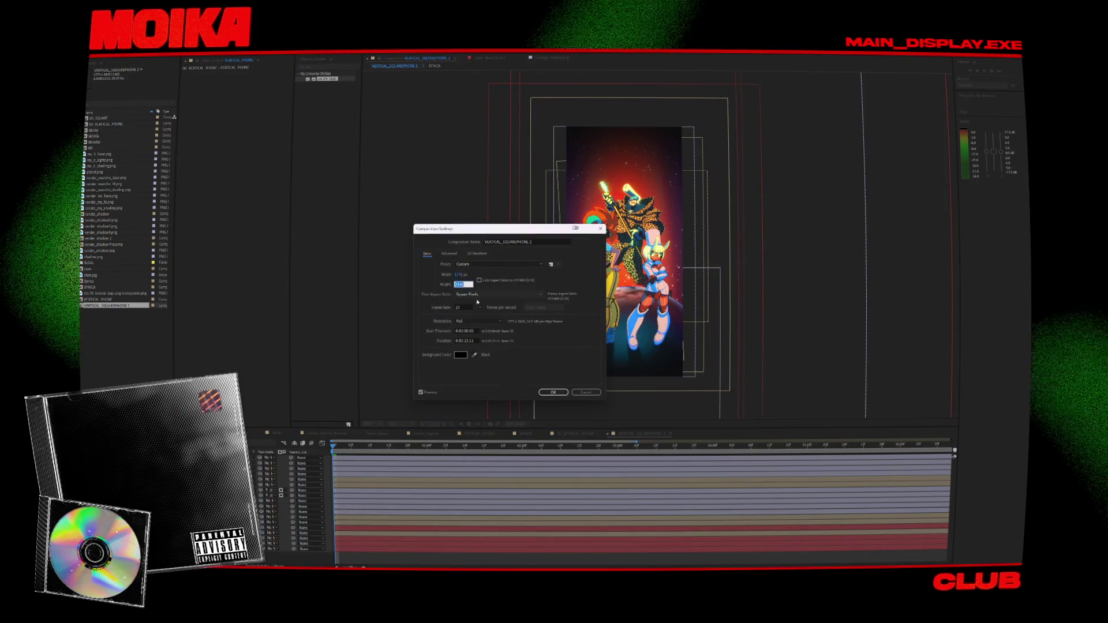
click(555, 392)
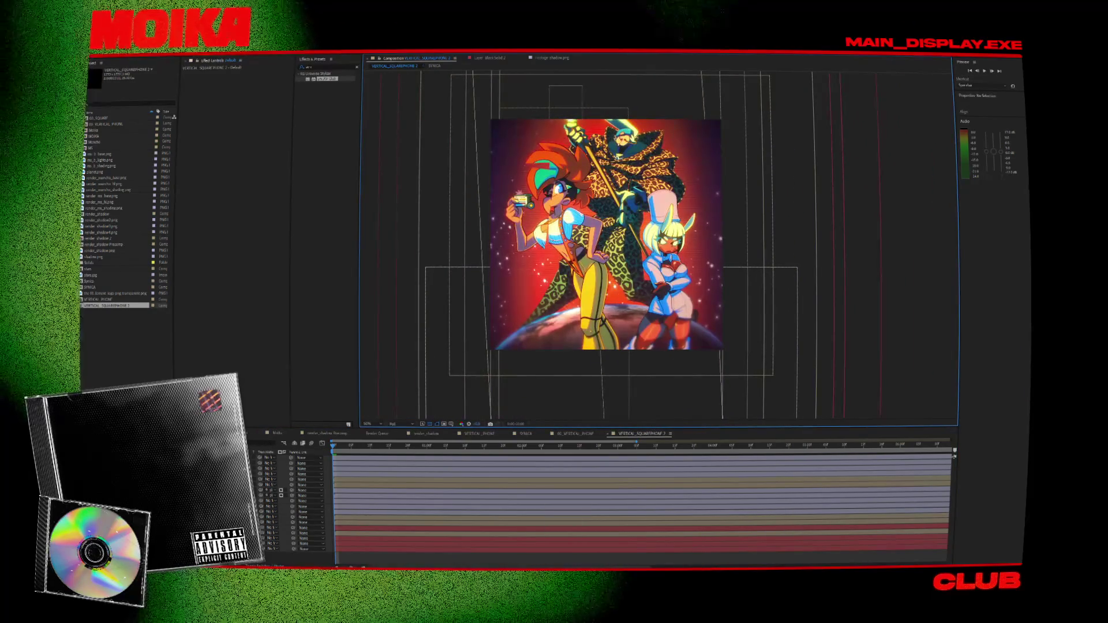
click(271, 457)
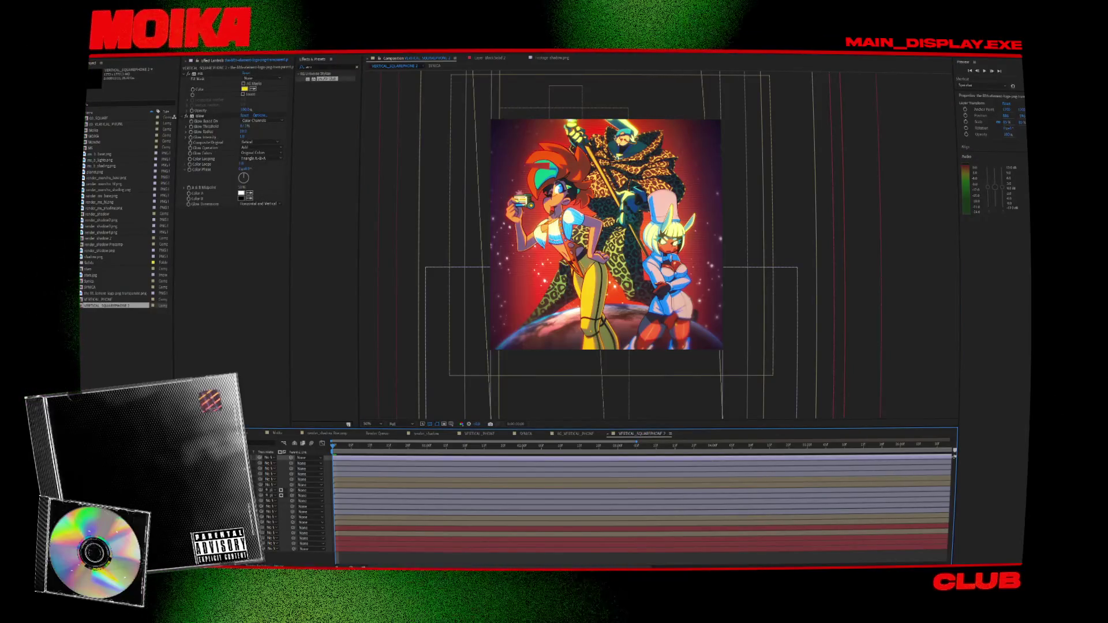
click(271, 463)
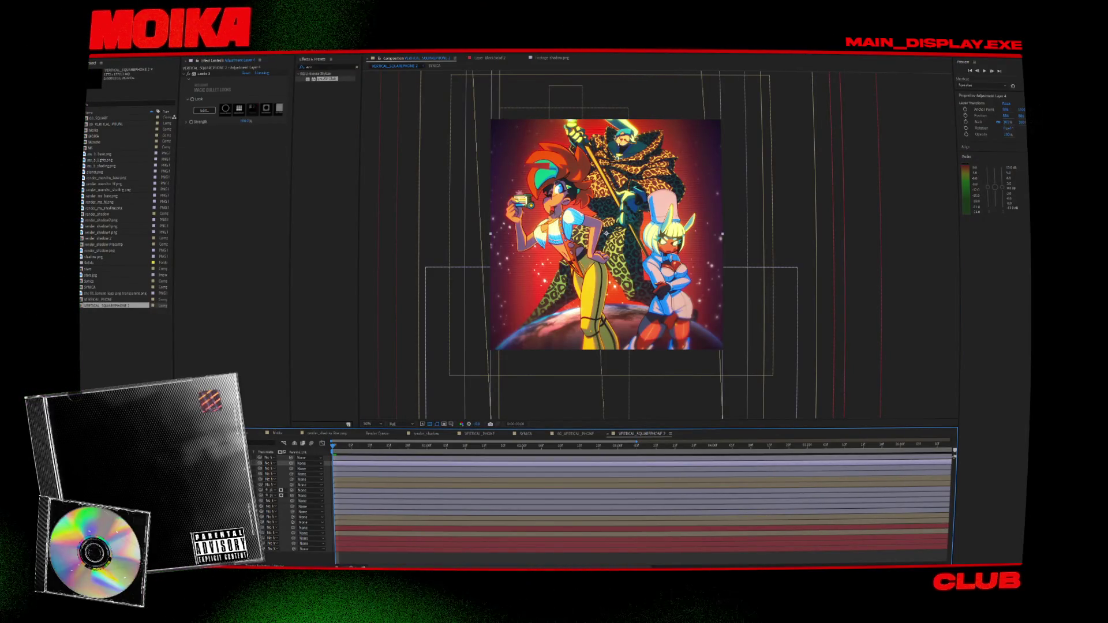
Add a new Null Object layer to the VERTICAL_SQUAREPHONE 2 timeline.
click(271, 484)
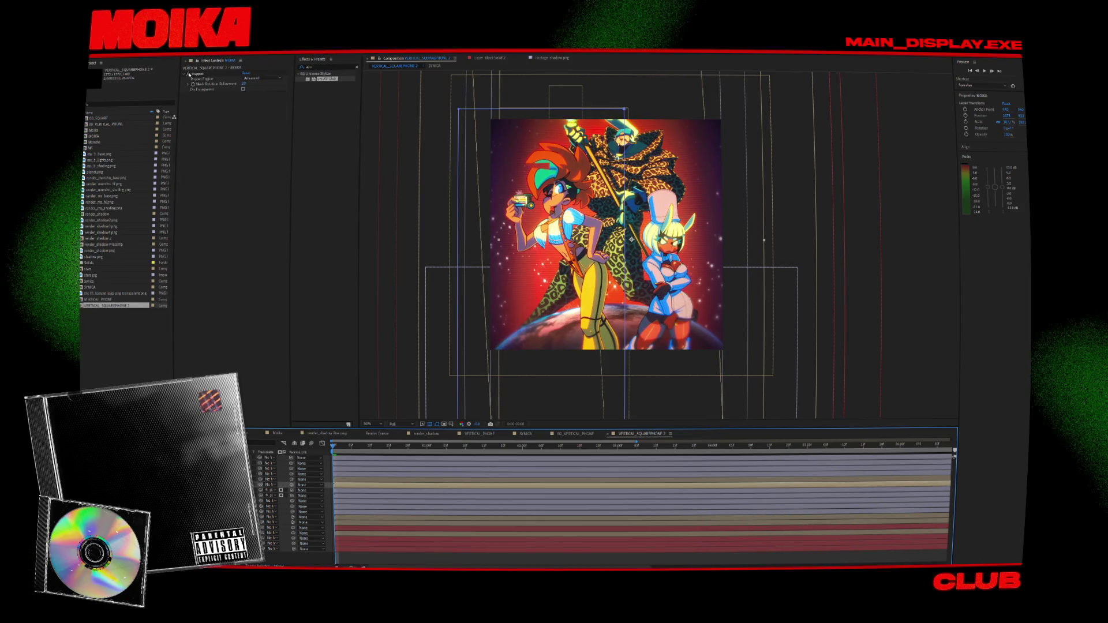
click(191, 74)
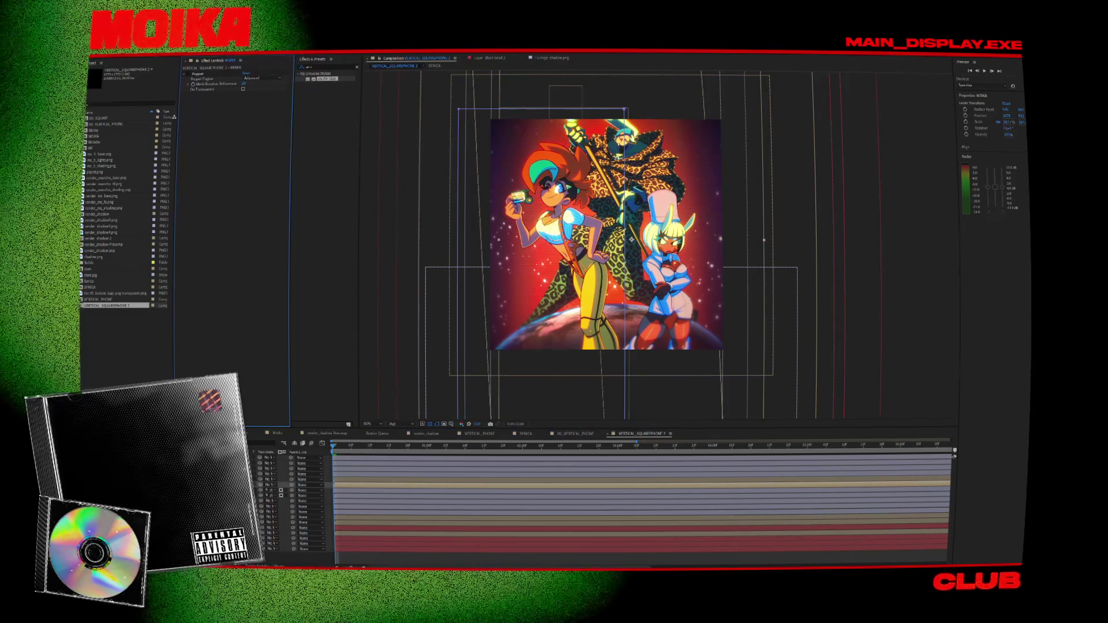
right_click(202, 477)
mouse_move(248, 478)
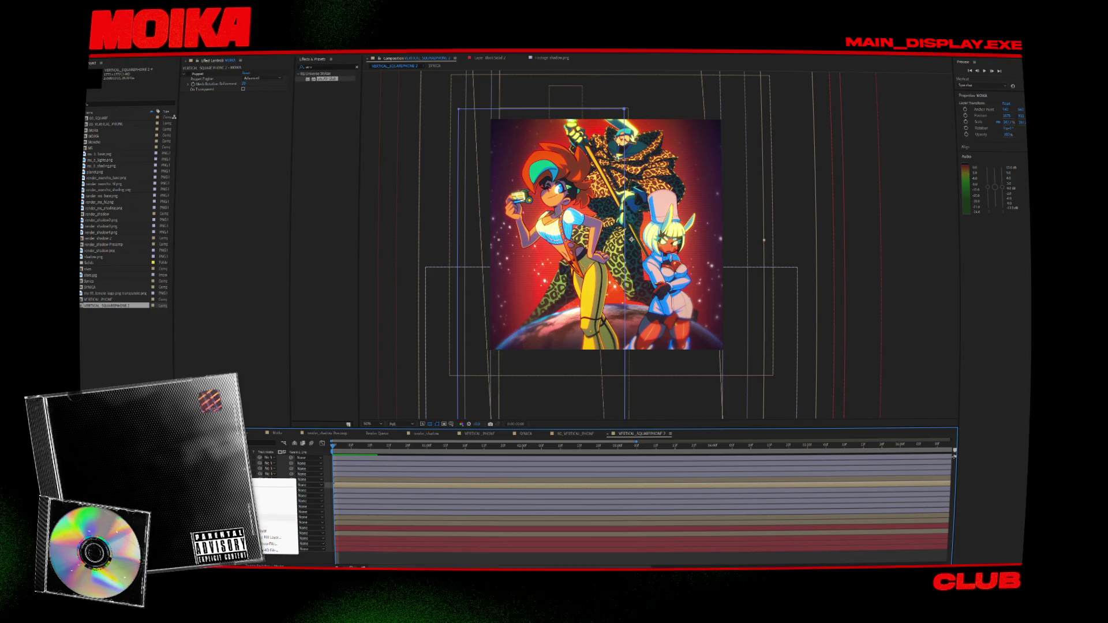
click(269, 519)
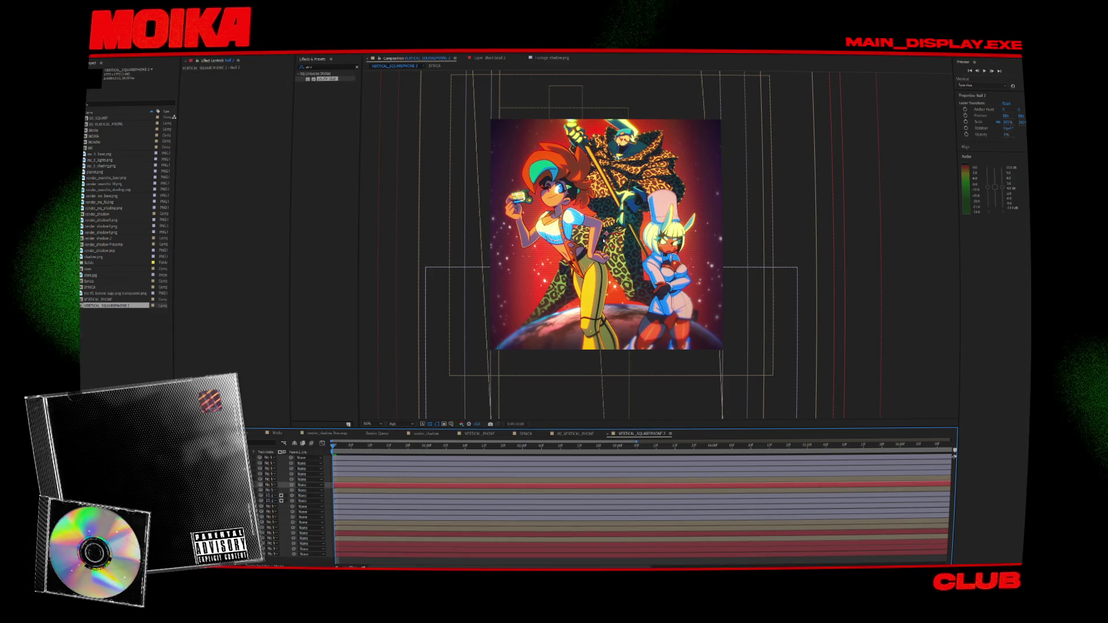
Centre the null in the view and move the red logo layer to the top.
right_click(645, 259)
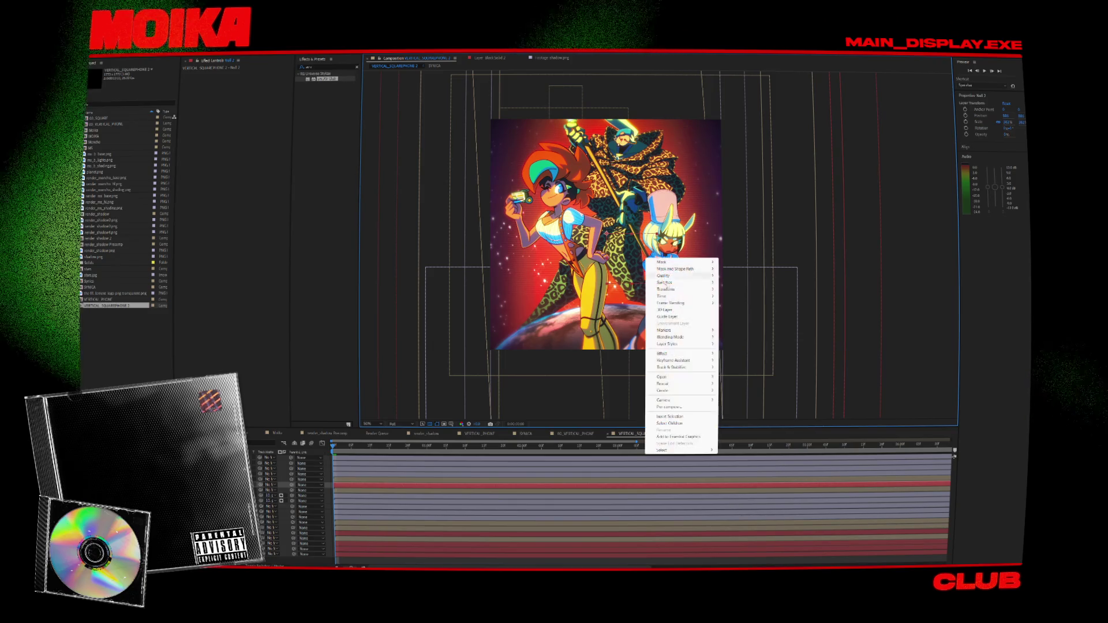
mouse_move(667, 290)
click(750, 361)
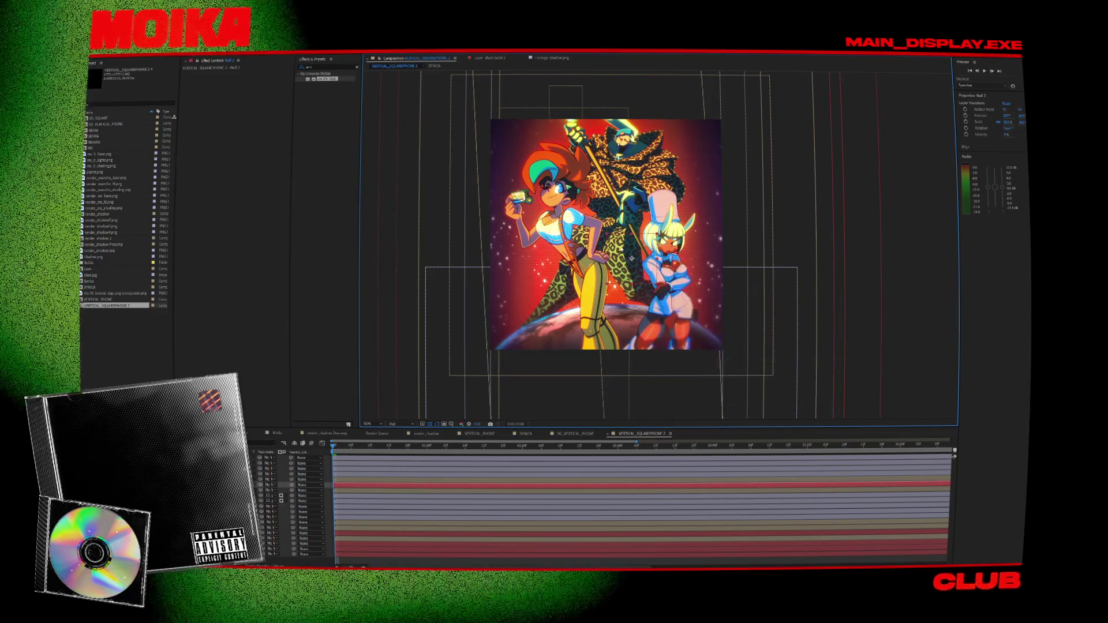
right_click(621, 245)
mouse_move(640, 276)
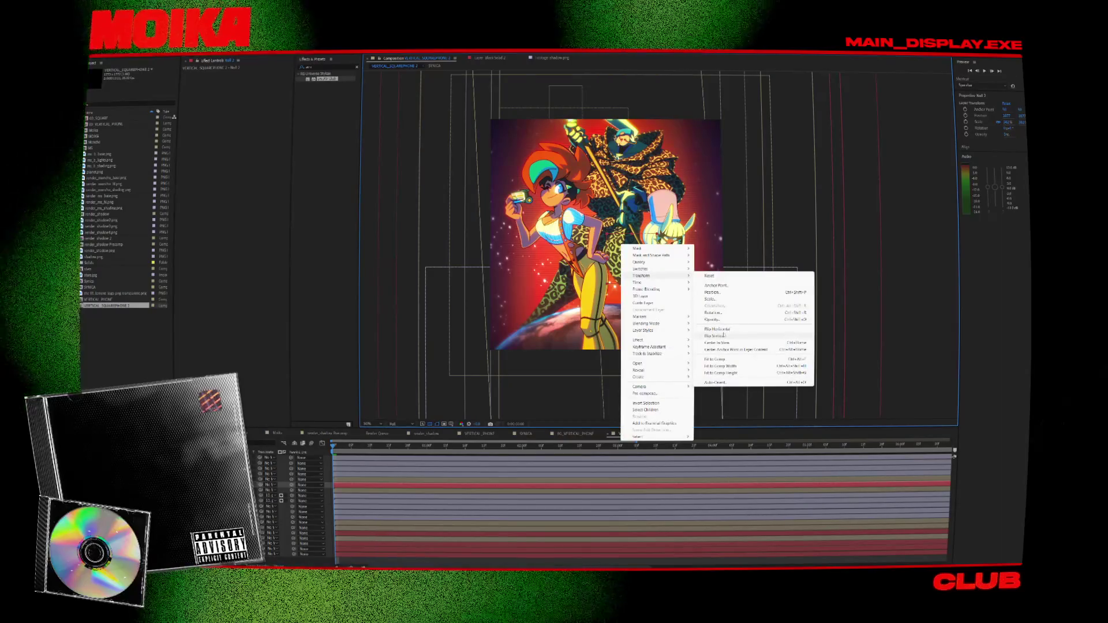
click(718, 342)
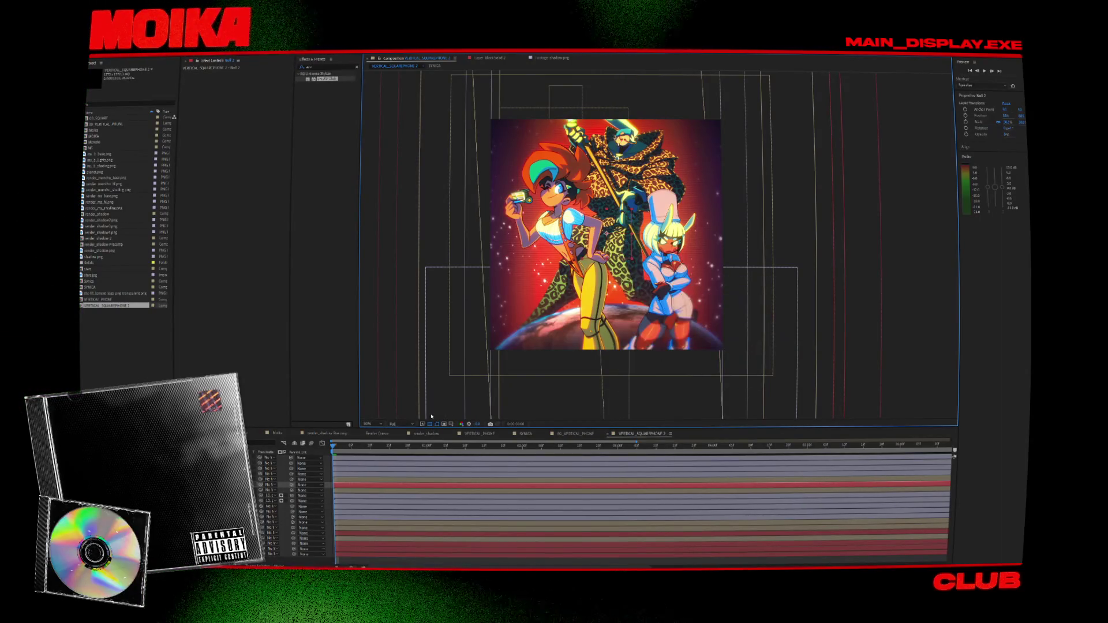
drag(277, 484, 277, 459)
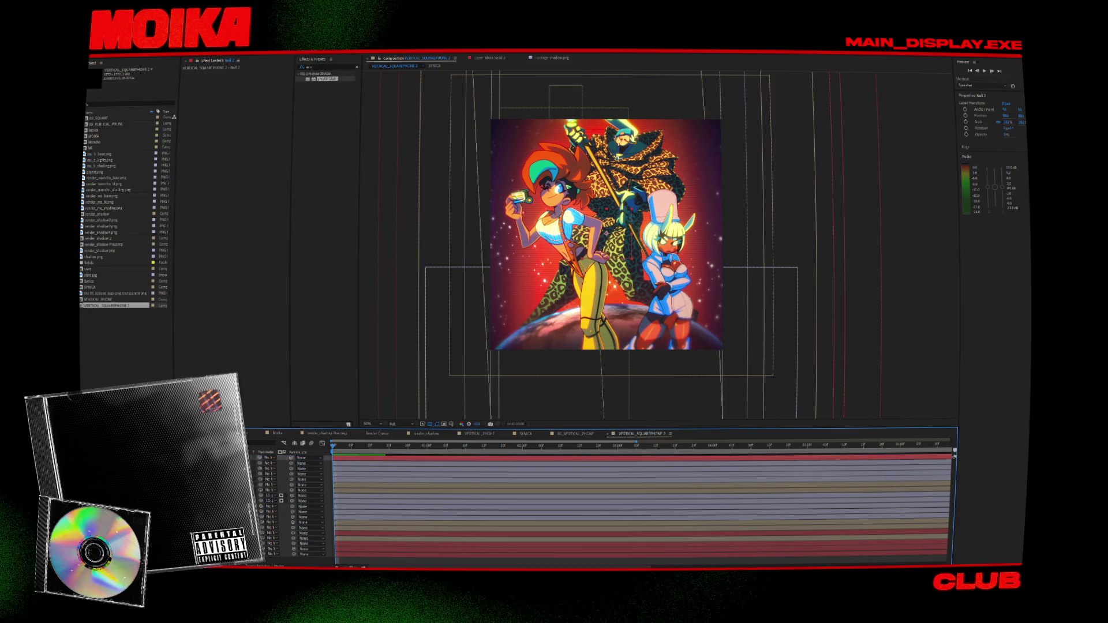
Select all layers and link them to a null, undoing the extra null created.
key(ctrl+a)
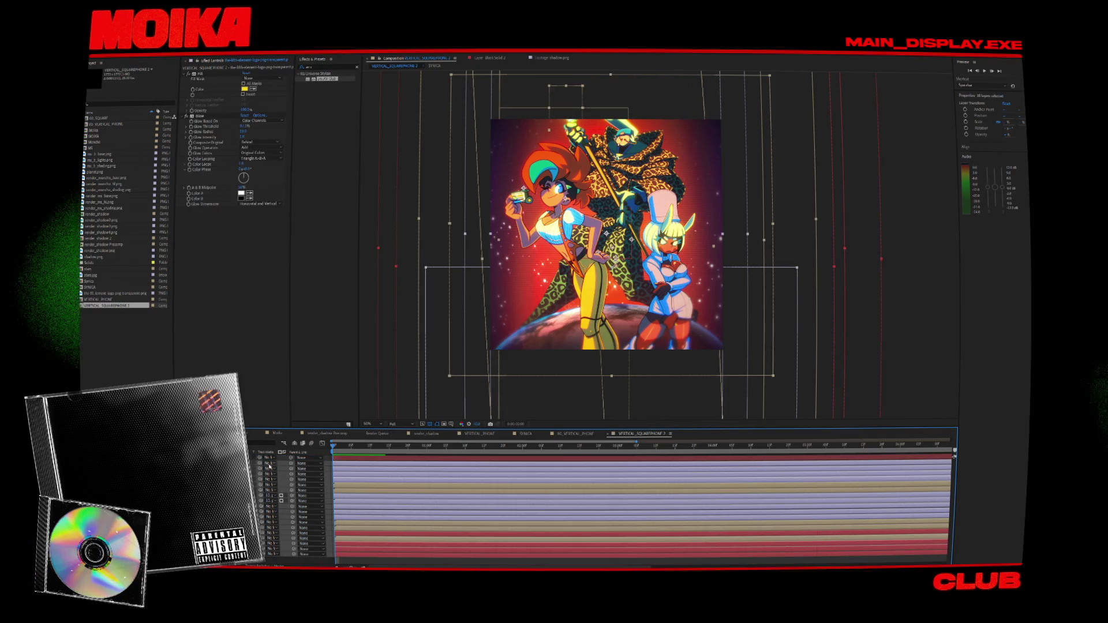
key(ctrl+alt+shift+y)
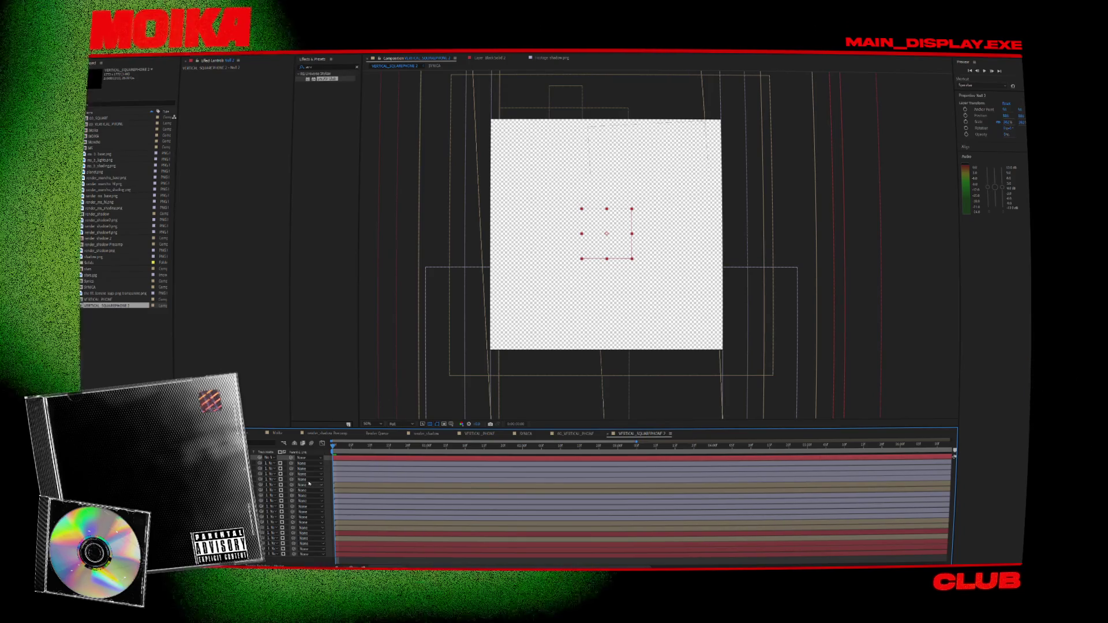
click(334, 445)
key(Caps_Lock)
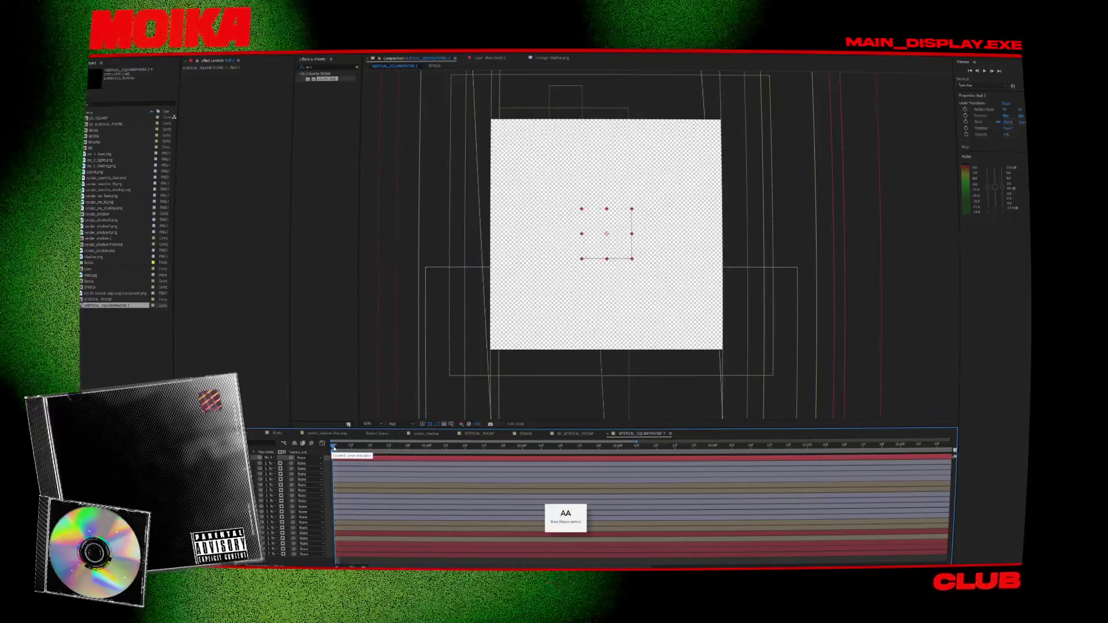
key(ctrl+z)
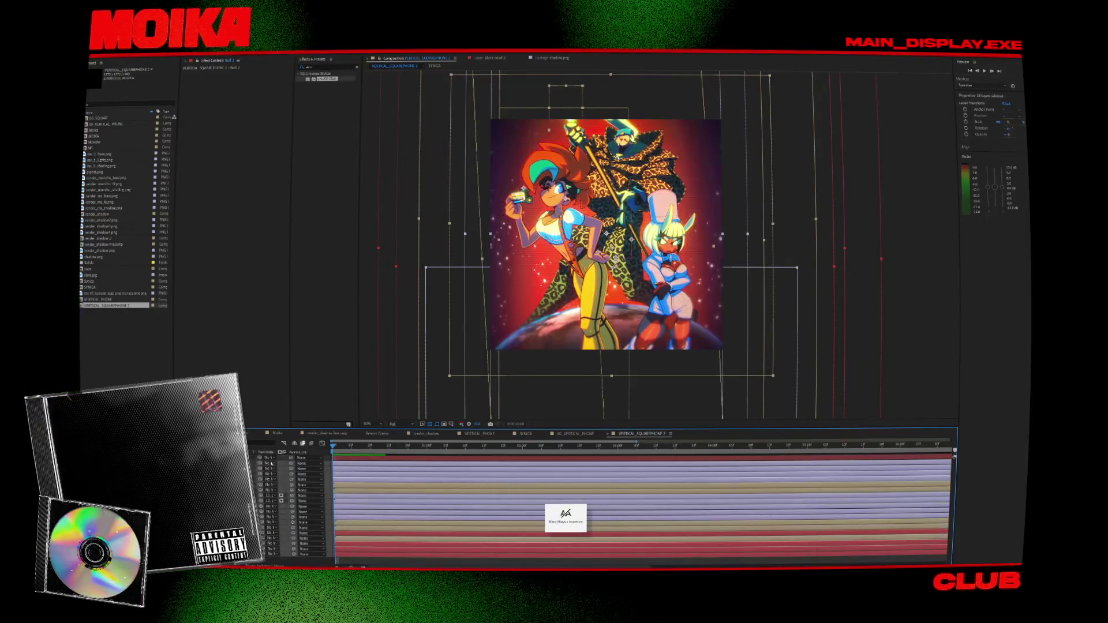
Scale the Null layer down to 265%, then revert it to about 282%.
click(646, 287)
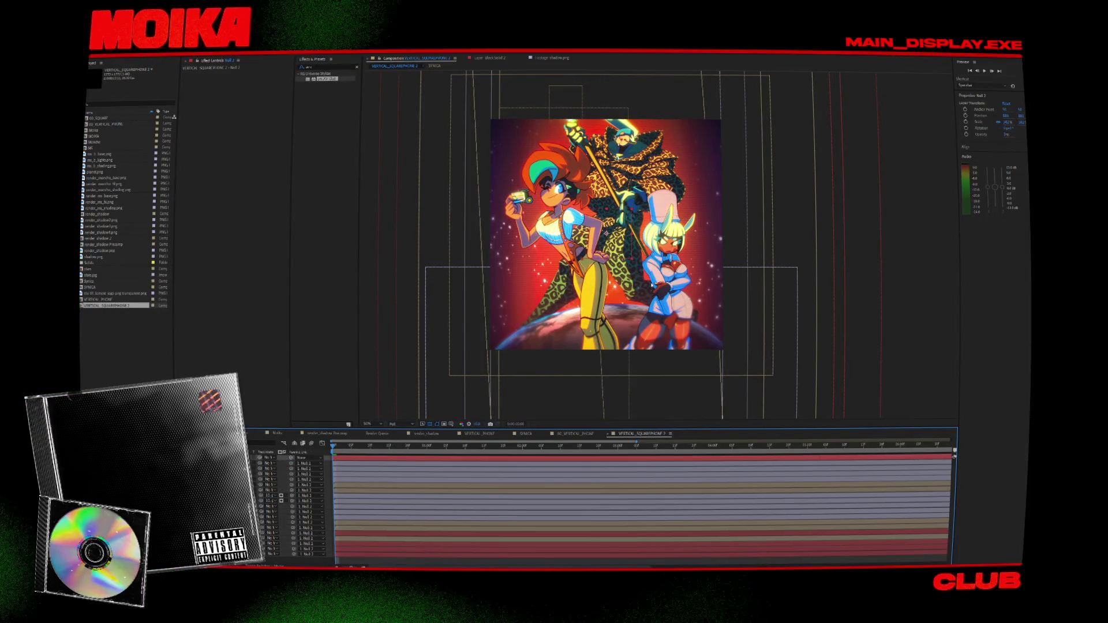
drag(631, 263, 625, 252)
key(ctrl+z)
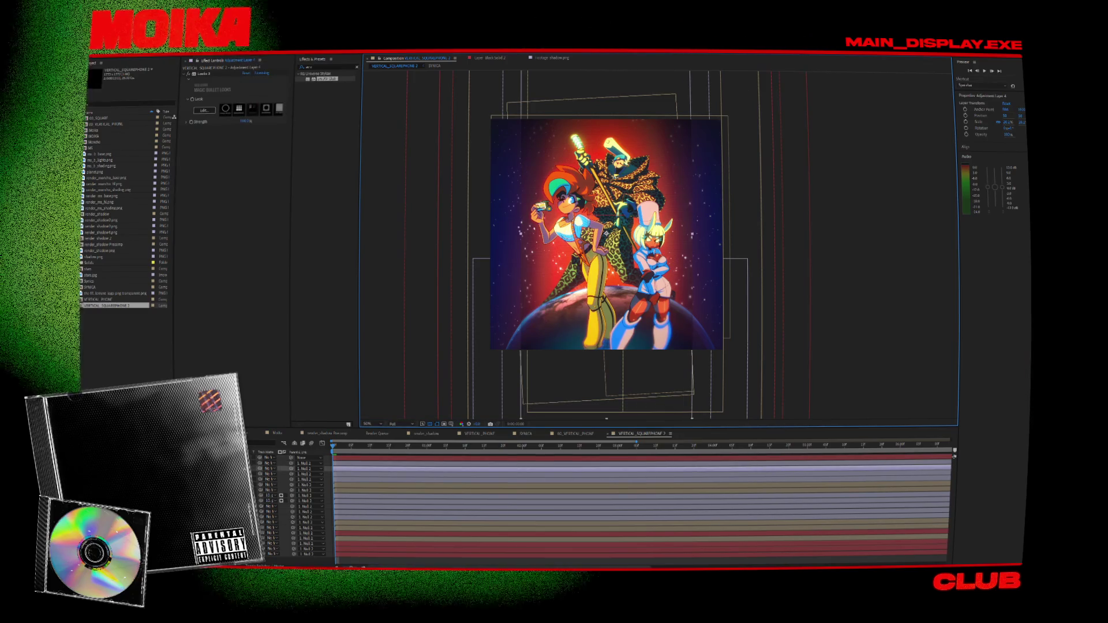
key(backslash)
key(backslash)
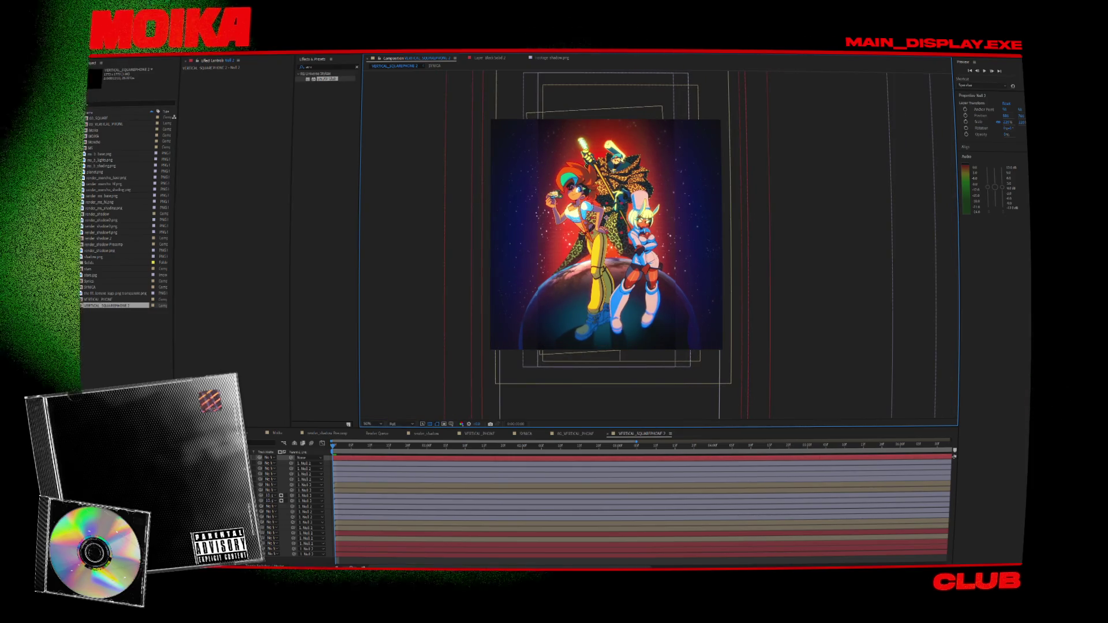
At 100% zoom, drag MOIKA's face puppet pin to move the red-haired girl's head and arm left.
scroll(634, 237, up, 3)
scroll(481, 345, down, 4)
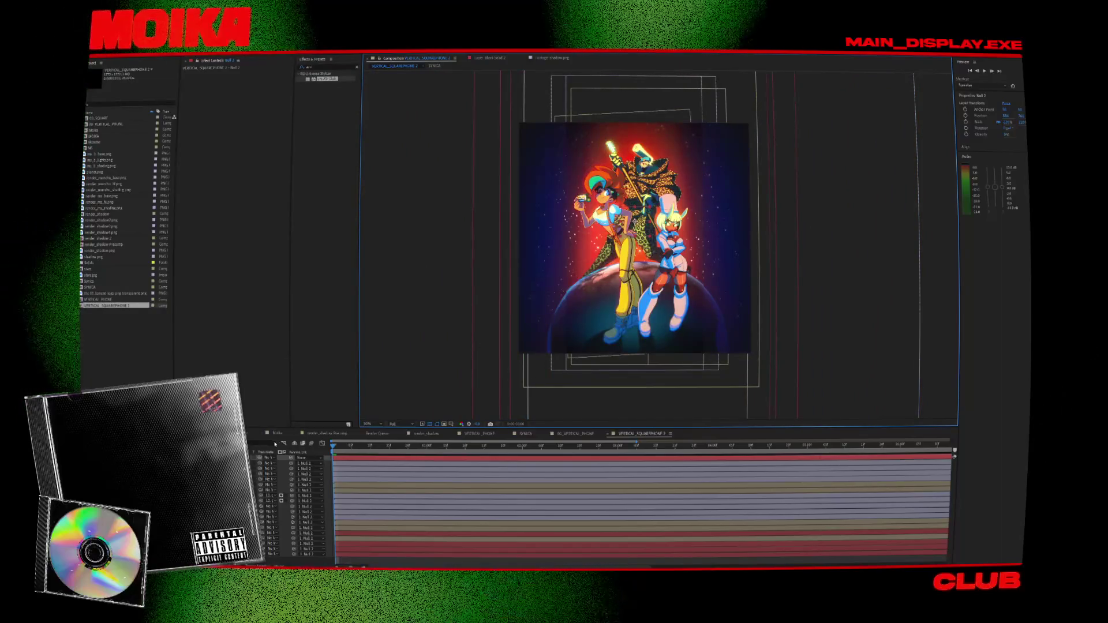
key(slash)
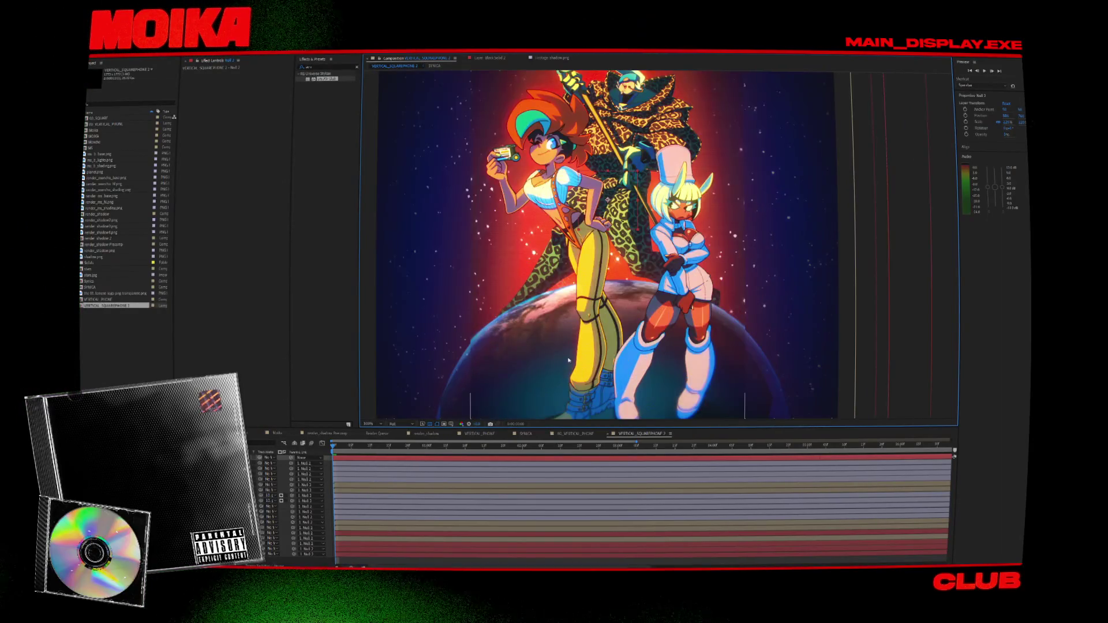
click(269, 490)
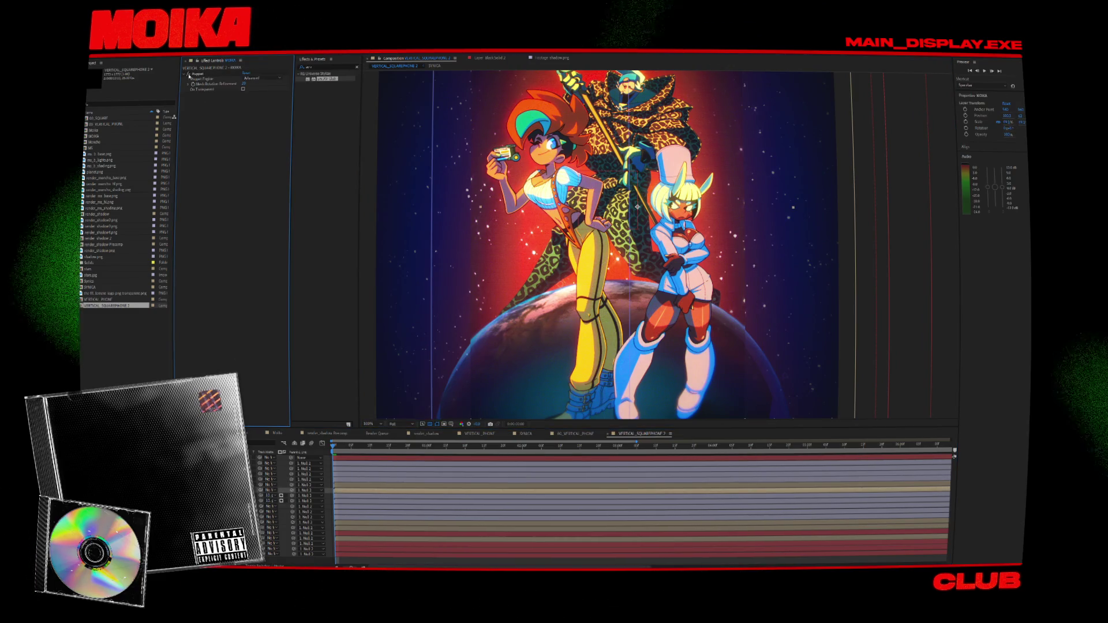
key(Delete)
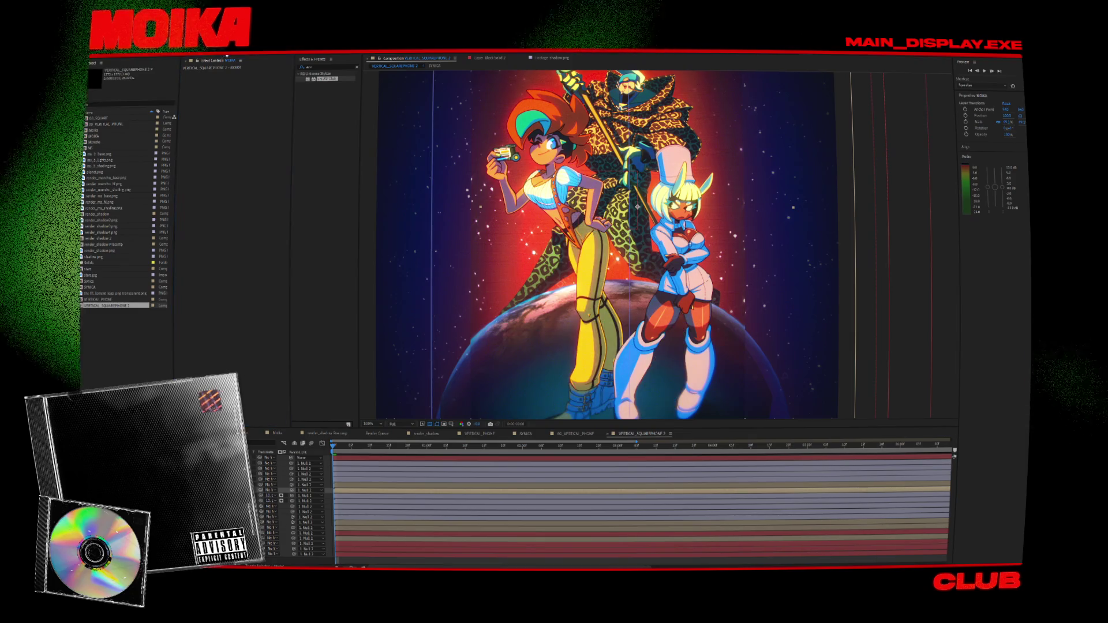
click(591, 383)
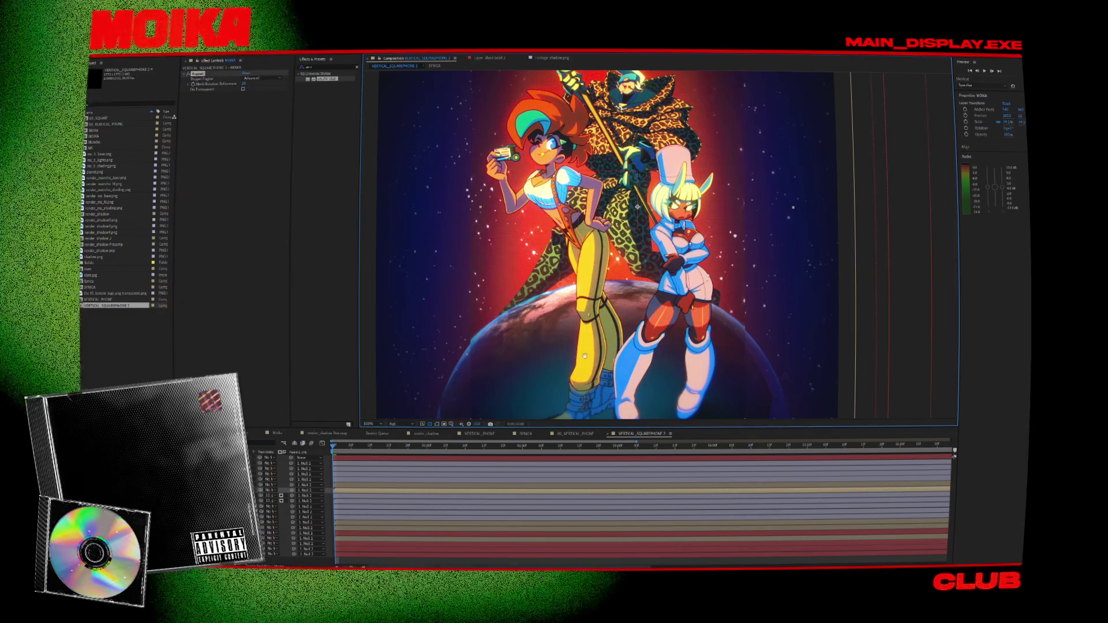
scroll(584, 363, down, 2)
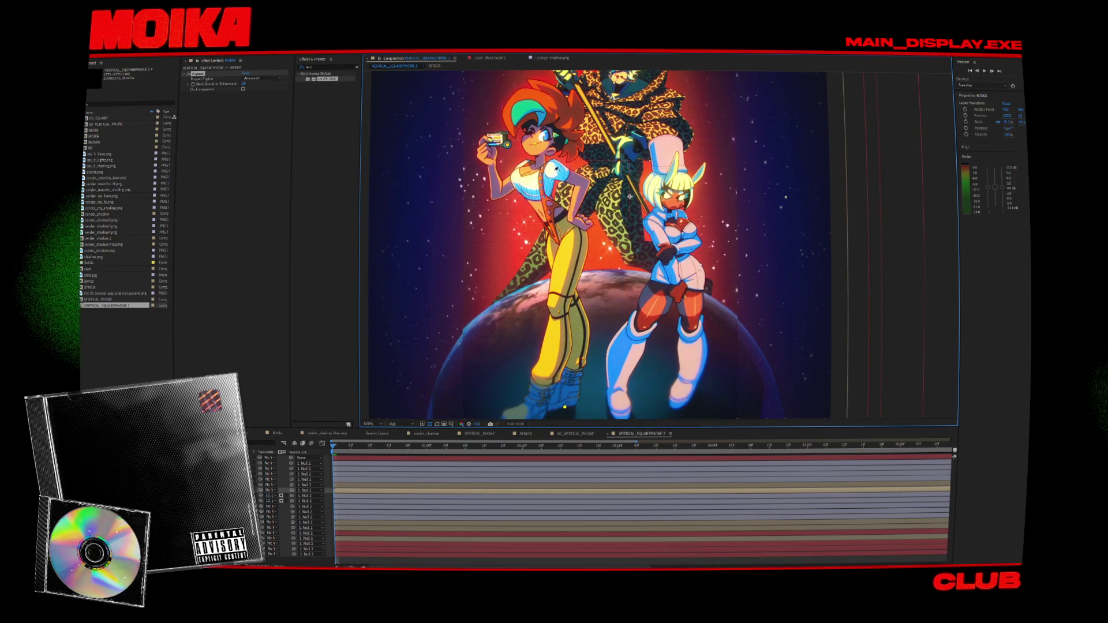
drag(541, 149, 529, 147)
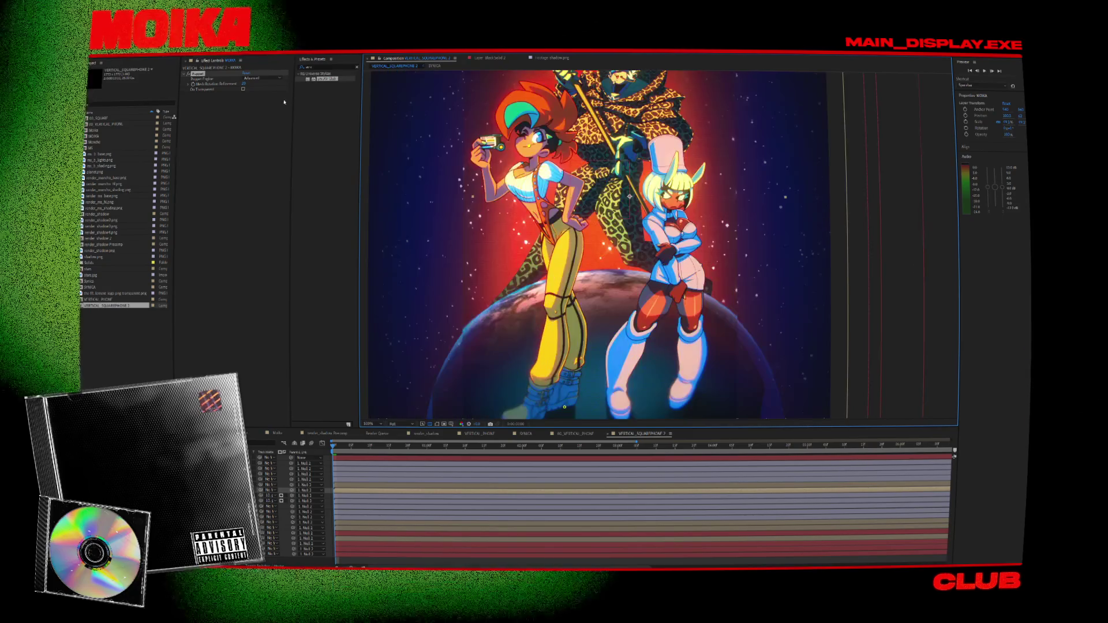
key(comma)
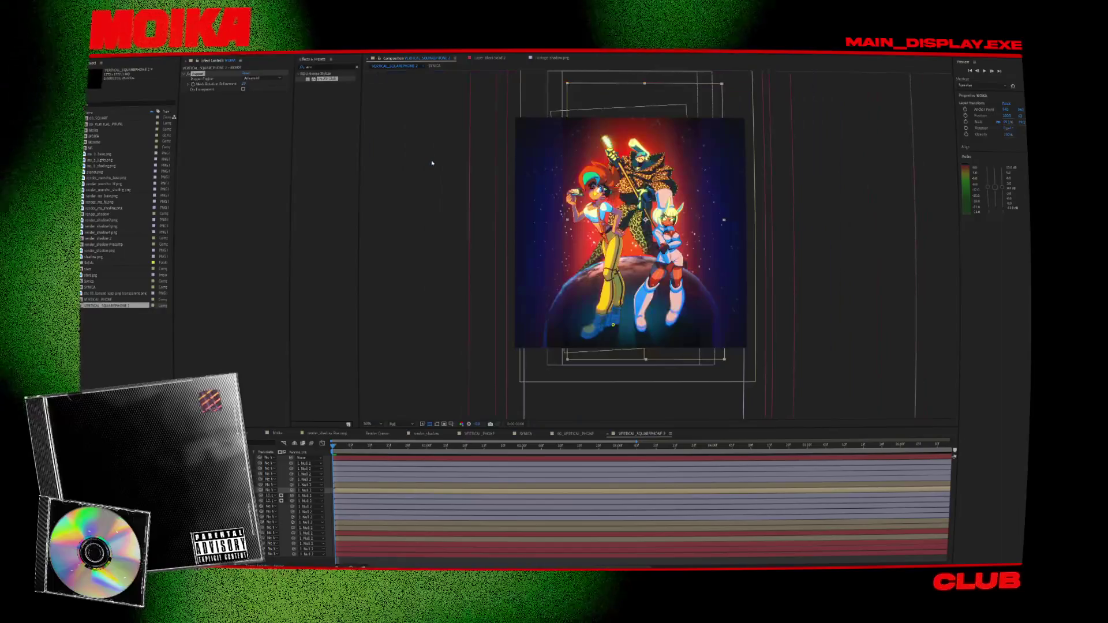
click(304, 533)
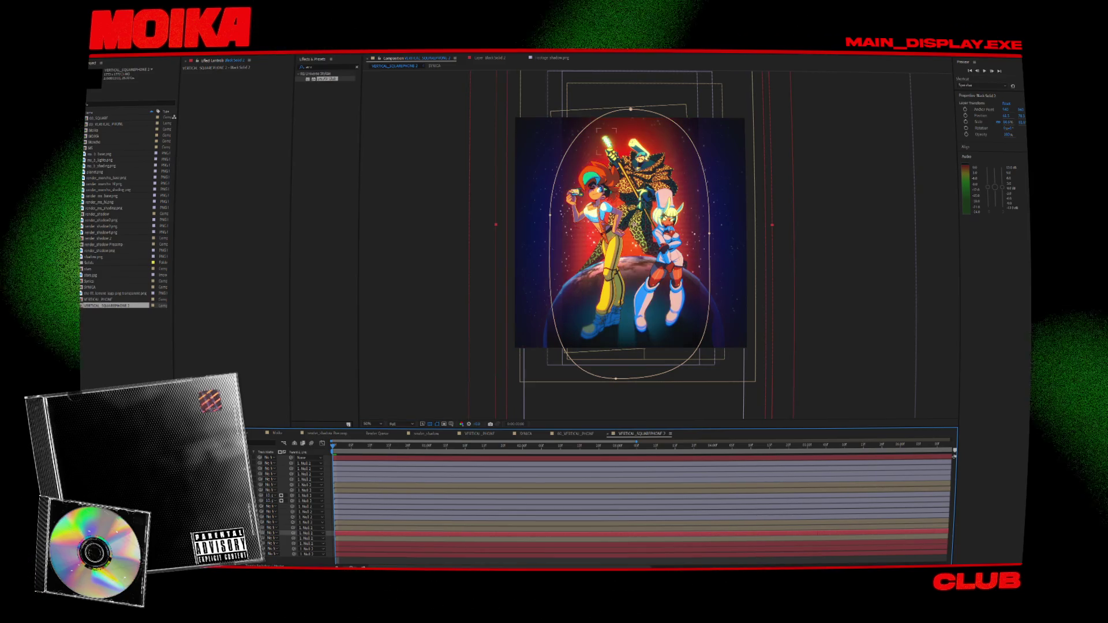
click(304, 517)
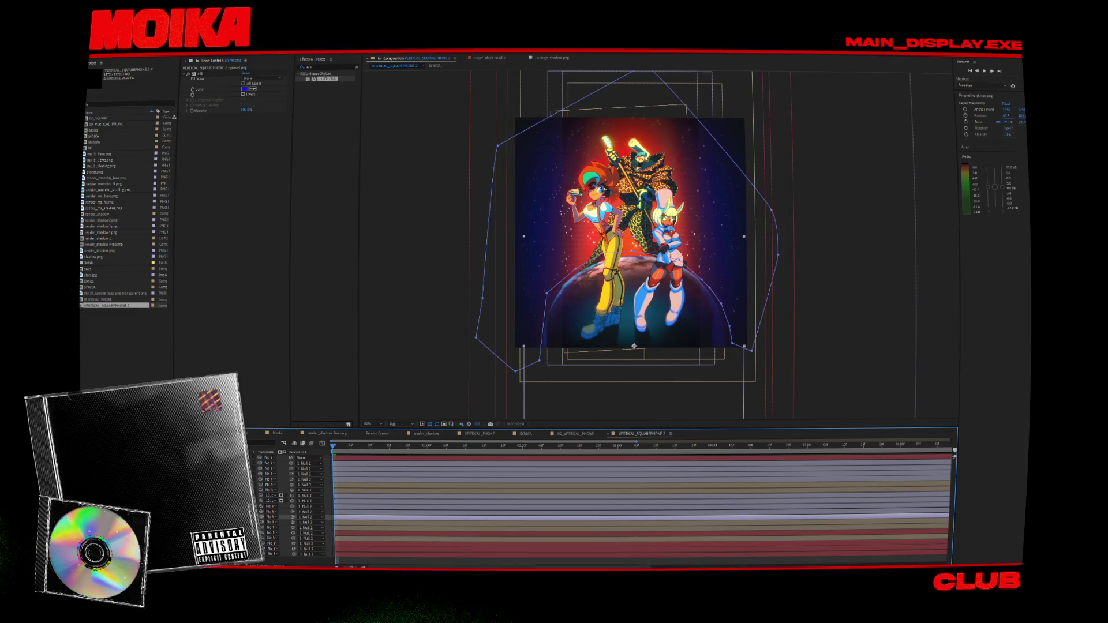
click(304, 479)
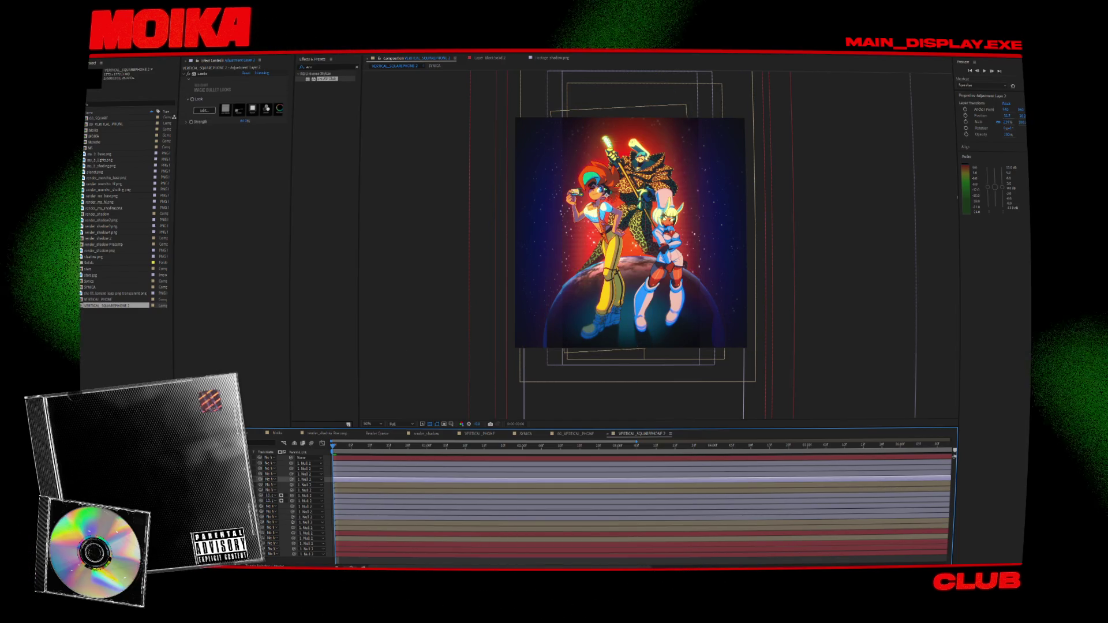
key(ctrl+Up)
key(ctrl+Up)
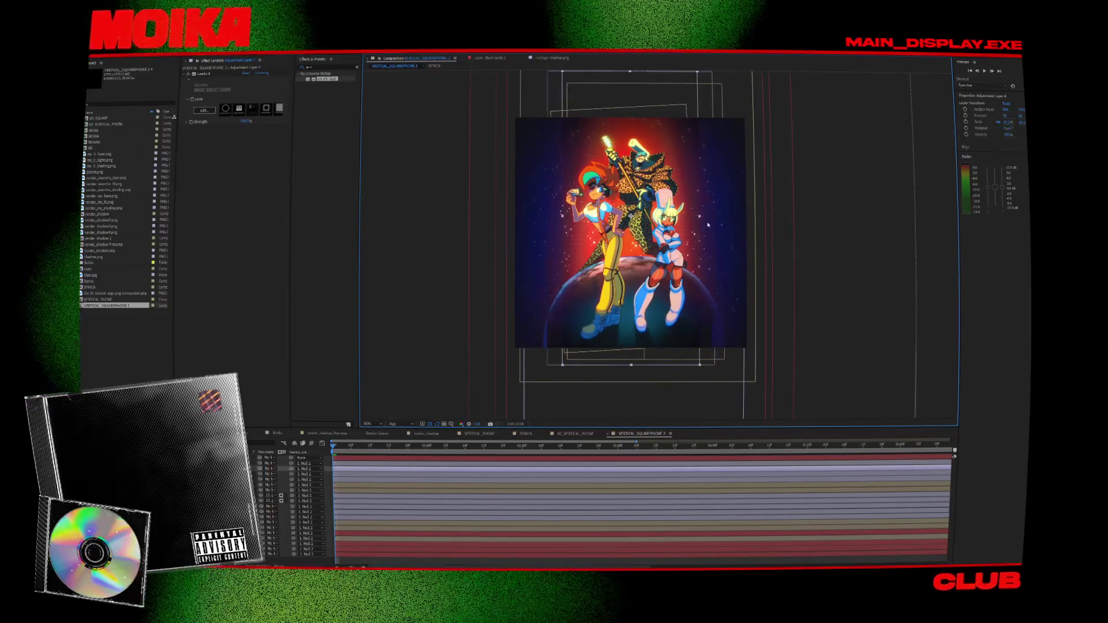
scroll(715, 245, up, 2)
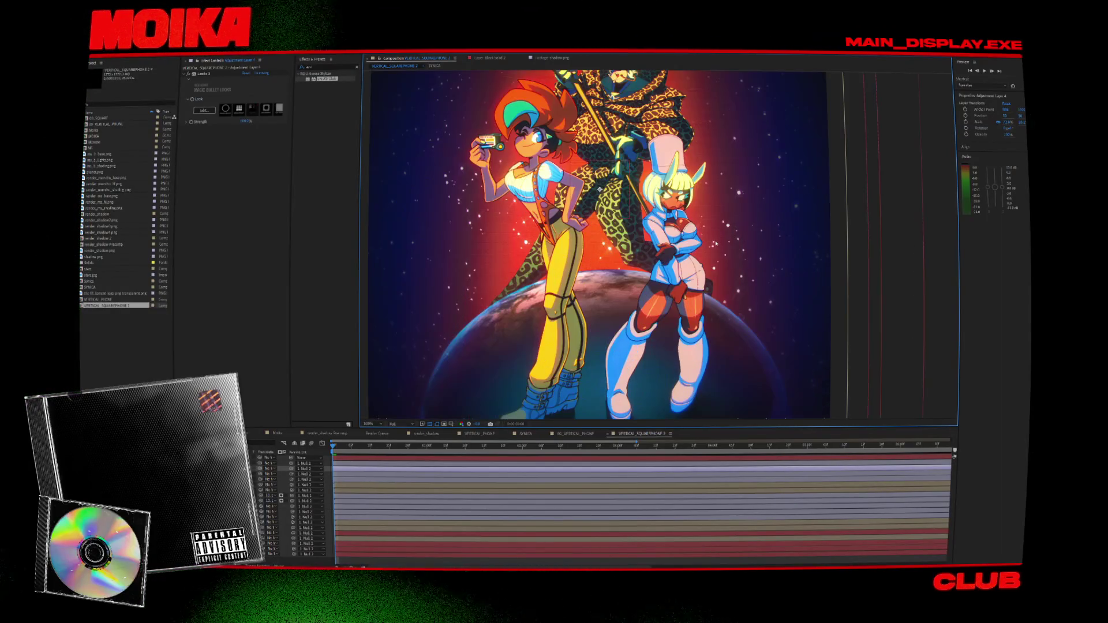
scroll(705, 308, down, 2)
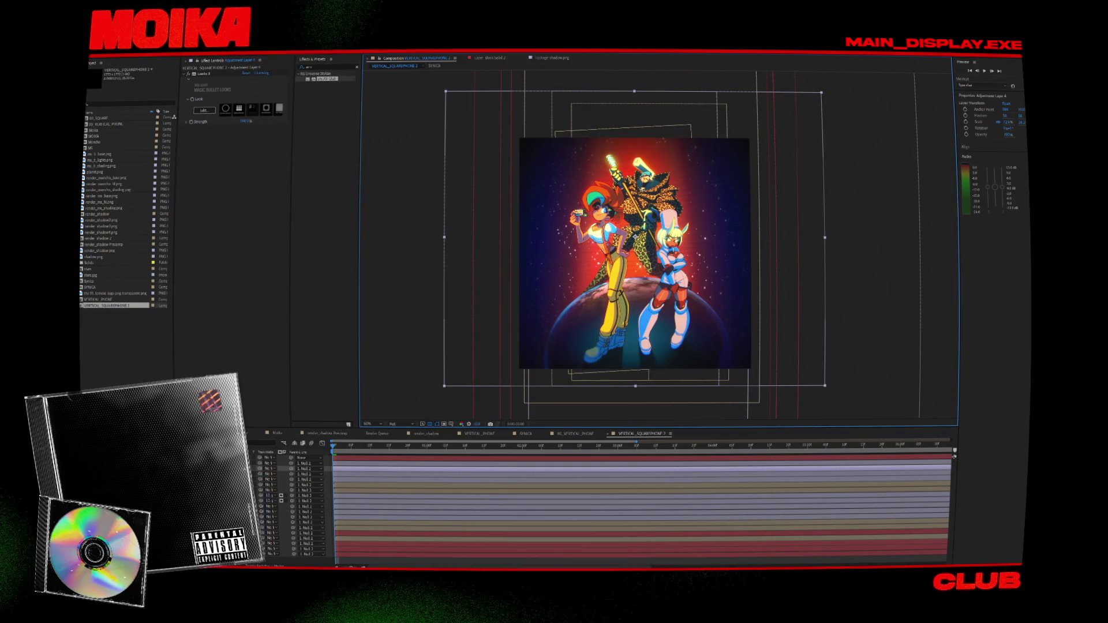
Stretch the Deep Cyan Solid 1 layer wider across the frame.
click(306, 543)
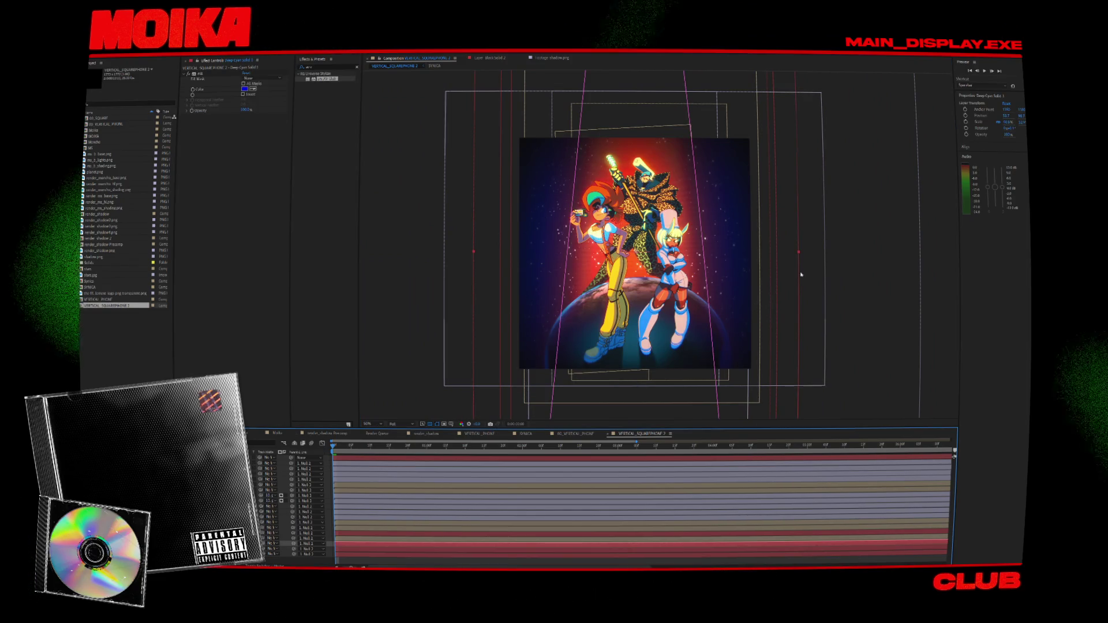
drag(799, 252, 863, 254)
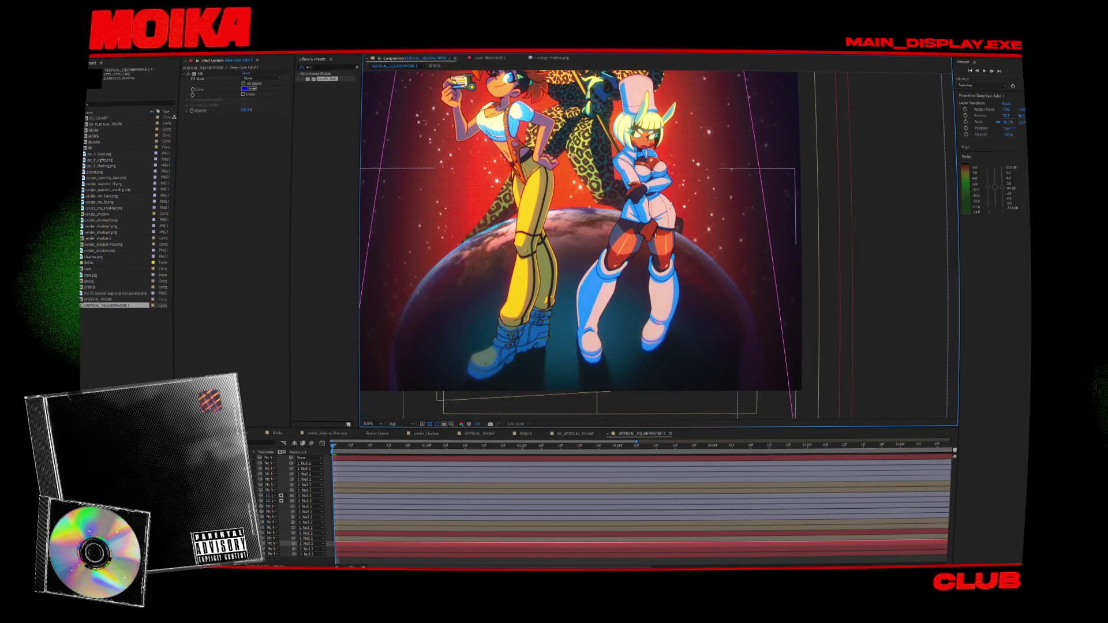
click(304, 522)
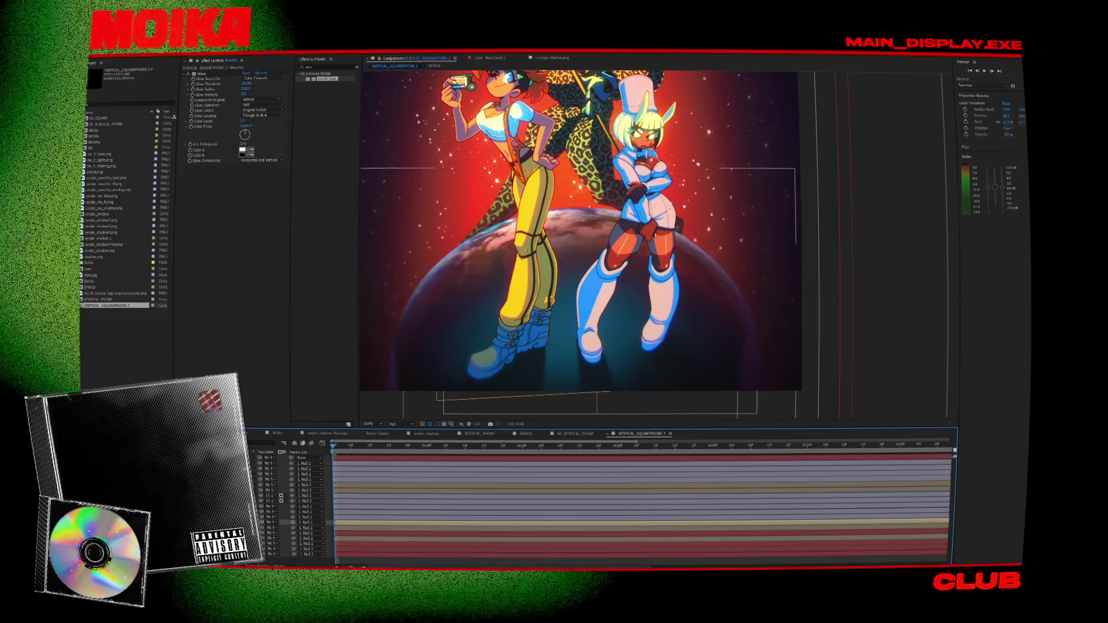
Add and drag Puppet pins on render_shadow4.png to widen the shadow to the right.
click(304, 495)
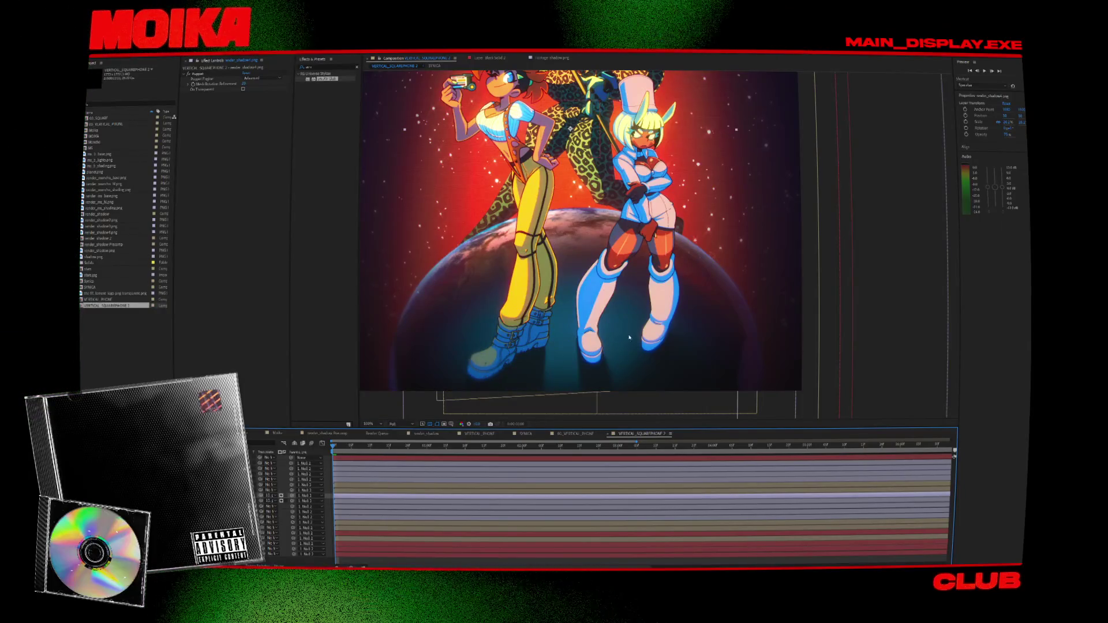
scroll(628, 338, down, 2)
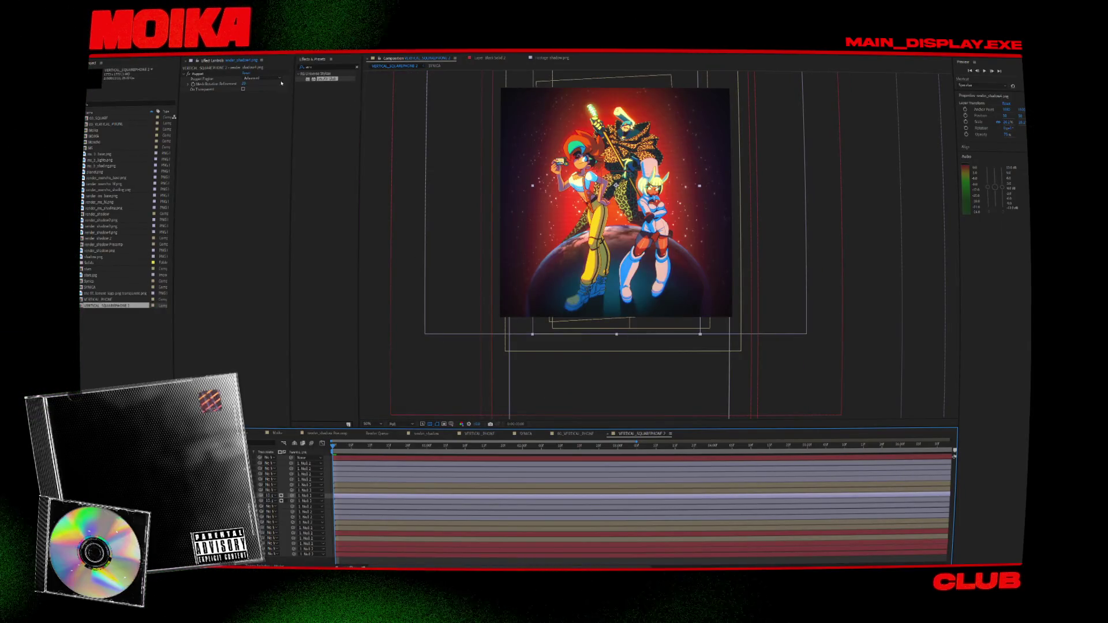
scroll(641, 315, up, 2)
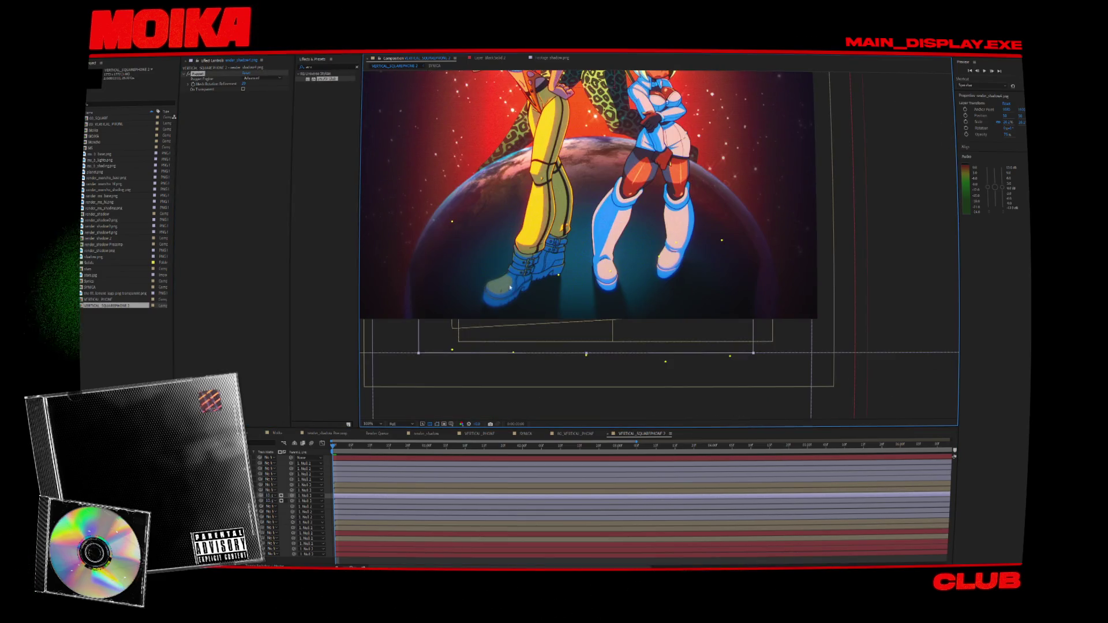
click(426, 350)
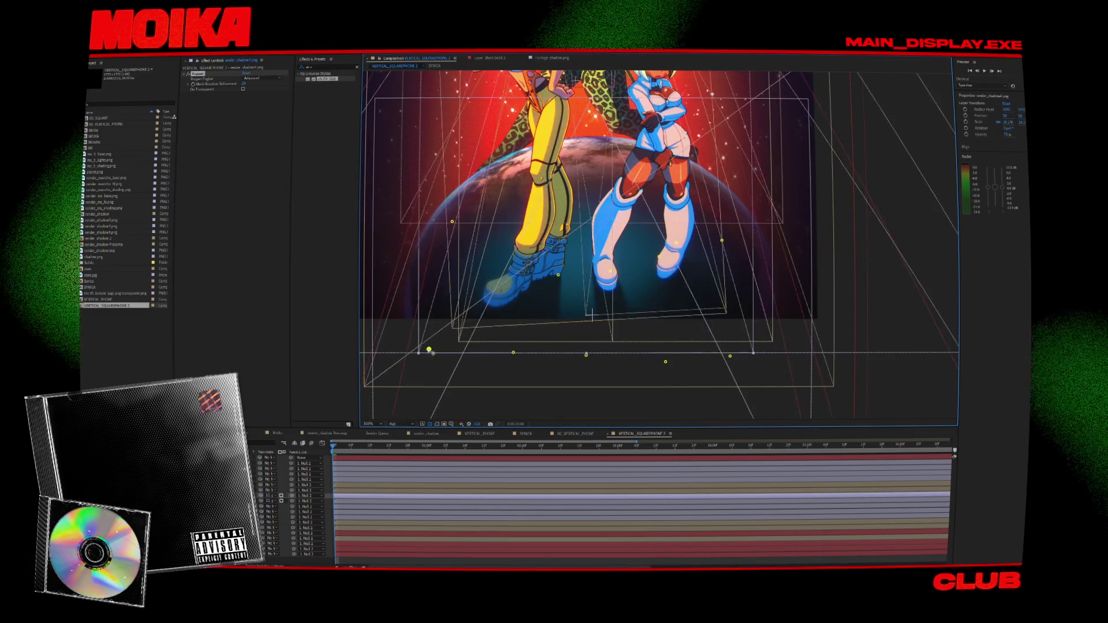
drag(731, 356, 874, 362)
drag(722, 240, 738, 224)
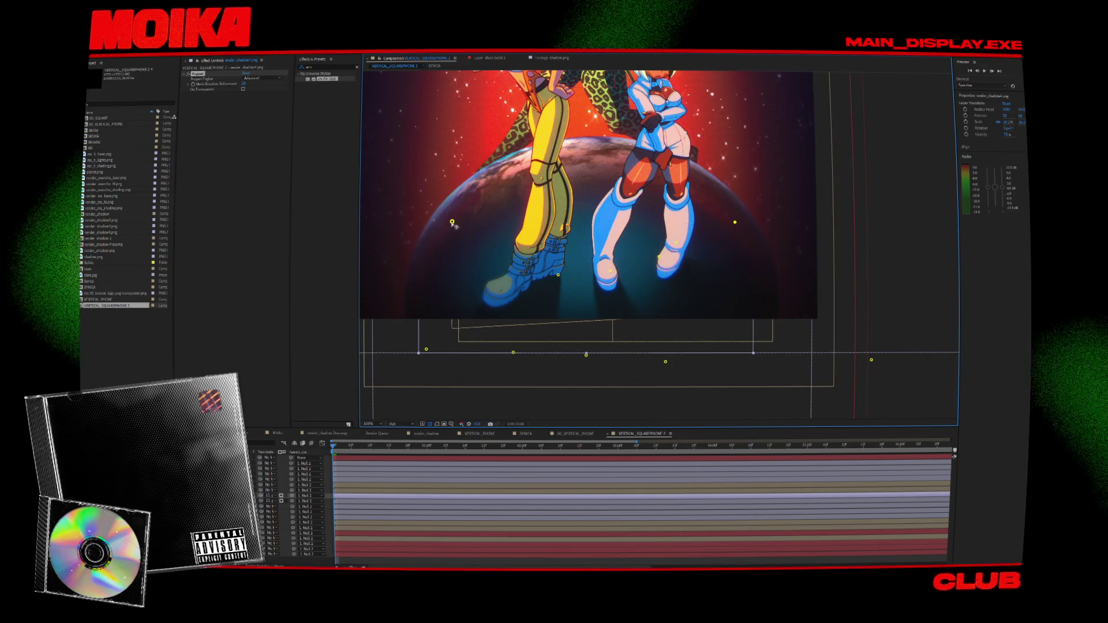
drag(452, 221, 445, 214)
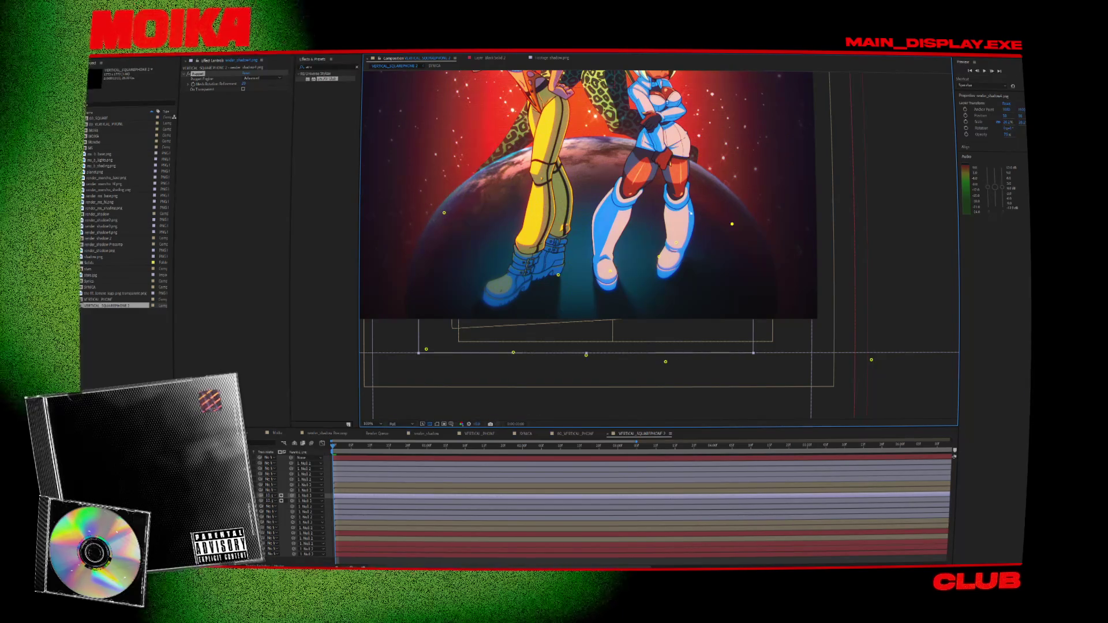
Zoom out and back in to review the square frame with the Moncho layer selected.
scroll(586, 355, down, 3)
scroll(586, 354, up, 2)
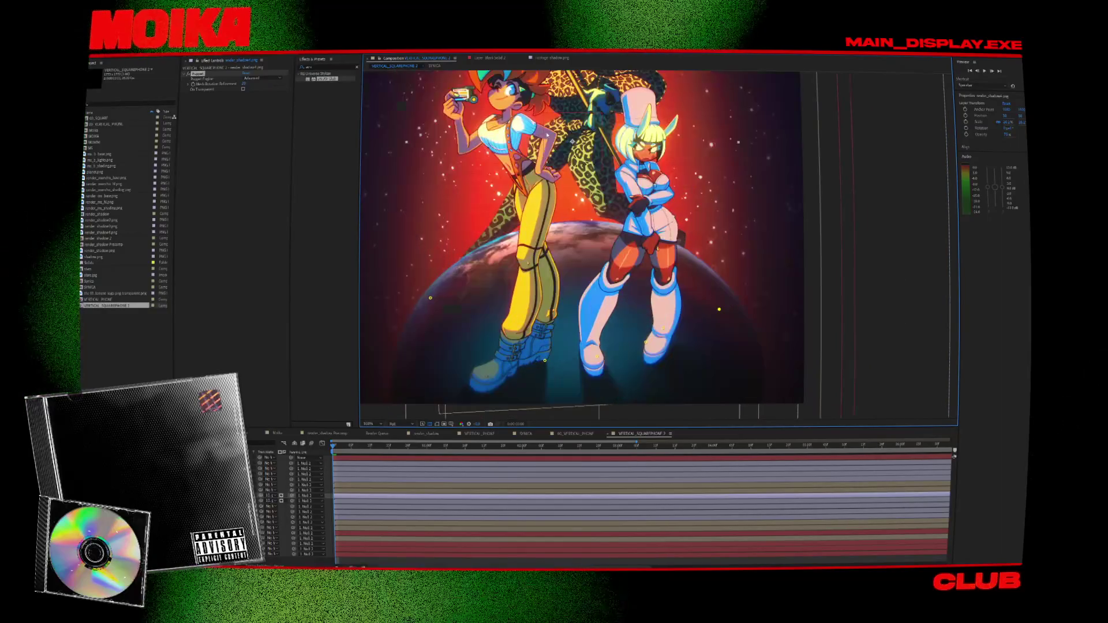
key(comma)
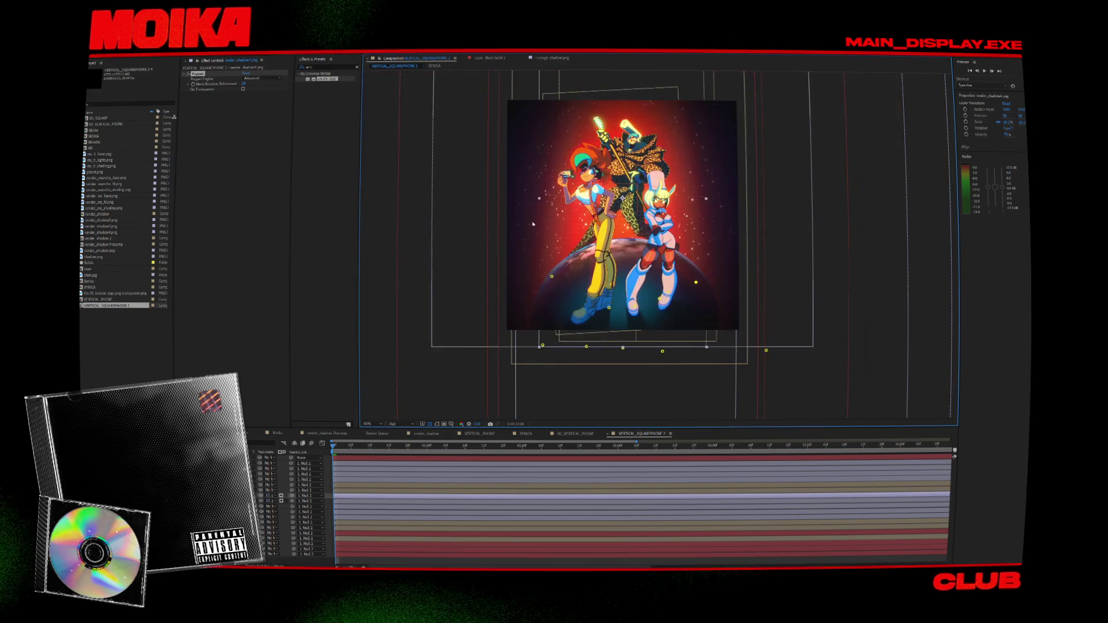
key(period)
click(306, 522)
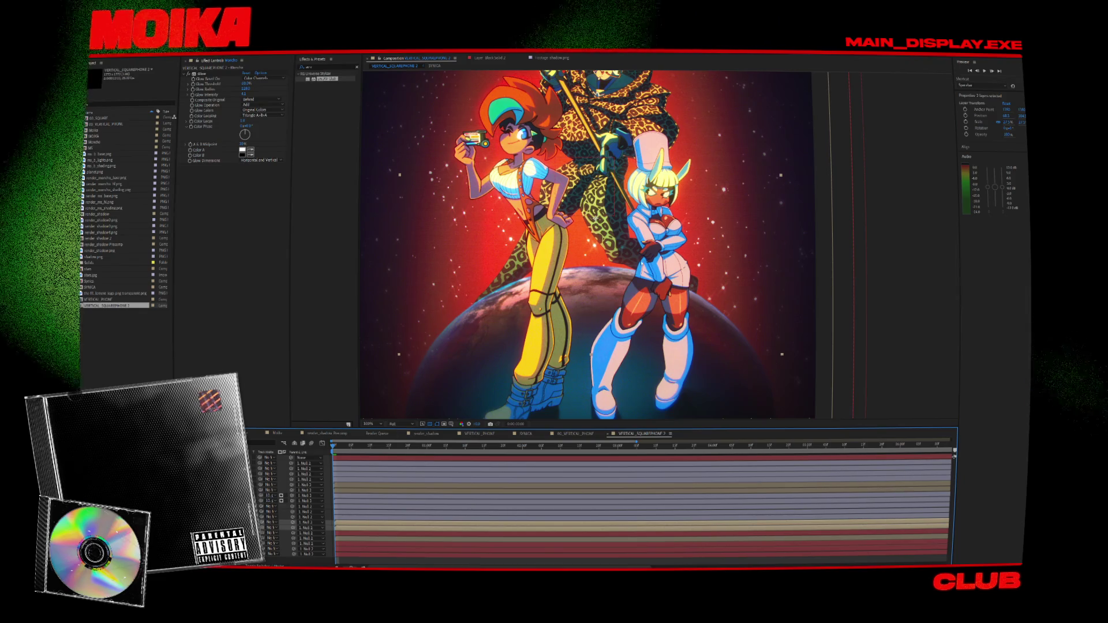
key(comma)
key(period)
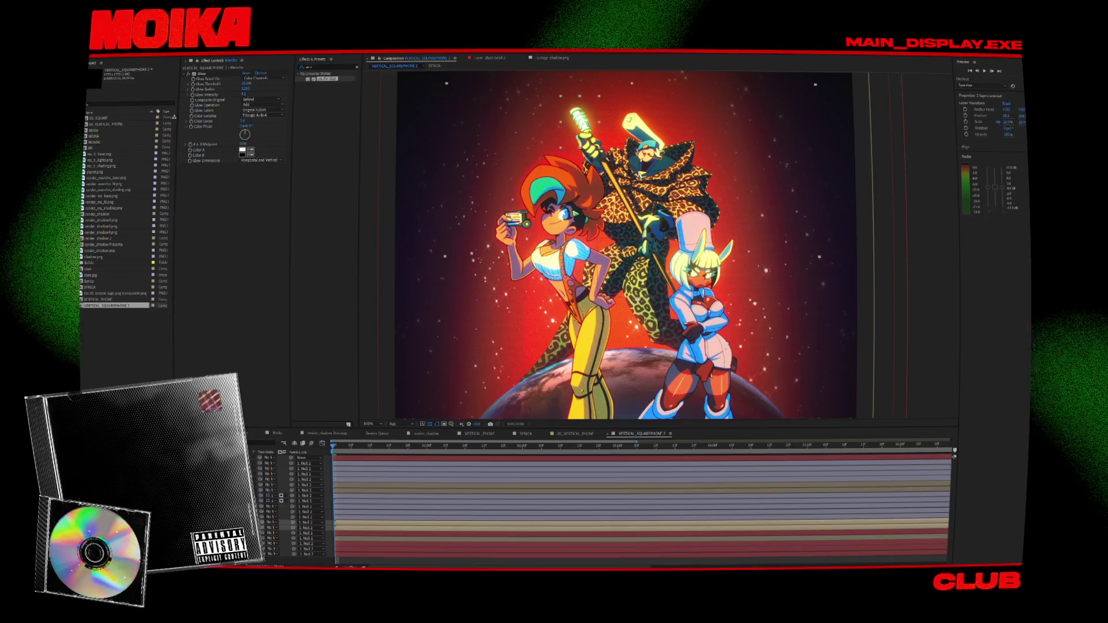
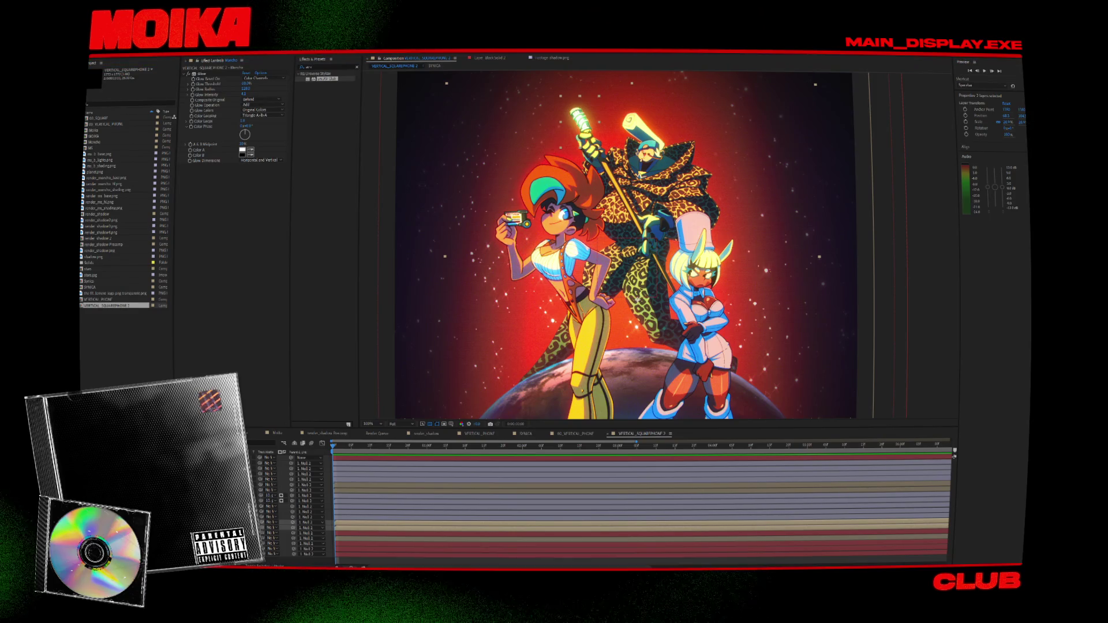
Pan the illustration view up-left and bring up the Composition menu.
drag(830, 212, 799, 179)
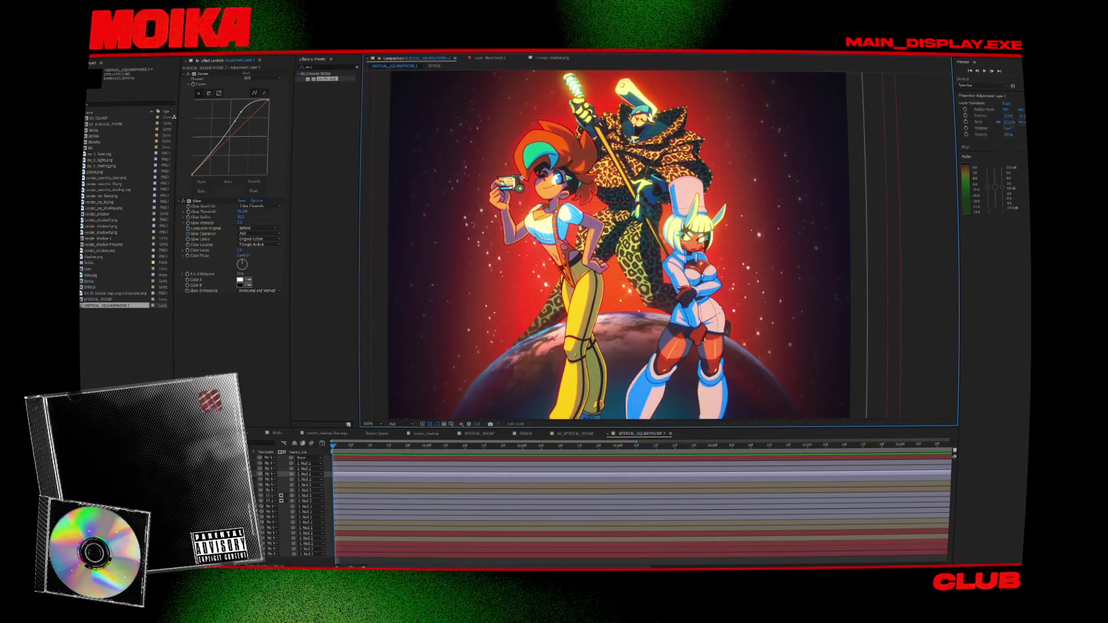
click(118, 52)
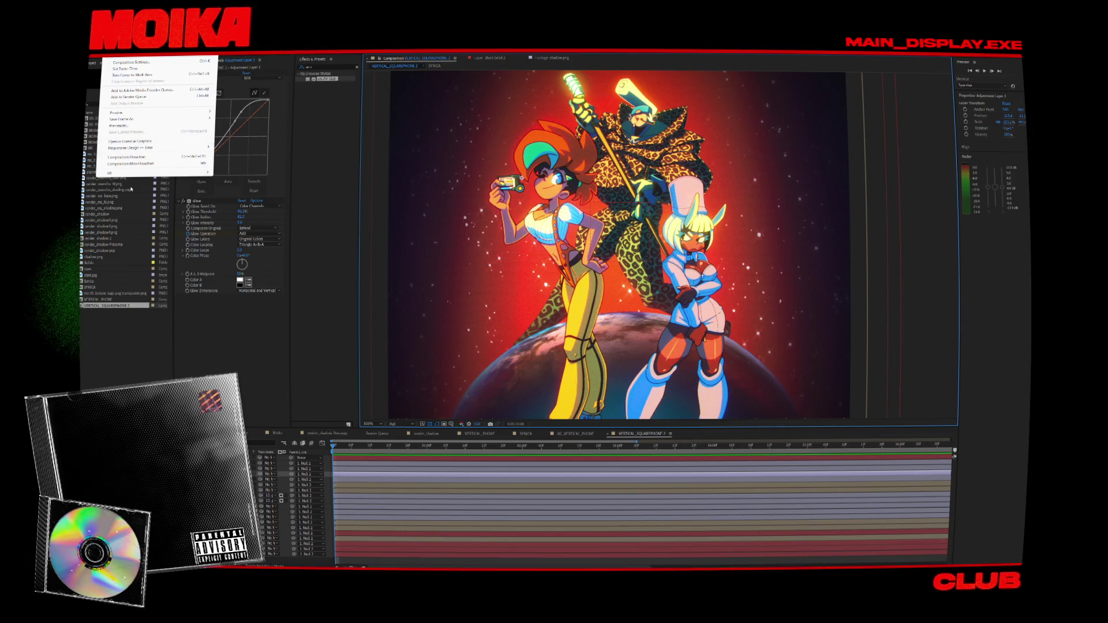
Save the current frame as a file, creating a new folder named Release.
mouse_move(134, 119)
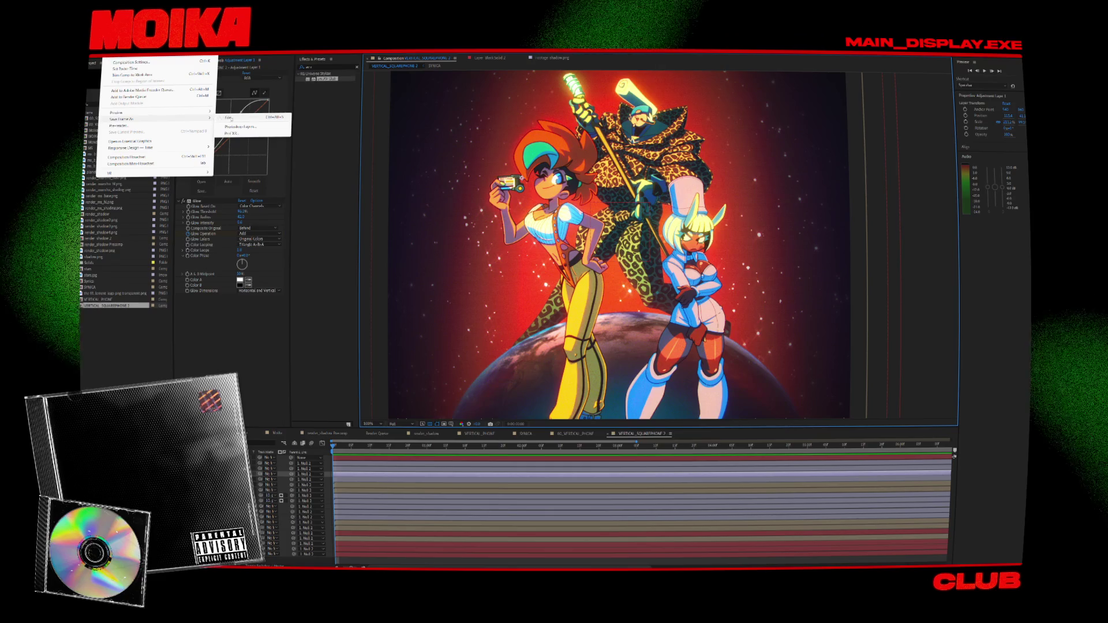
click(237, 119)
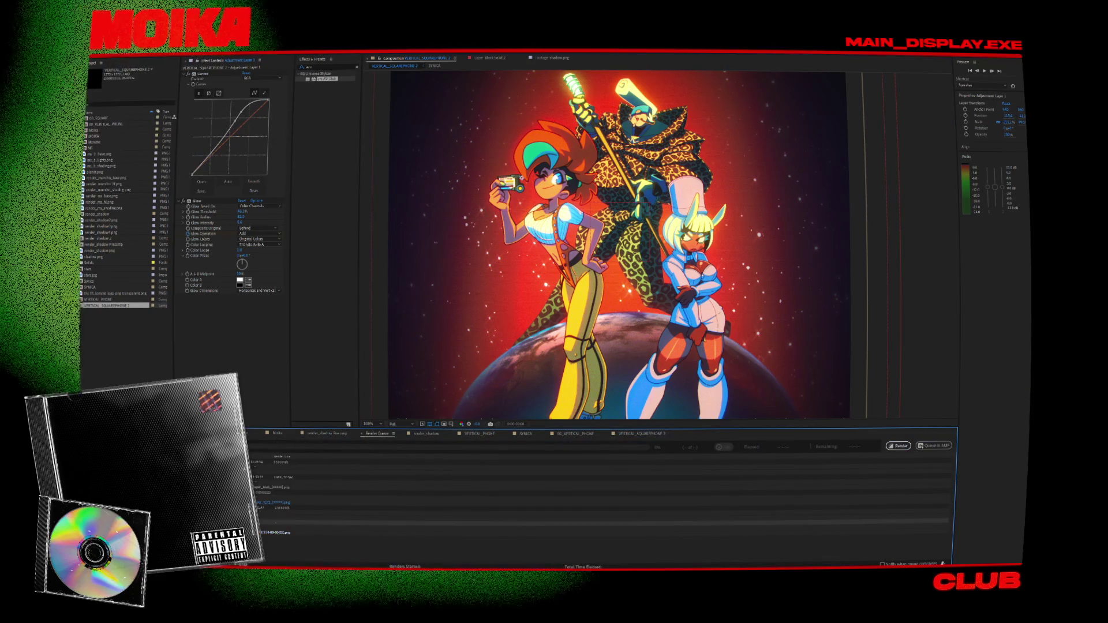
click(136, 79)
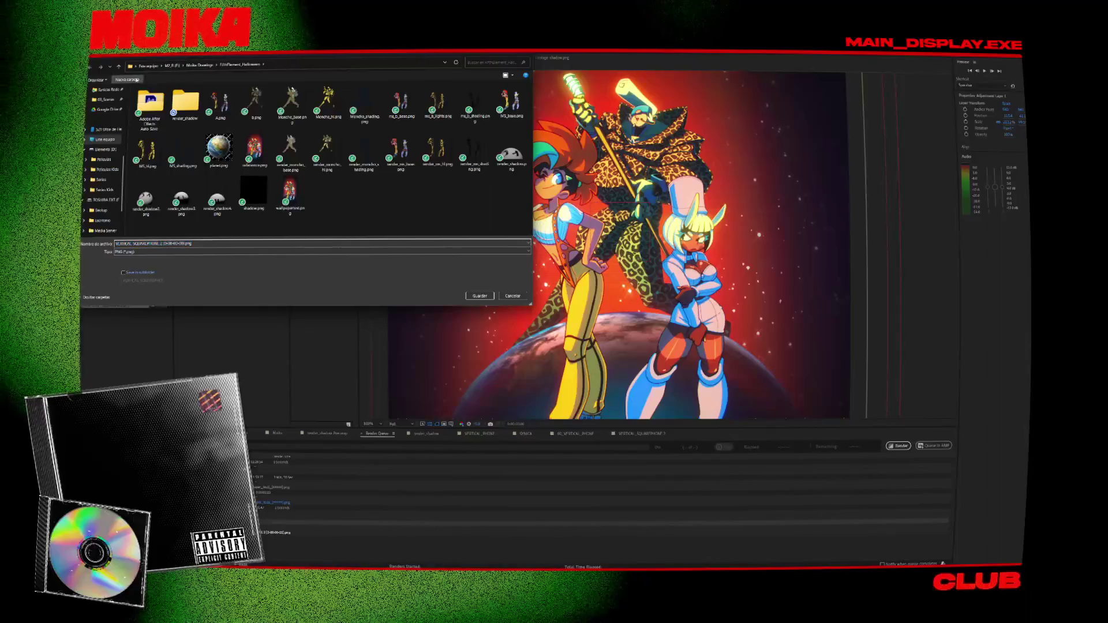
text(Release)
key(Return)
key(Return)
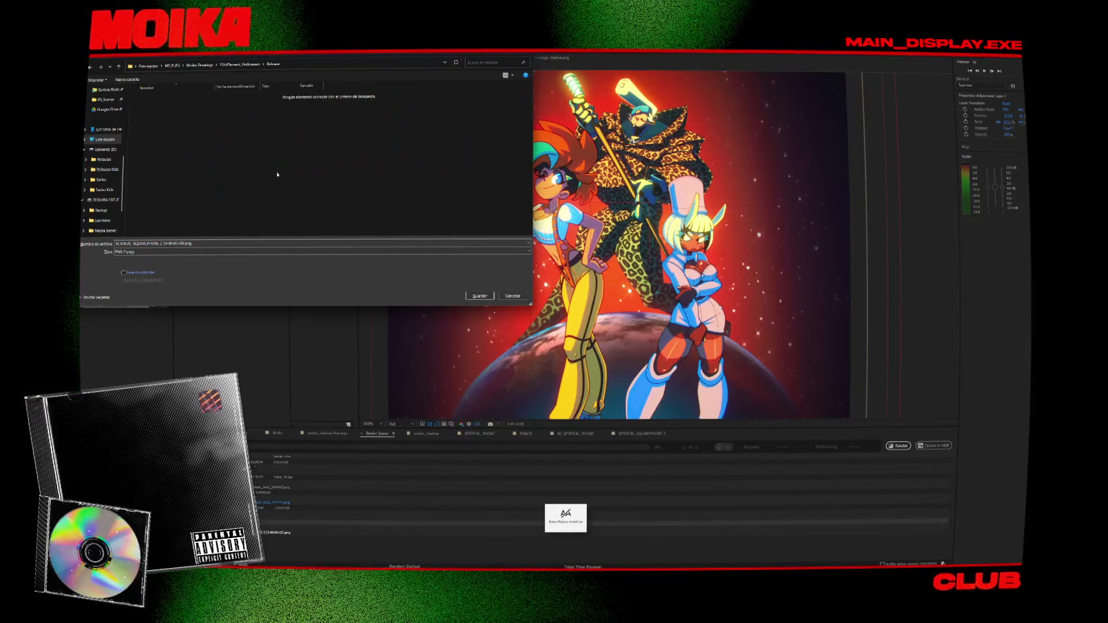
Render the square frame into the Release folder and return to its timeline.
click(204, 243)
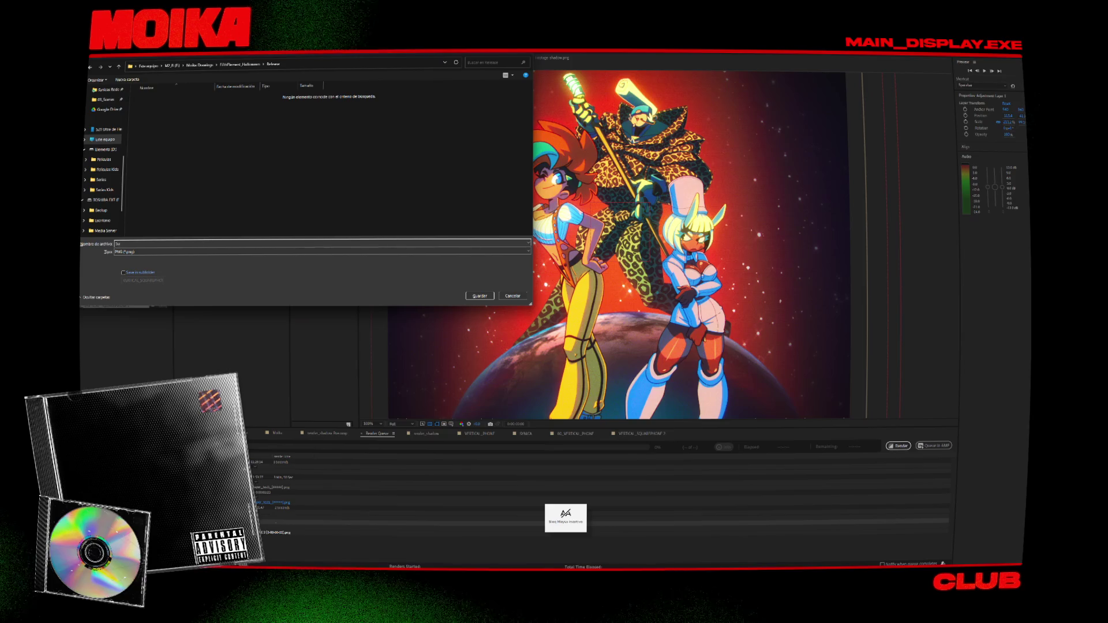
click(475, 296)
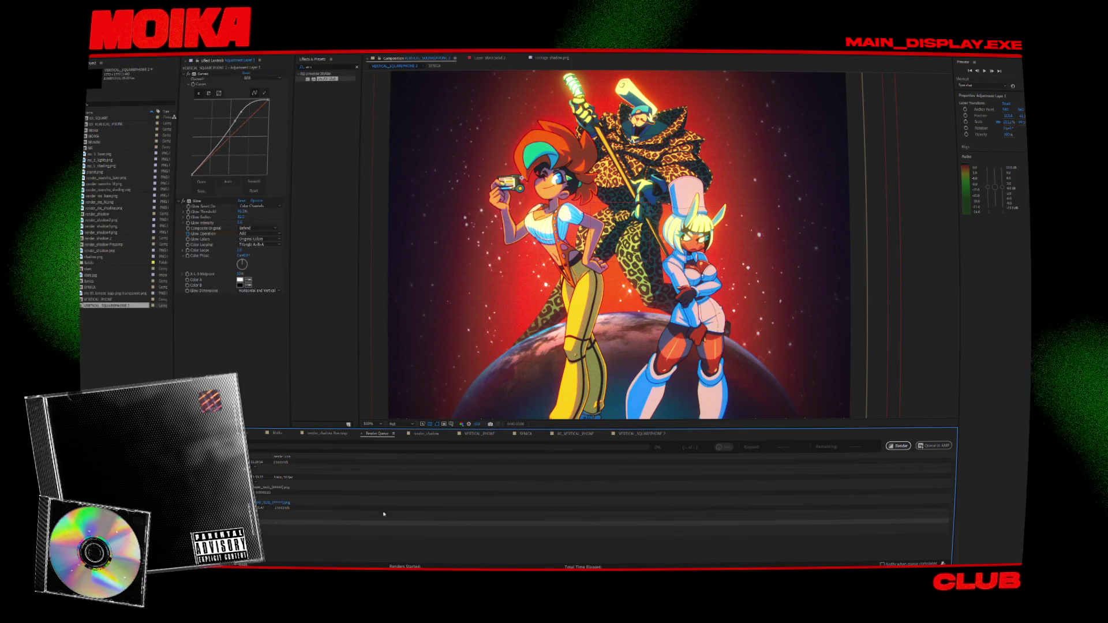
click(898, 445)
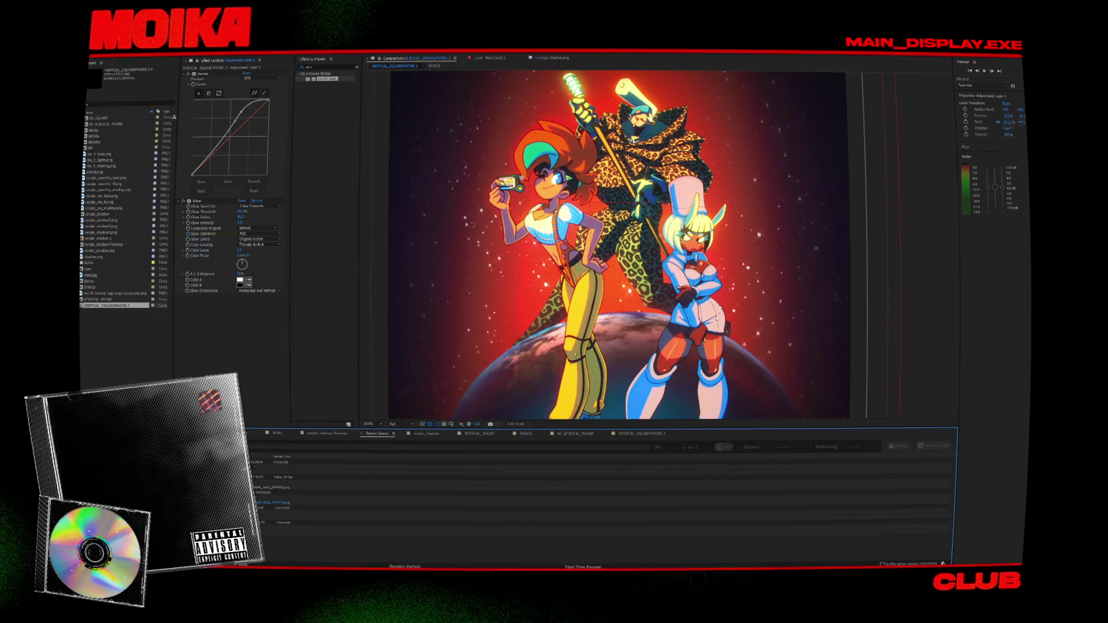
click(513, 344)
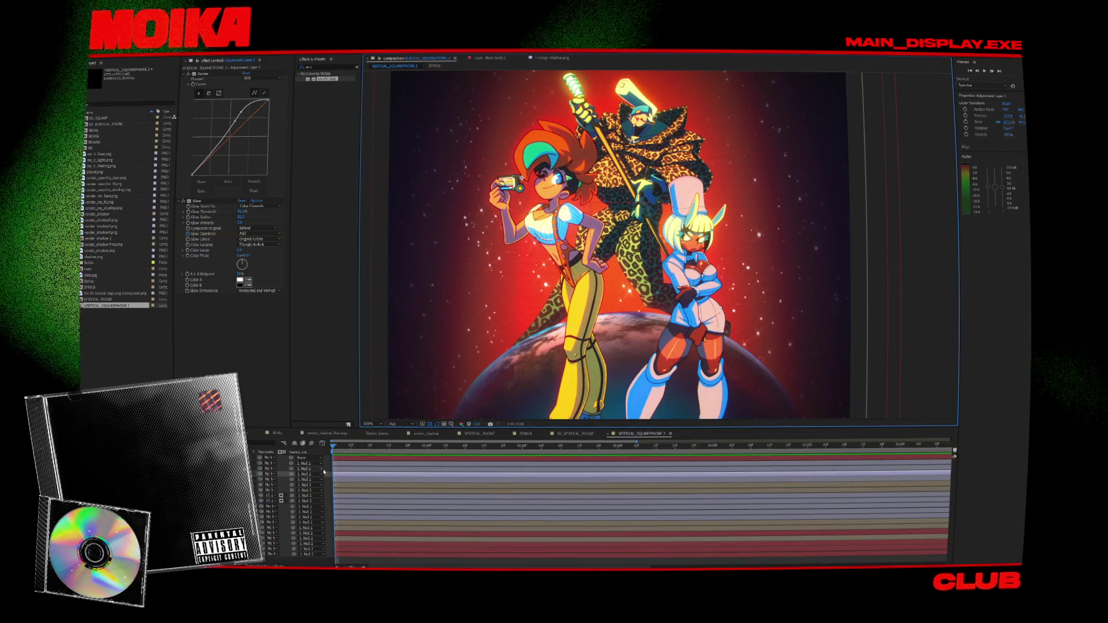
Save the project and check the 00_VERTICAL_PHONE, SYNICA and VERTICAL_PHONE composition tabs.
key(ctrl+s)
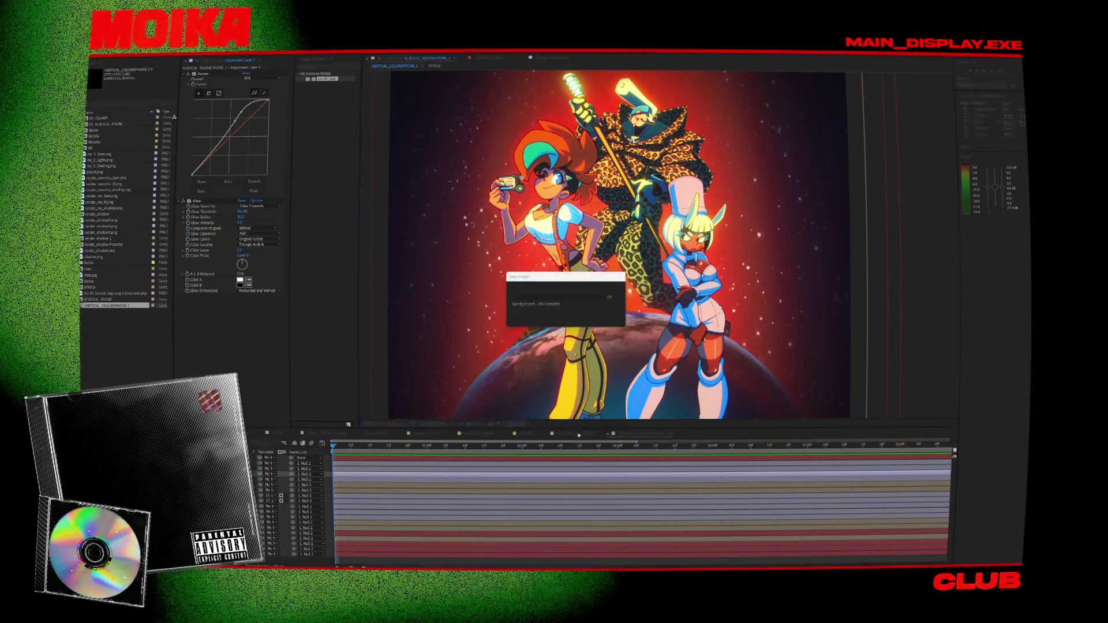
click(578, 434)
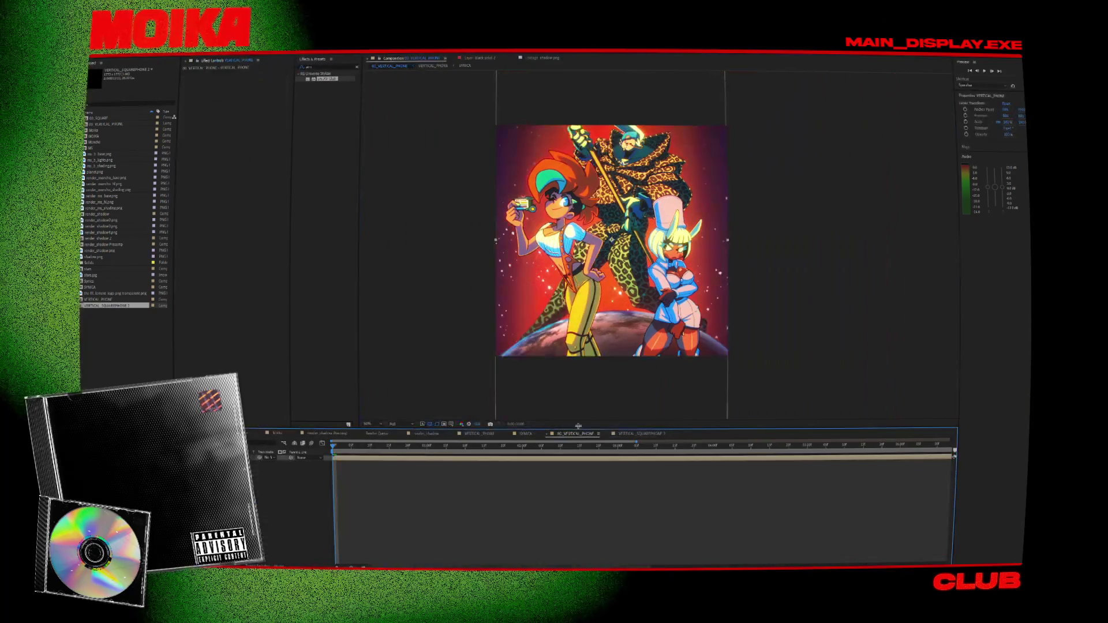
click(525, 434)
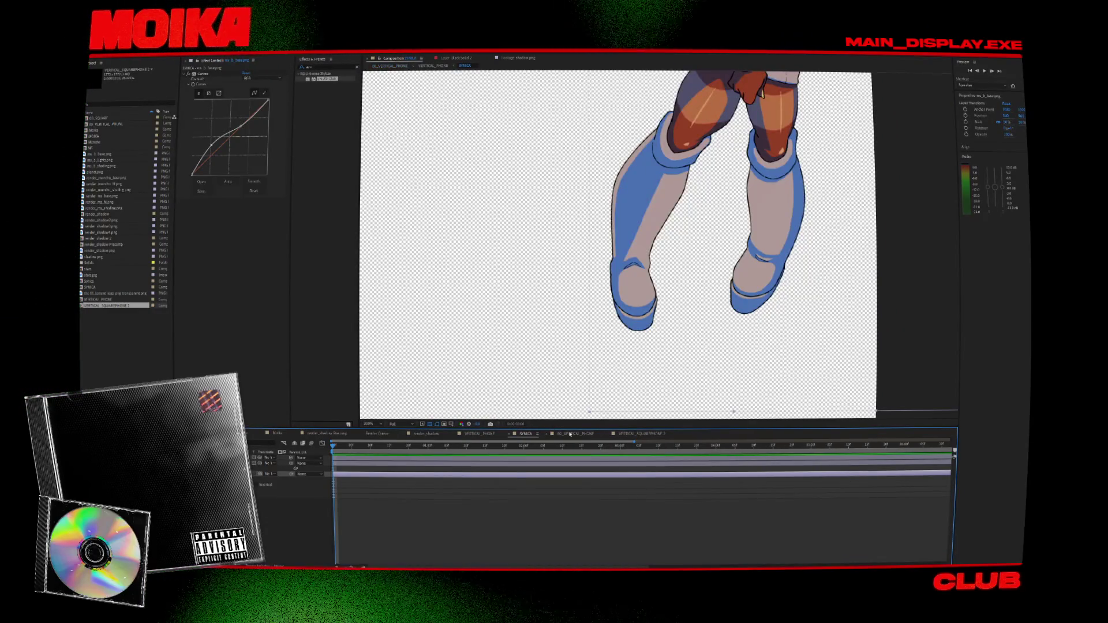
click(479, 434)
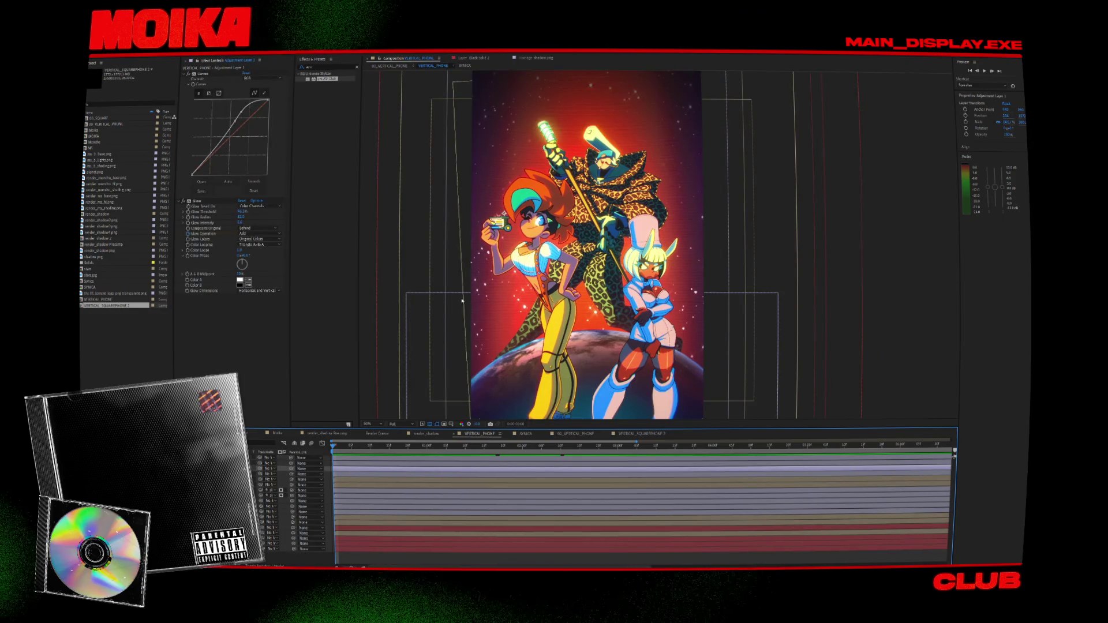
click(393, 67)
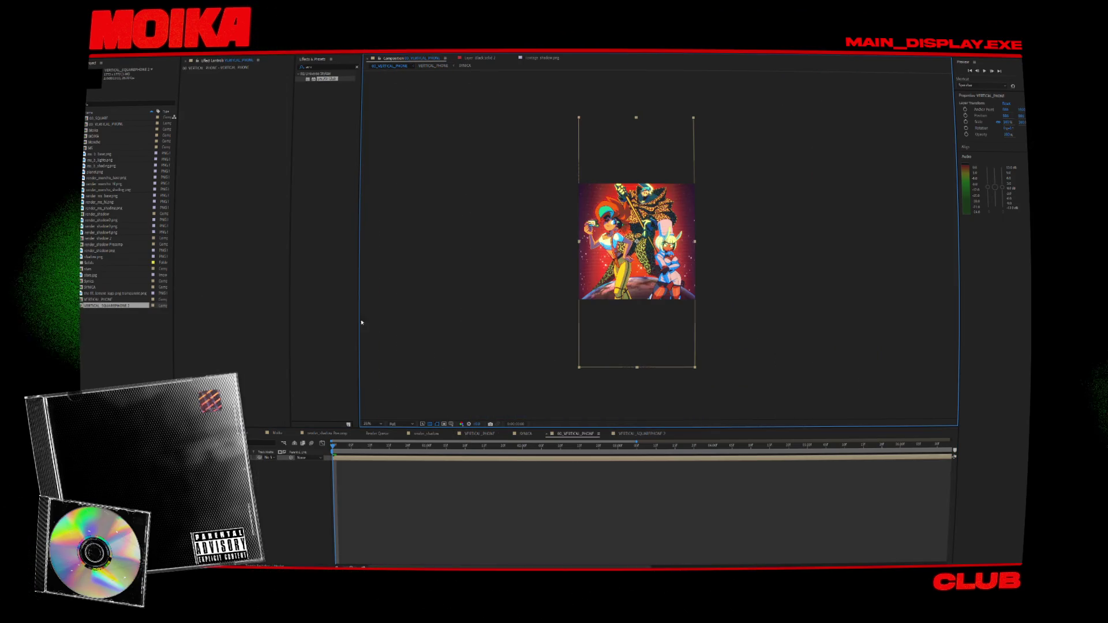
Open the VERTICAL_PHONE composition from the Project panel and zoom the viewer to 50%.
click(112, 306)
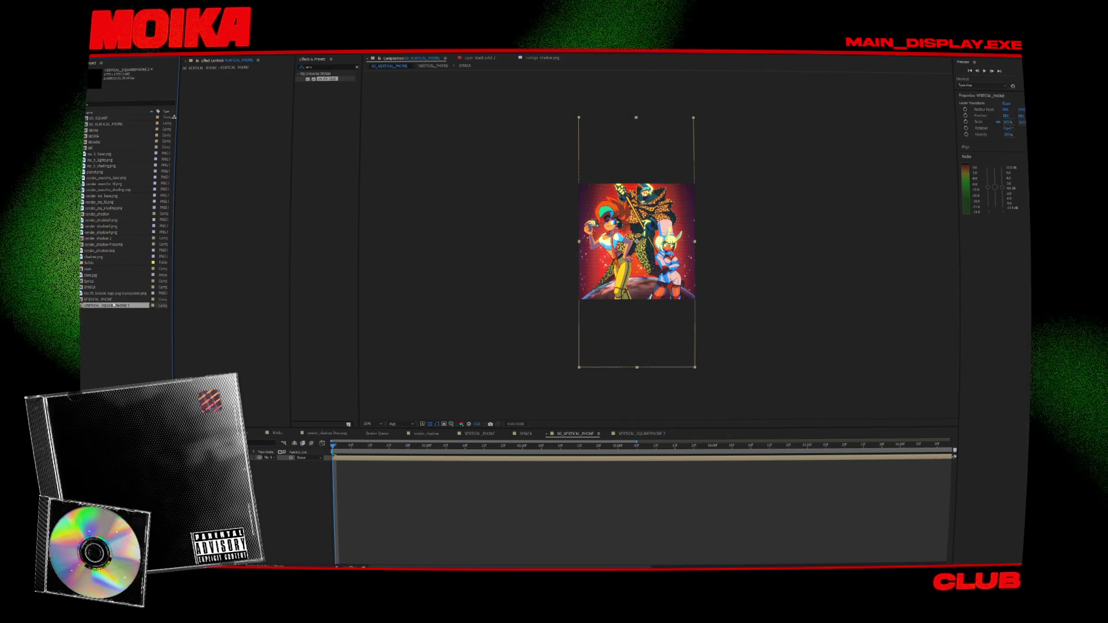
double_click(109, 300)
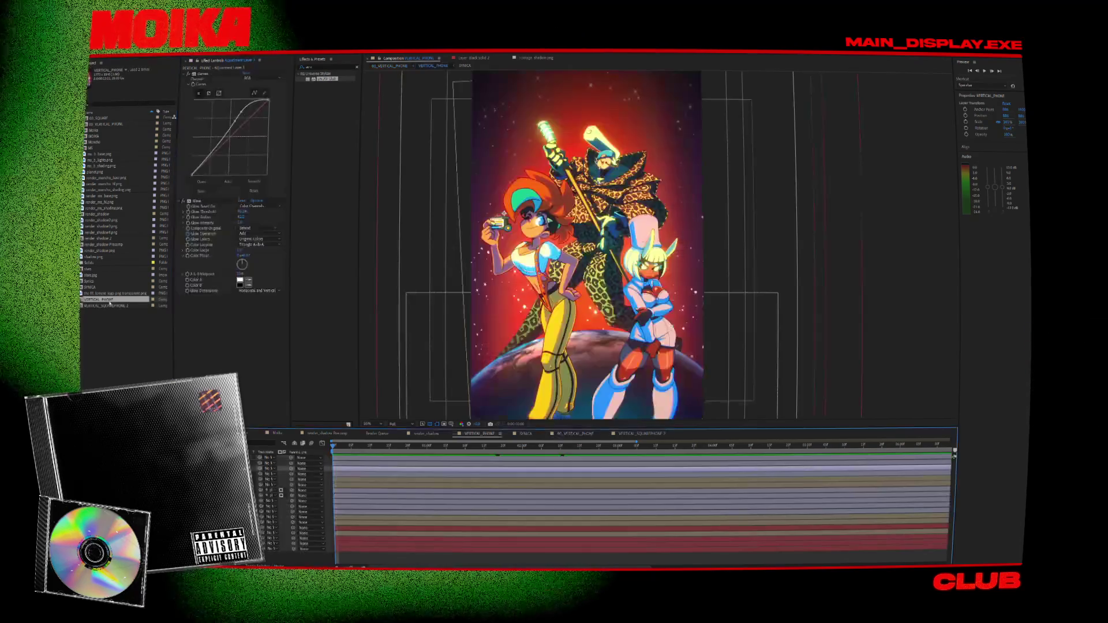
scroll(504, 214, down, 4)
scroll(519, 231, up, 4)
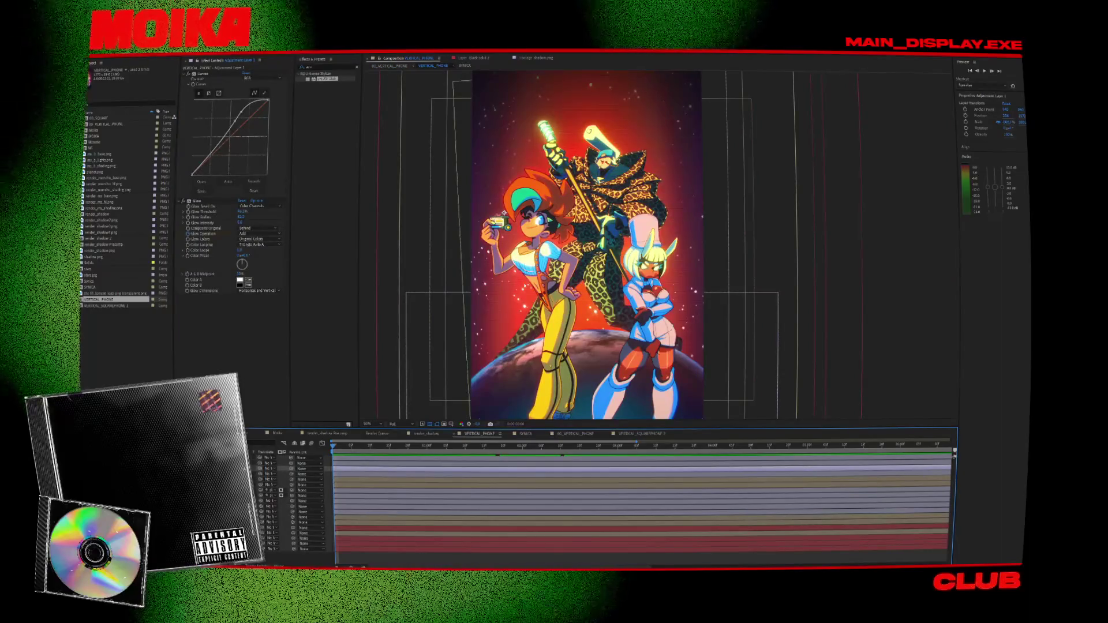
scroll(568, 270, down, 2)
key(period)
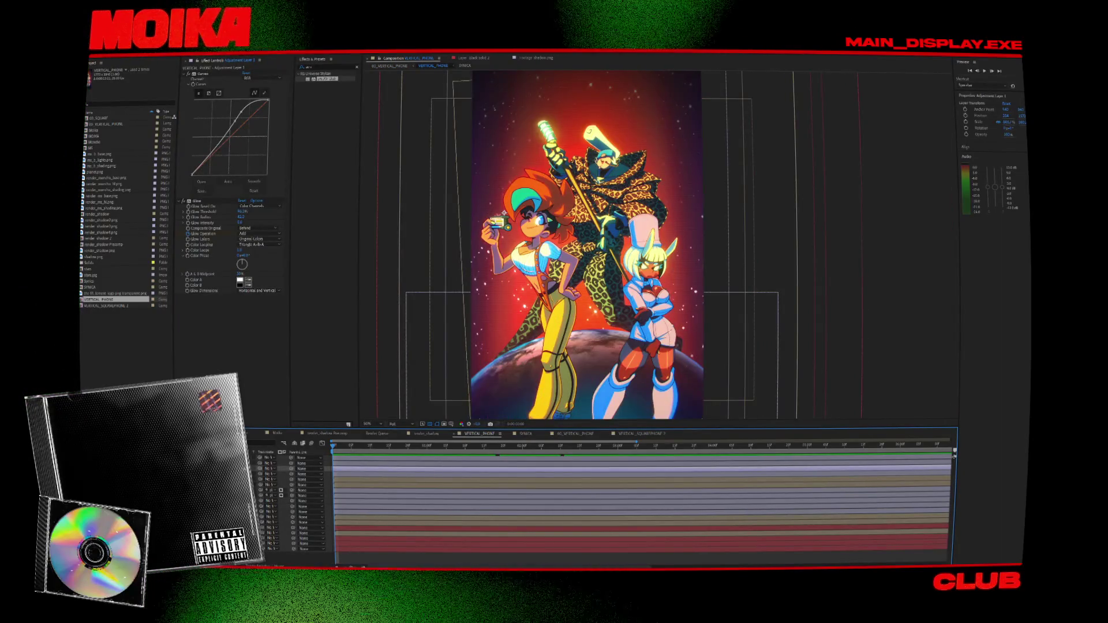
key(alt+c)
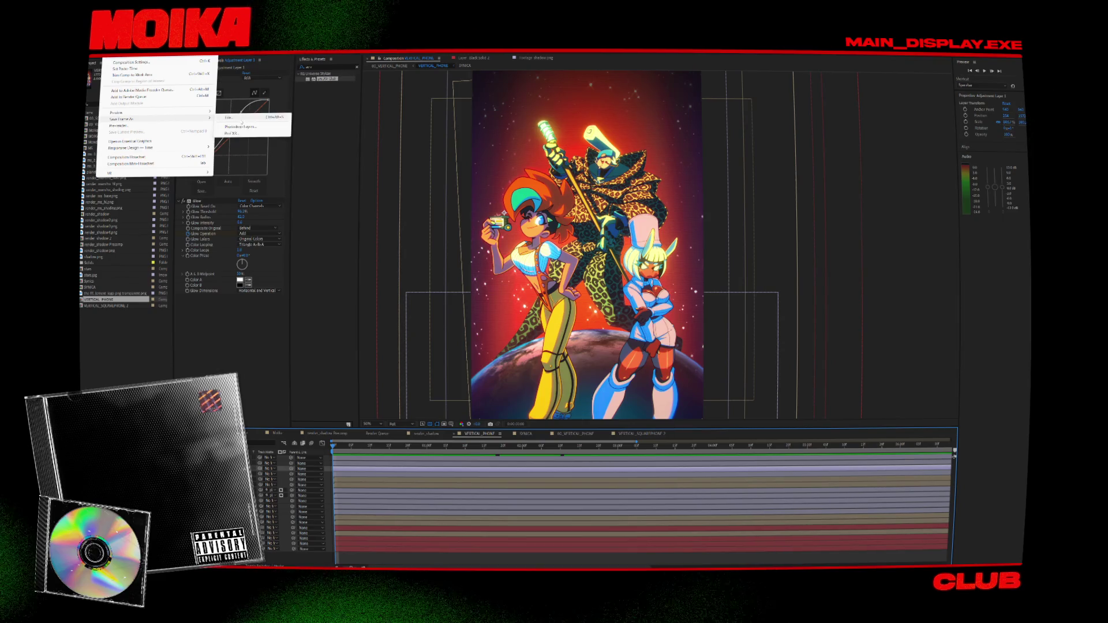
Render the vertical frame as 'Phone Vertical' into Release, then return to VERTICAL_SQUAREPHONE 2.
click(240, 117)
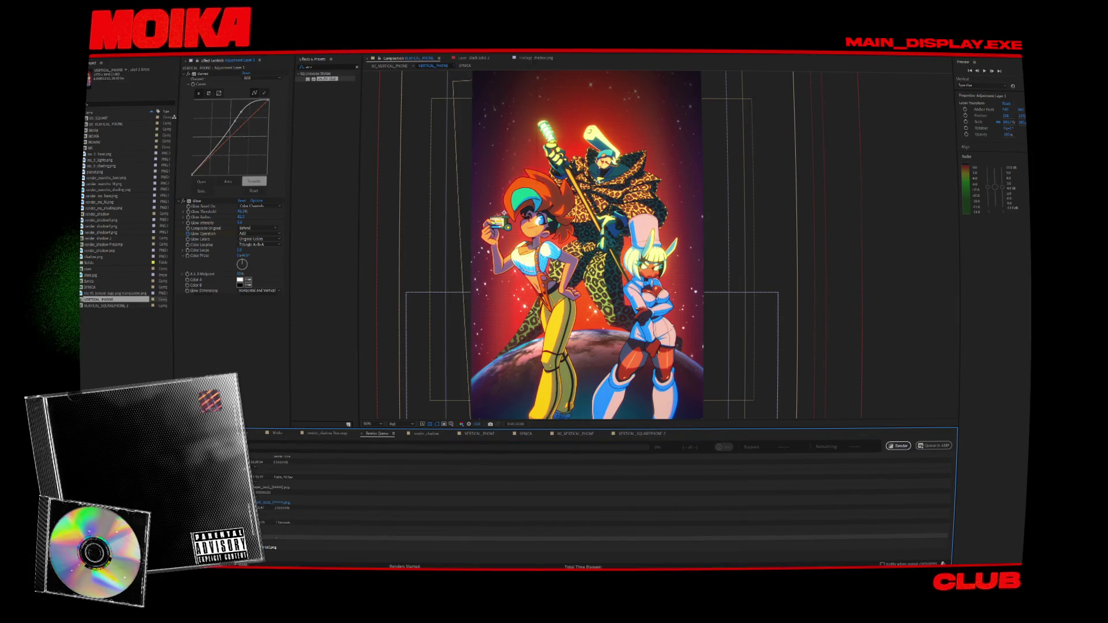
text(VERTICAL_PHONE (0-00-00-00).png)
key(Caps_Lock)
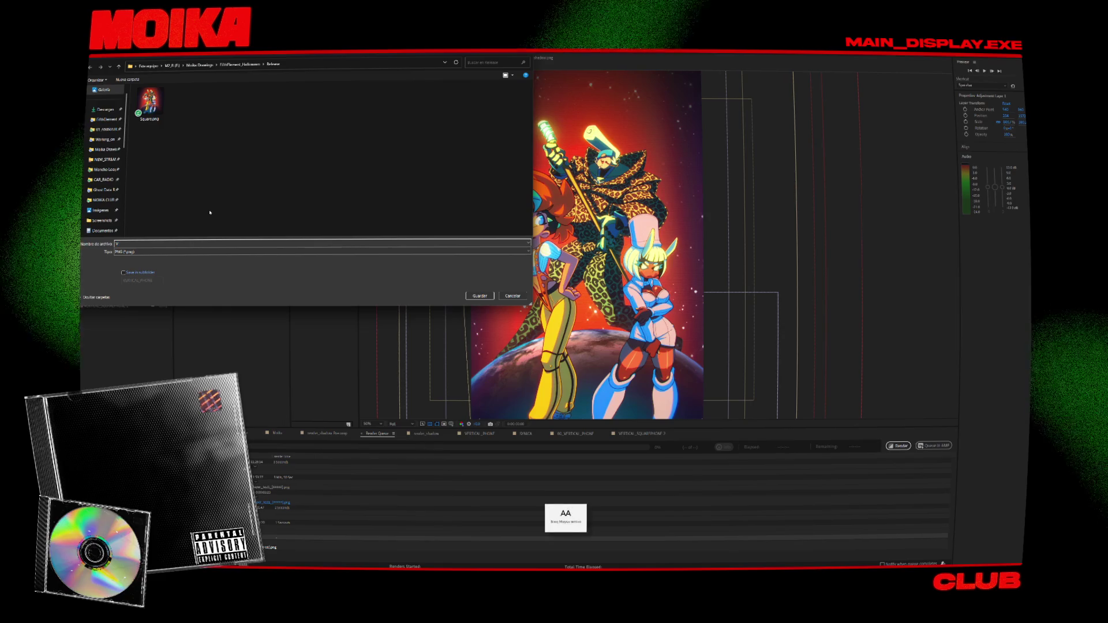
key(BackSpace)
text(Phone Vertical)
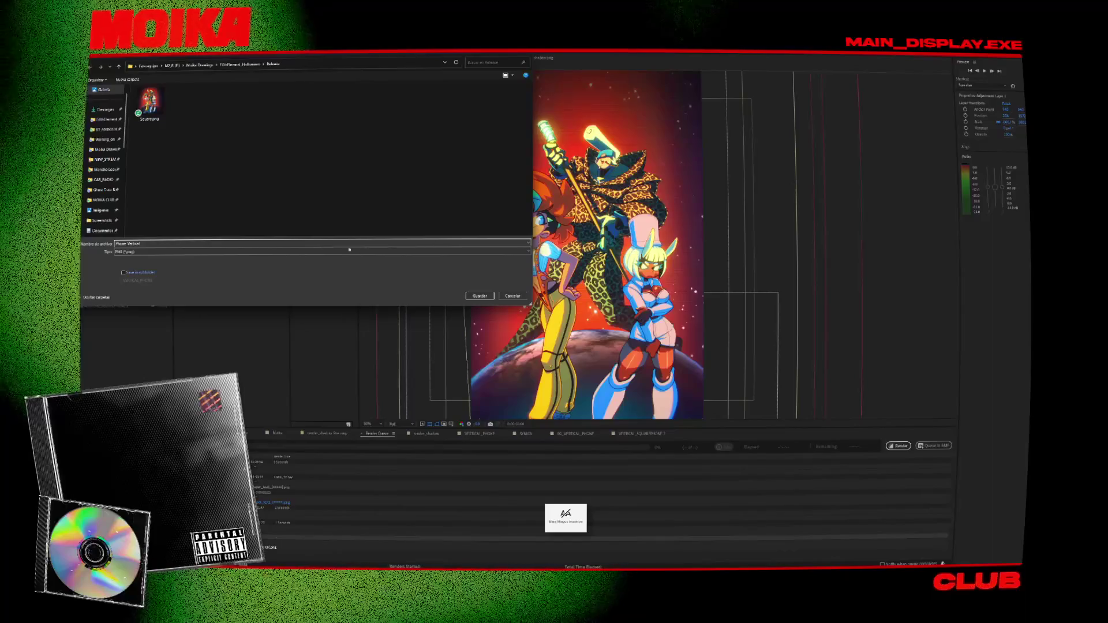
key(Return)
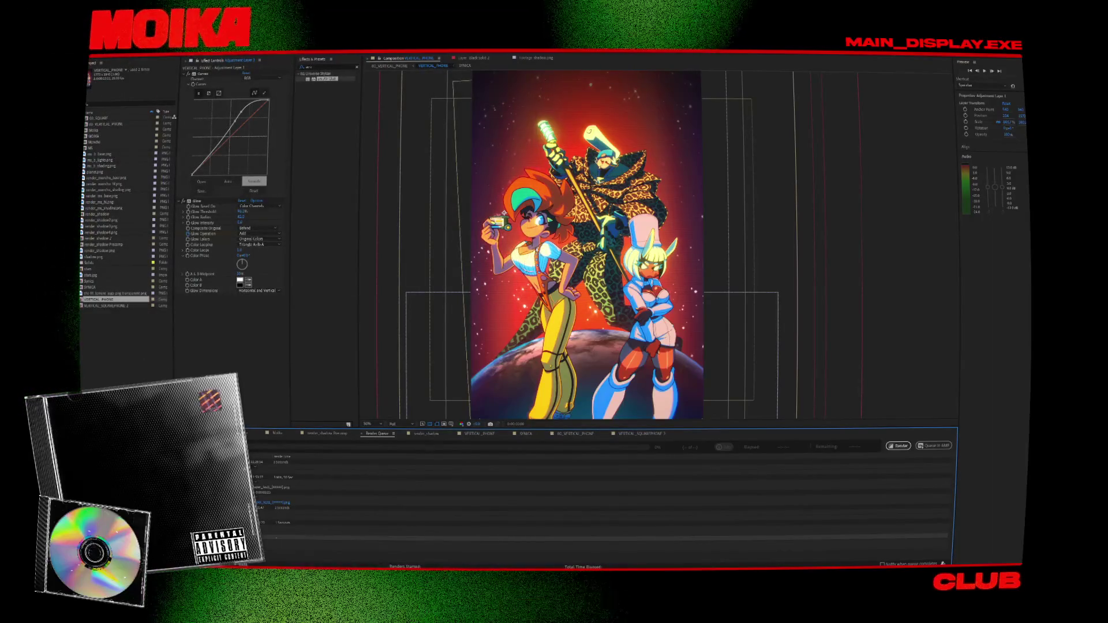
click(898, 446)
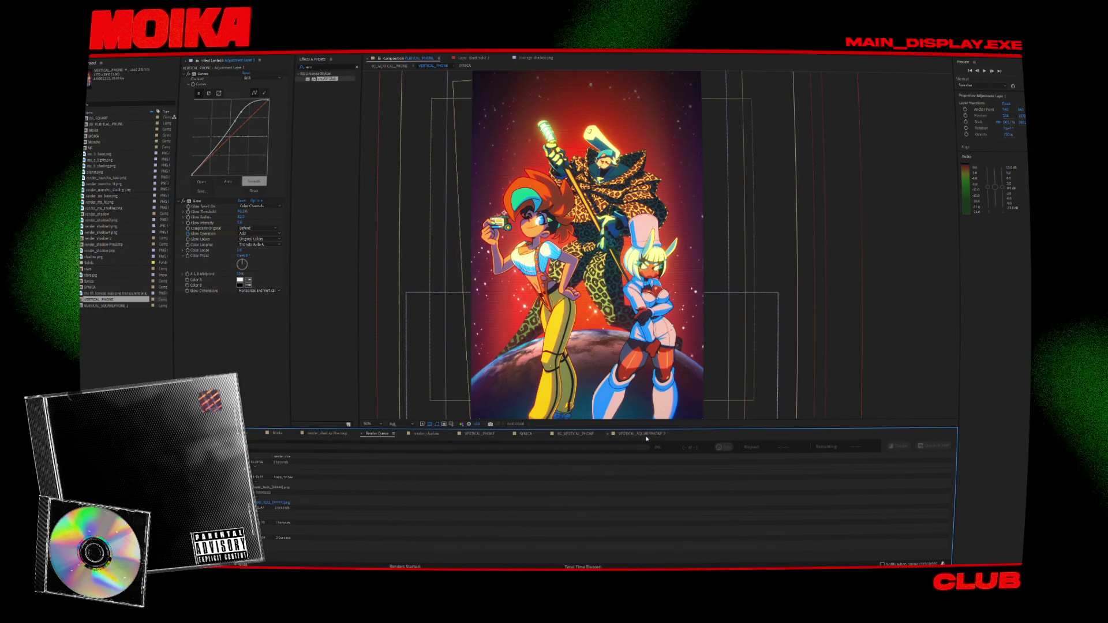
click(646, 437)
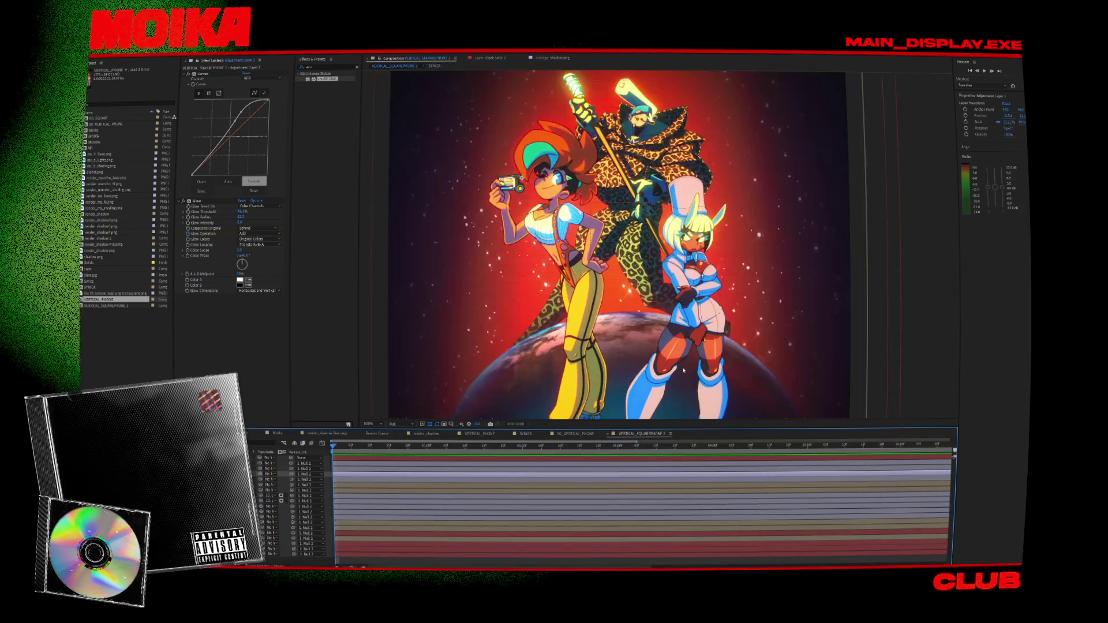
Resize the composition to 1920×1080 in Composition Settings and zoom the viewer in.
click(110, 50)
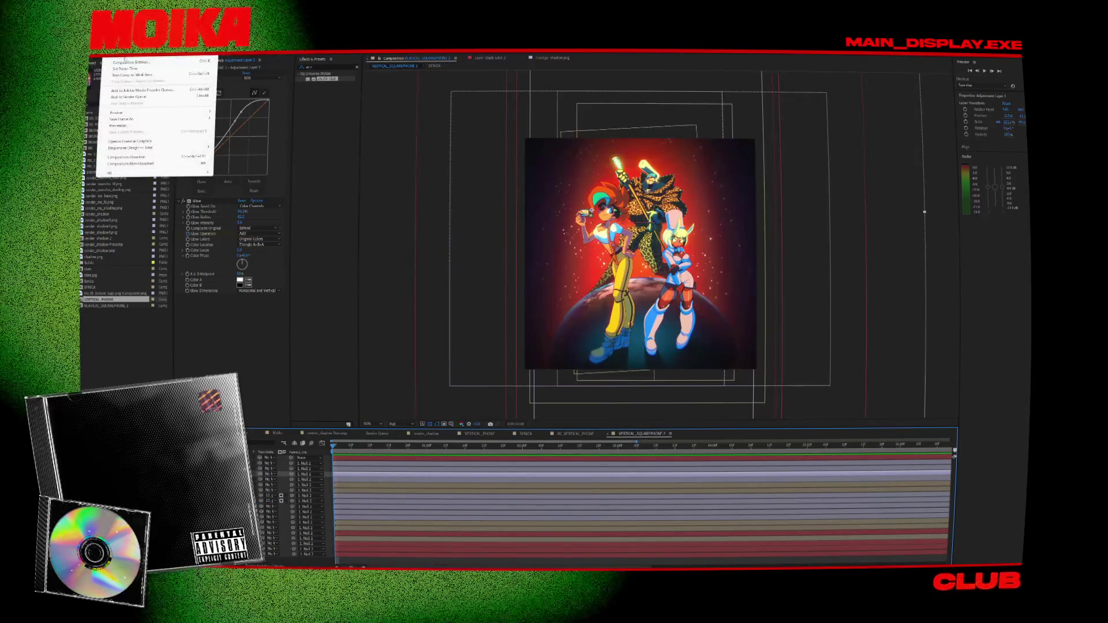
click(133, 69)
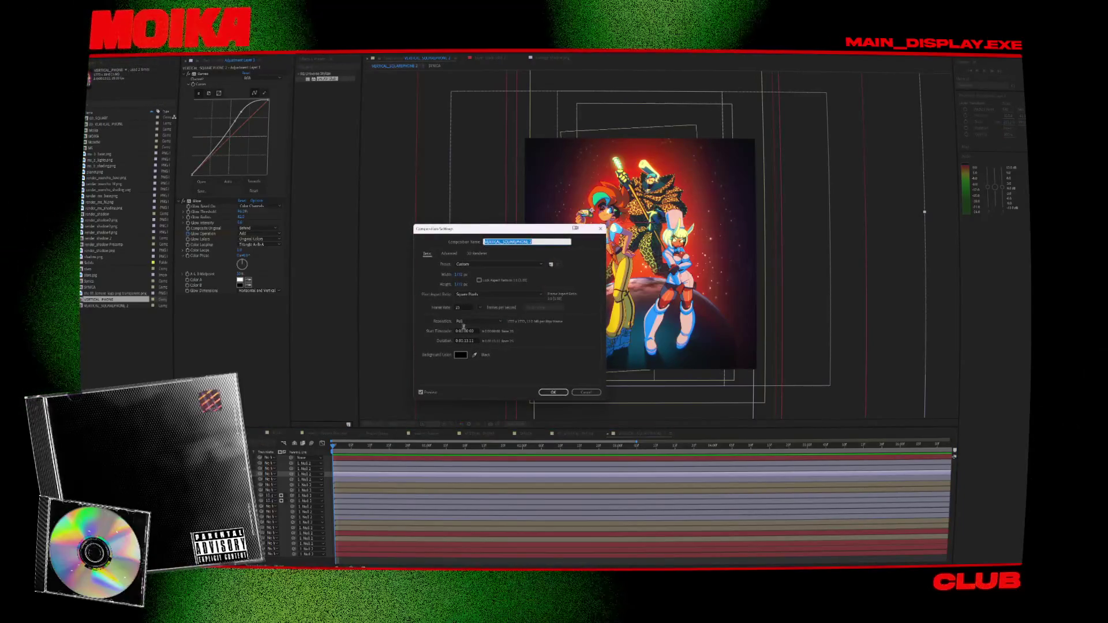
click(460, 274)
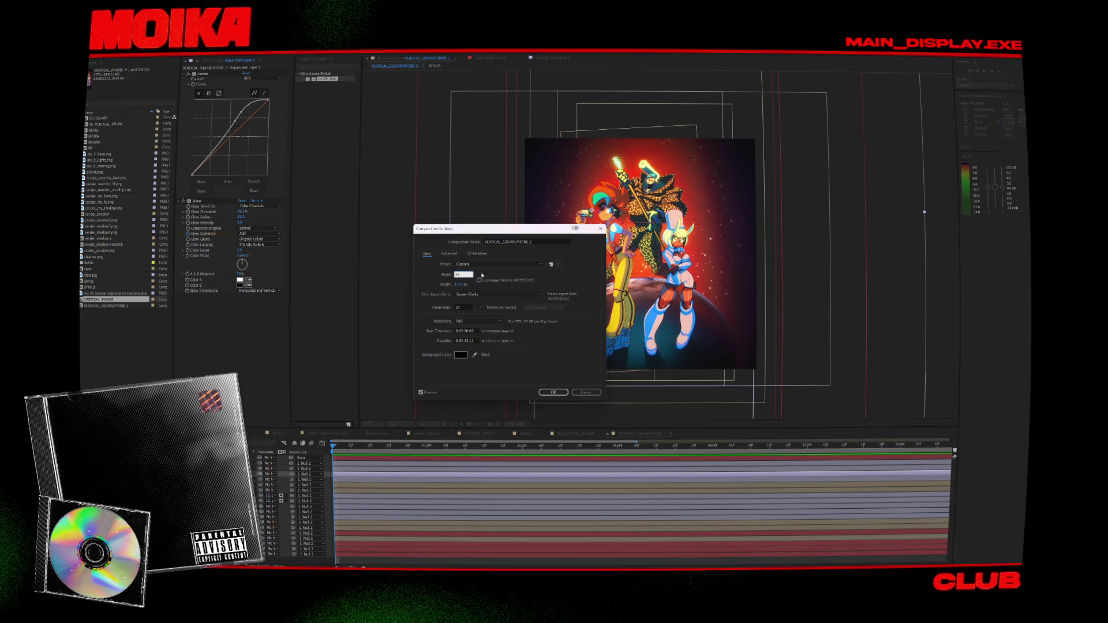
key(Tab)
text(1080)
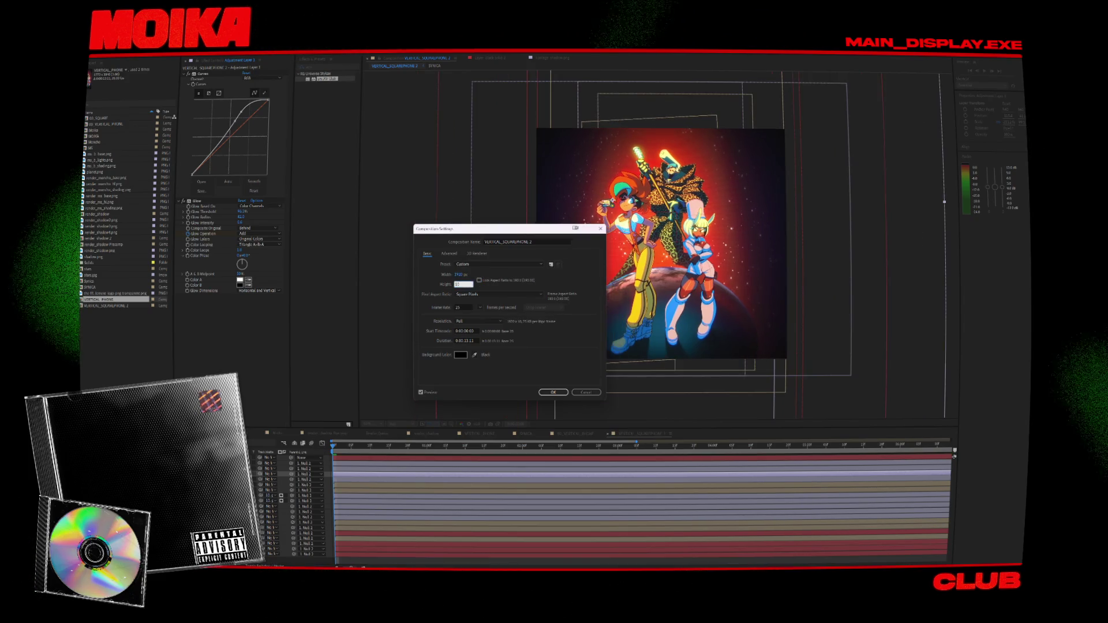
click(555, 391)
key(period)
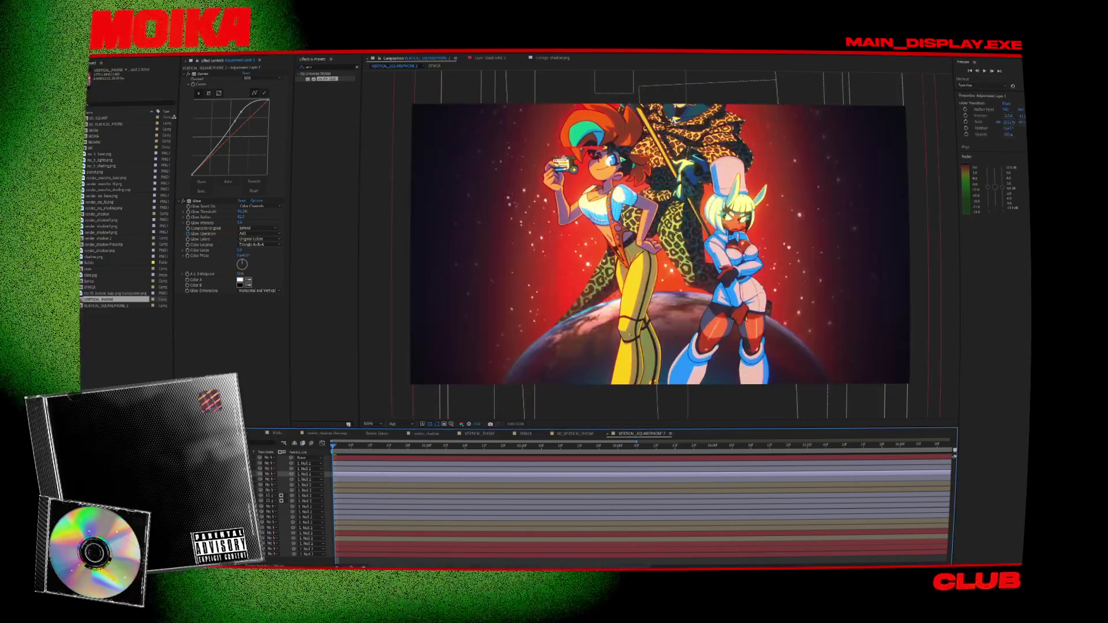
click(817, 139)
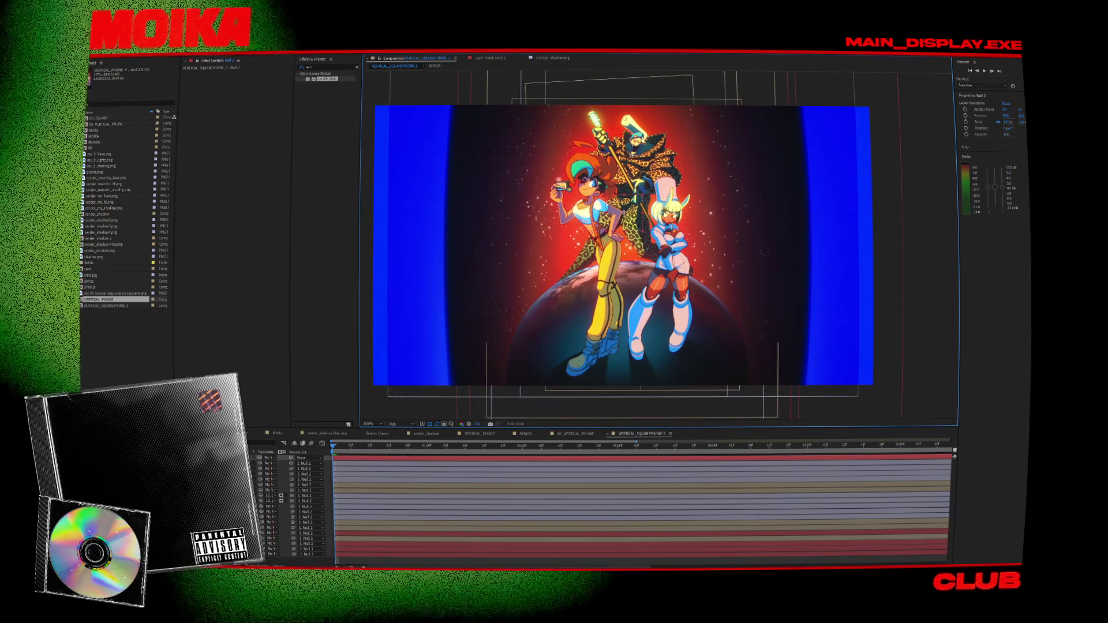
Widen the Deep Cyan Solid 1 layer and stretch the Black Solid 2 oval horizontally.
click(306, 536)
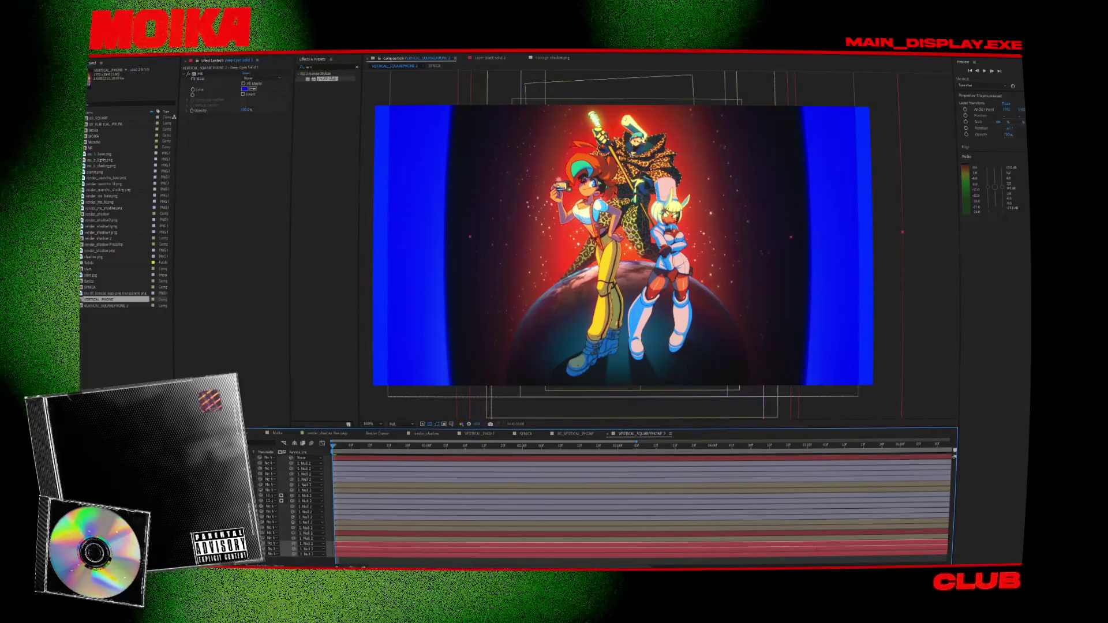
scroll(742, 219, down, 2)
drag(782, 237, 922, 234)
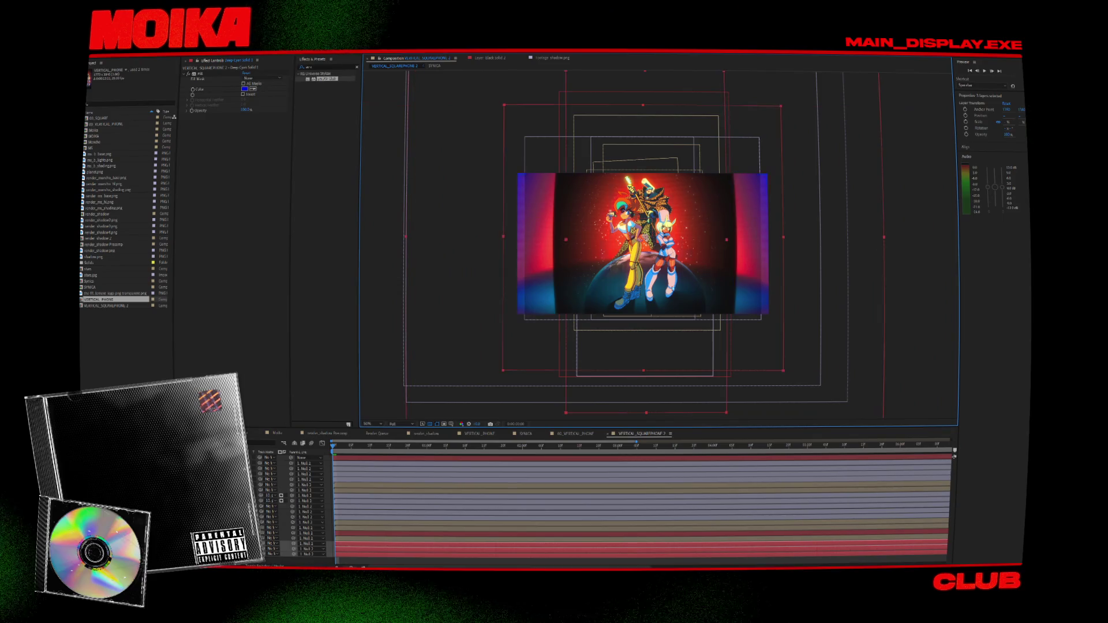
click(306, 546)
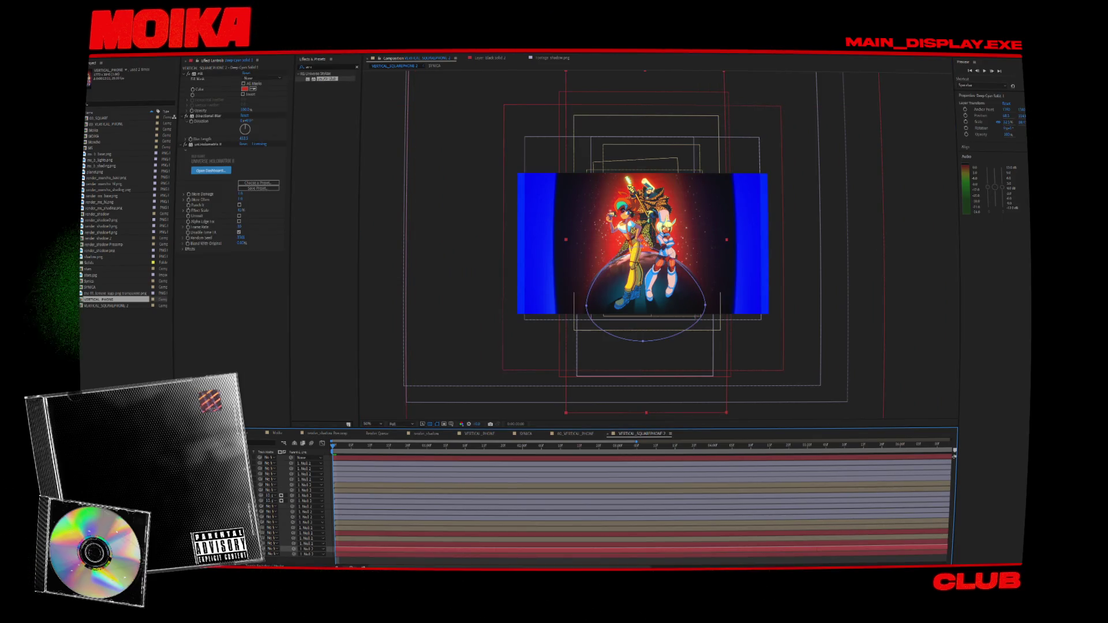
click(300, 533)
mouse_move(730, 233)
mouse_down()
mouse_move(802, 234)
mouse_move(789, 237)
mouse_up()
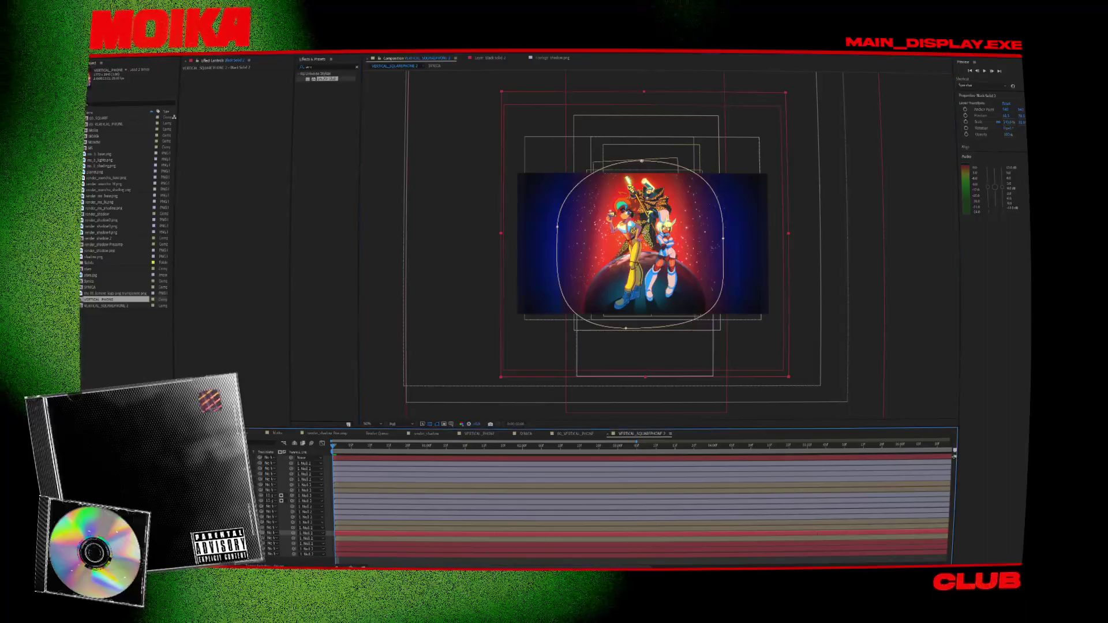
Rotate the stars layer about 12°, nudge and enlarge it, and shift the circle slightly right.
click(306, 538)
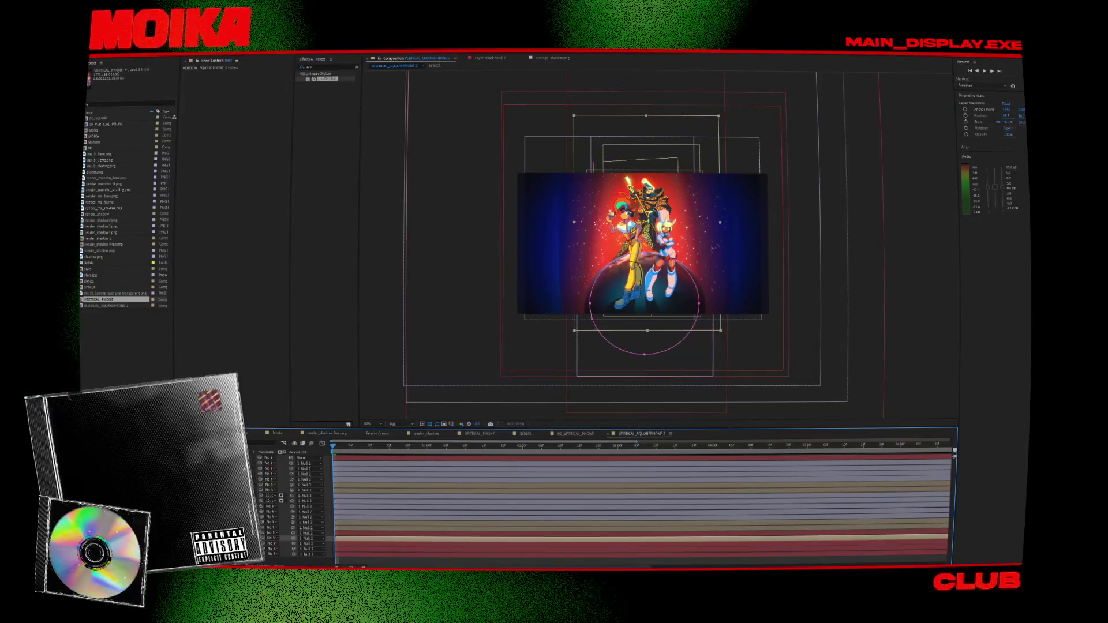
drag(665, 126, 720, 174)
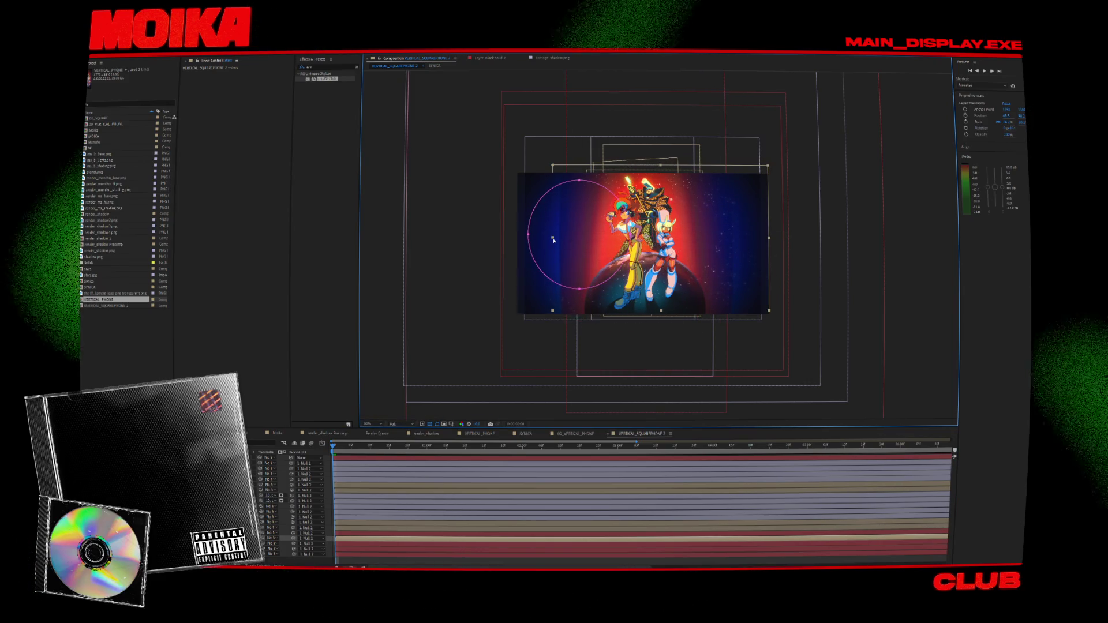
key(shift+Left)
key(shift+Left)
key(shift+Left)
drag(757, 312, 770, 317)
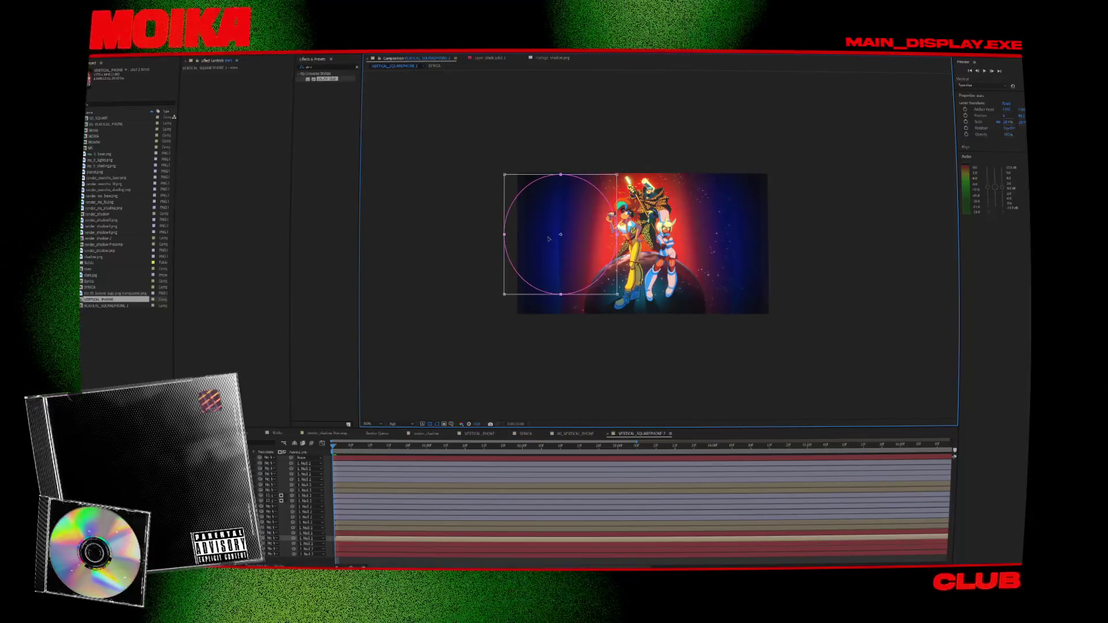
click(625, 305)
drag(644, 316, 645, 317)
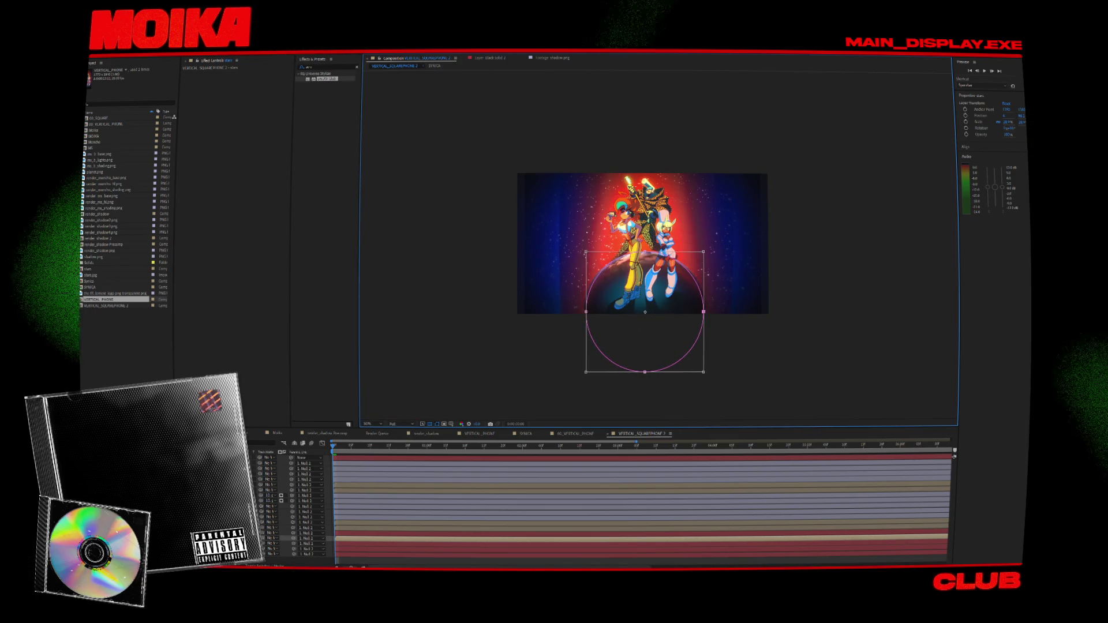
shift+click(305, 480)
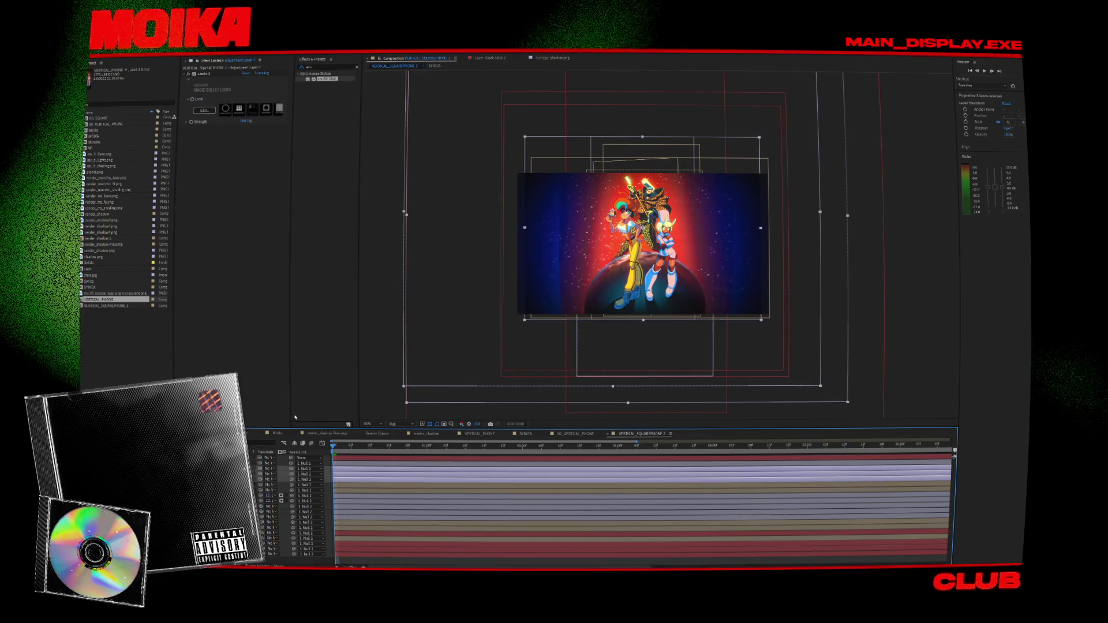
Widen the Deep Cyan Solid 1 ellipse, narrow it slightly, and zoom to 100%.
click(895, 421)
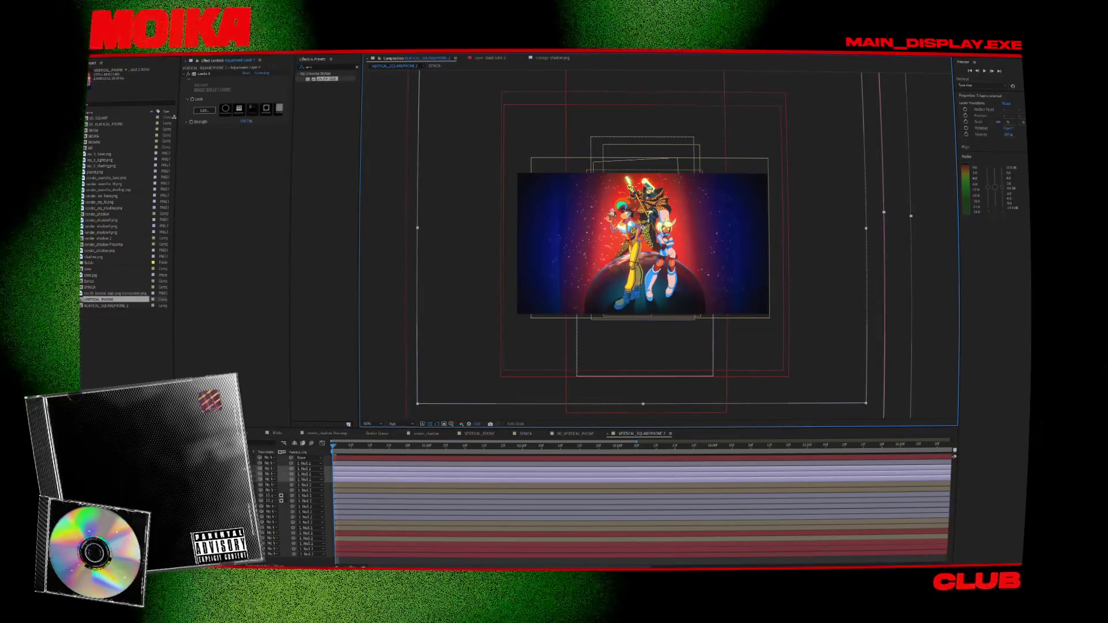
click(306, 544)
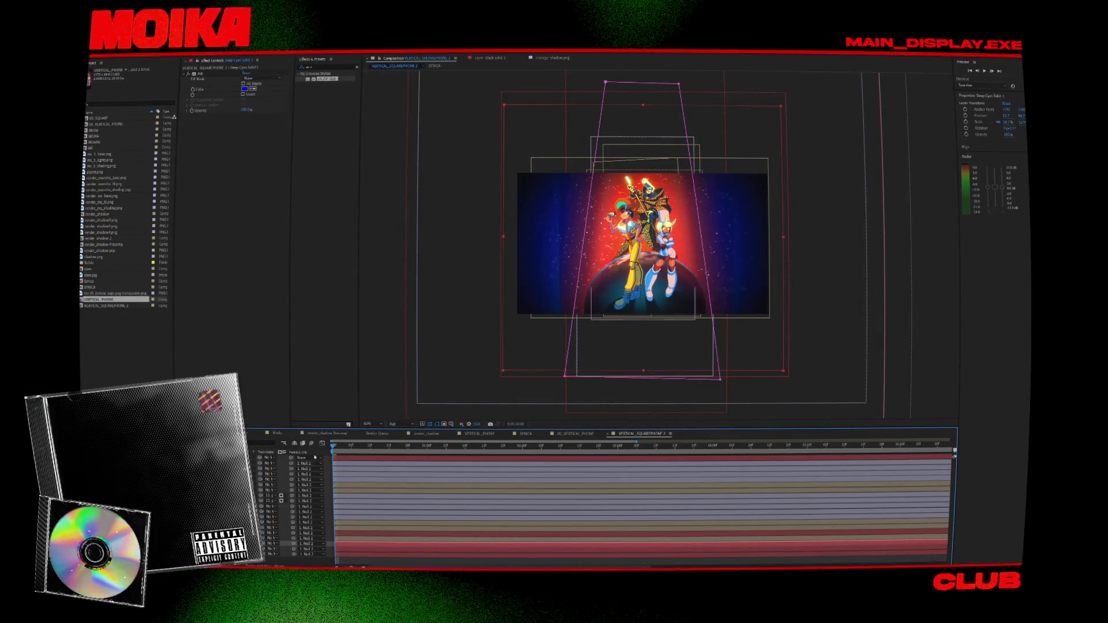
mouse_move(503, 238)
mouse_down()
mouse_move(475, 238)
mouse_move(487, 237)
mouse_up()
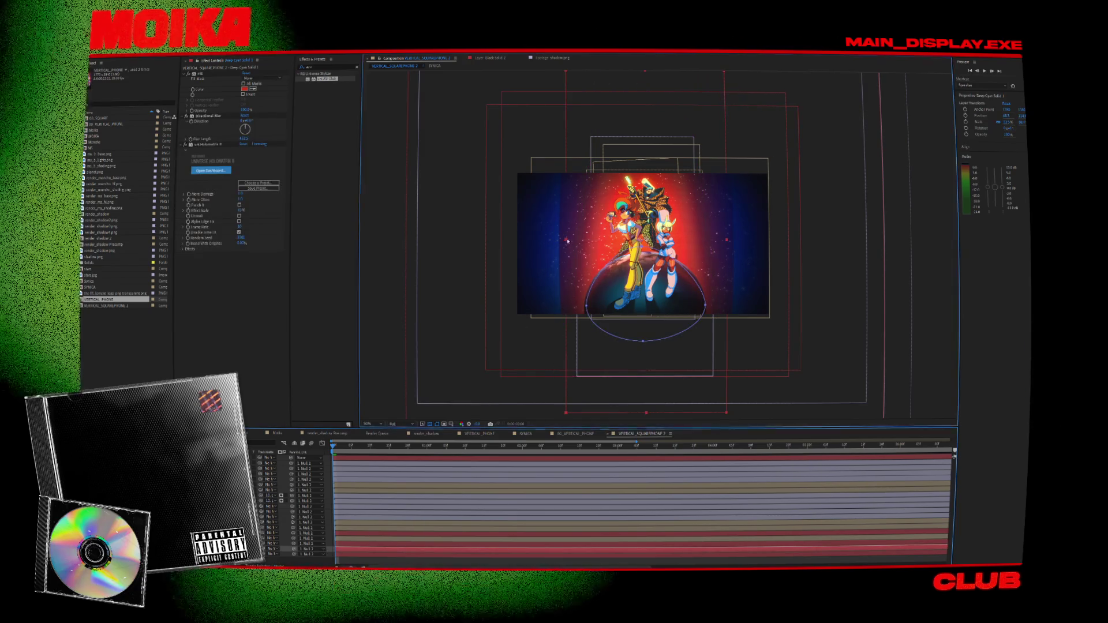
drag(568, 241, 537, 252)
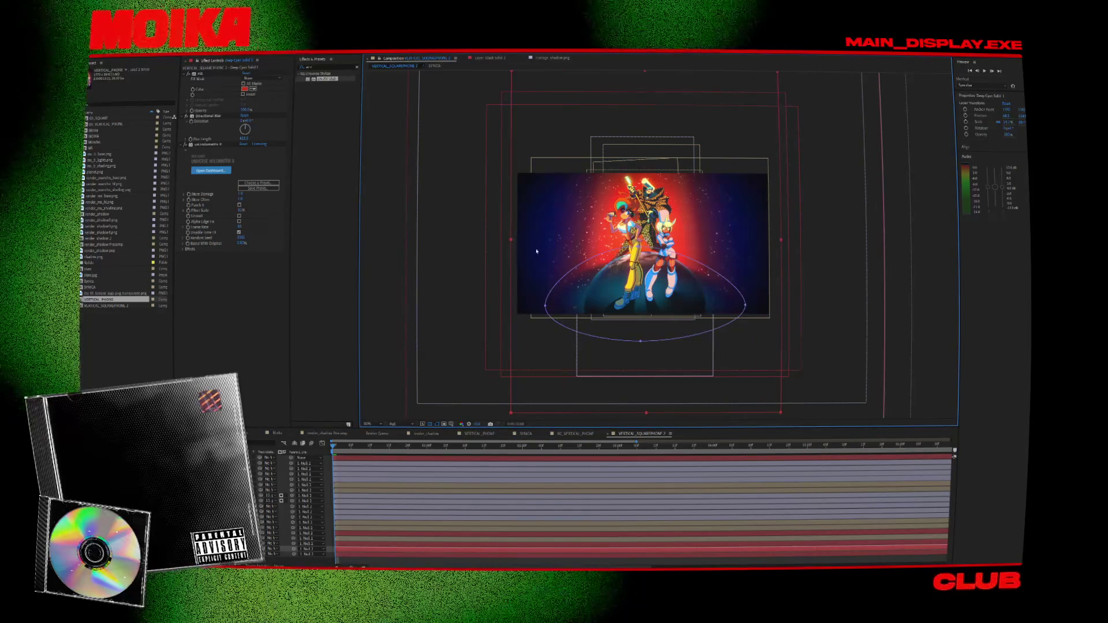
key(ctrl+z)
key(ctrl+shift+z)
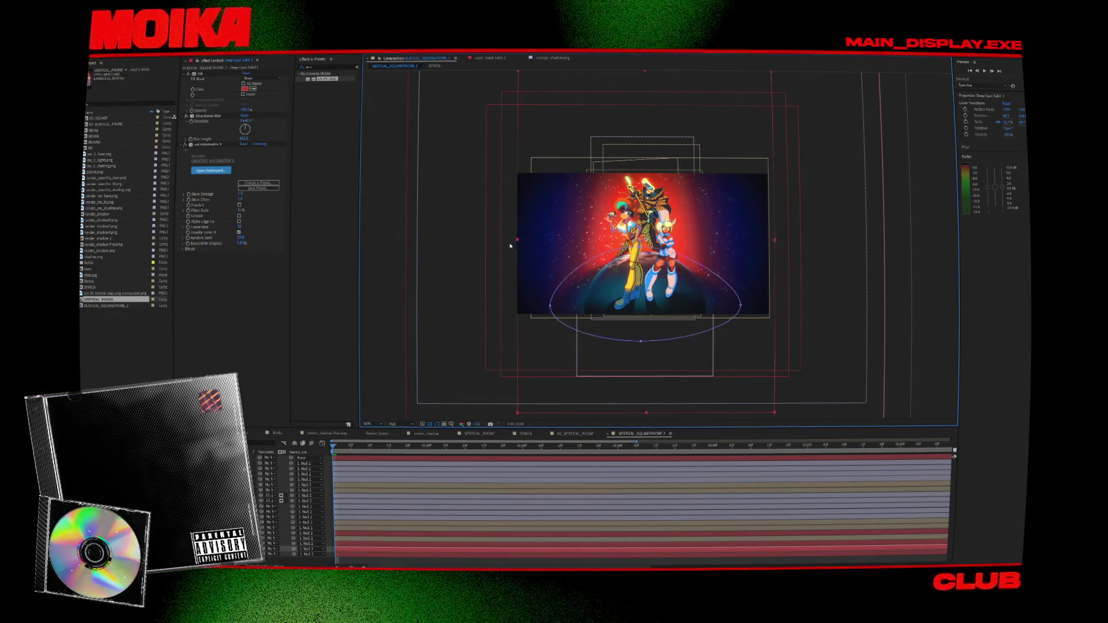
click(545, 307)
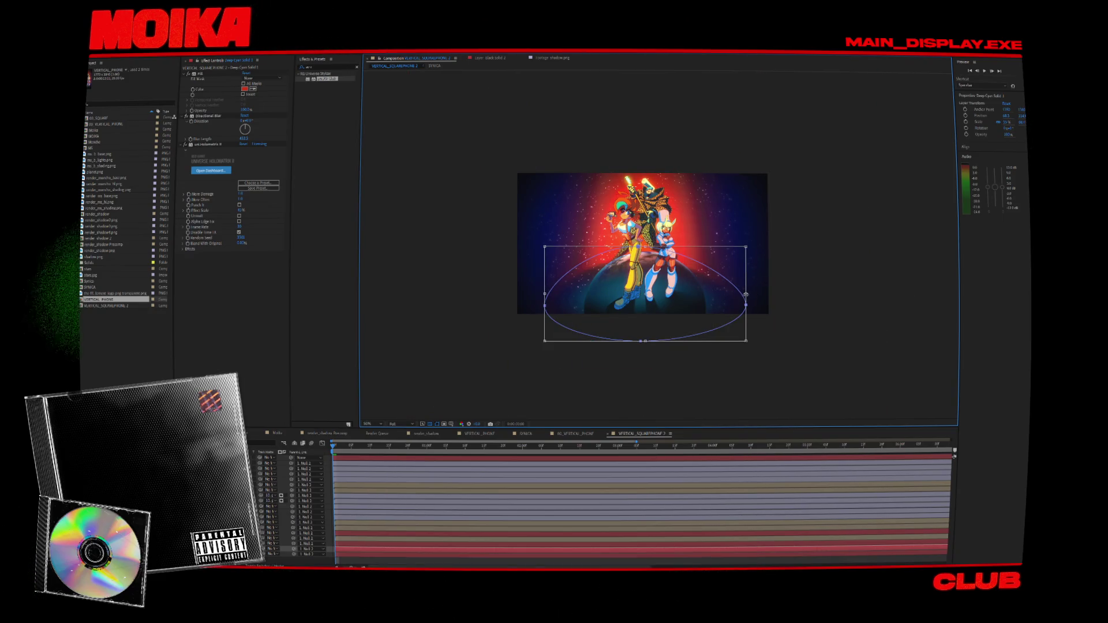
drag(745, 294, 706, 294)
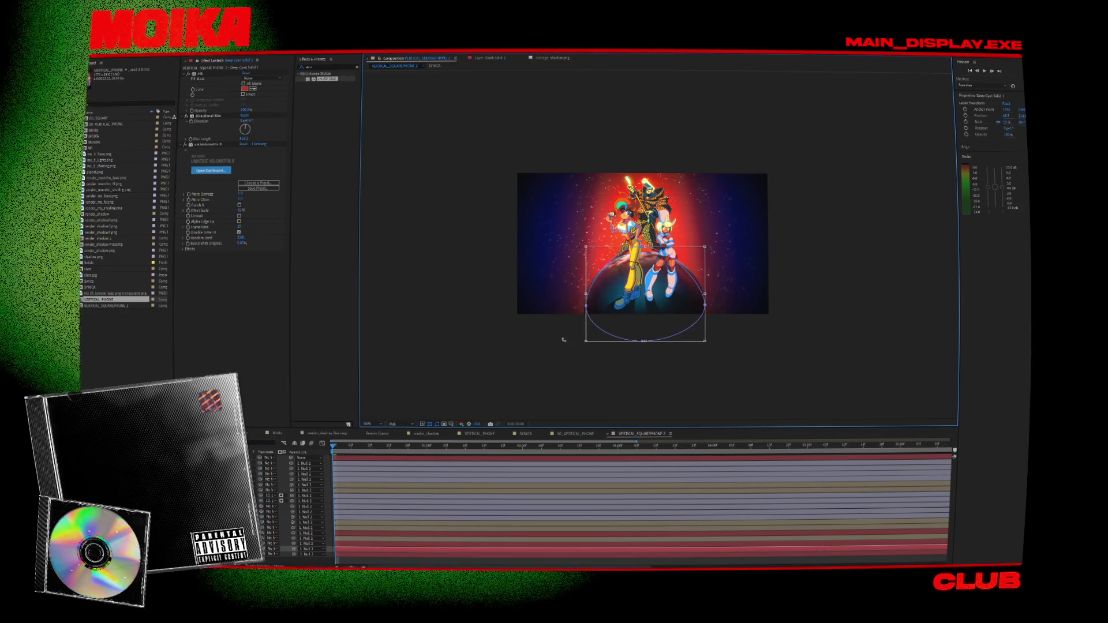
key(period)
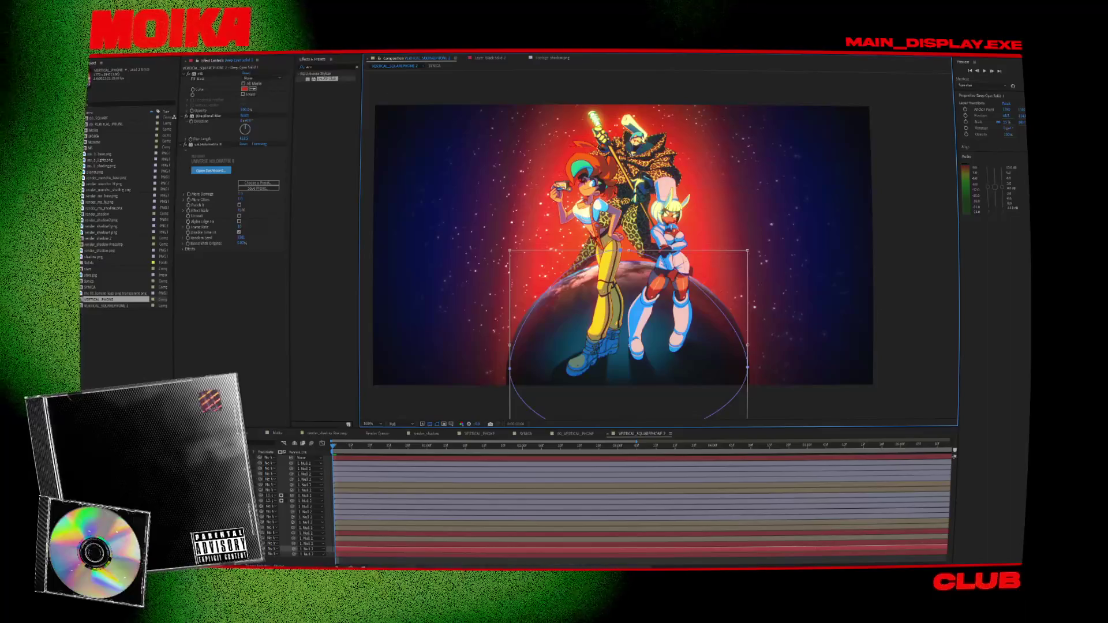
click(927, 266)
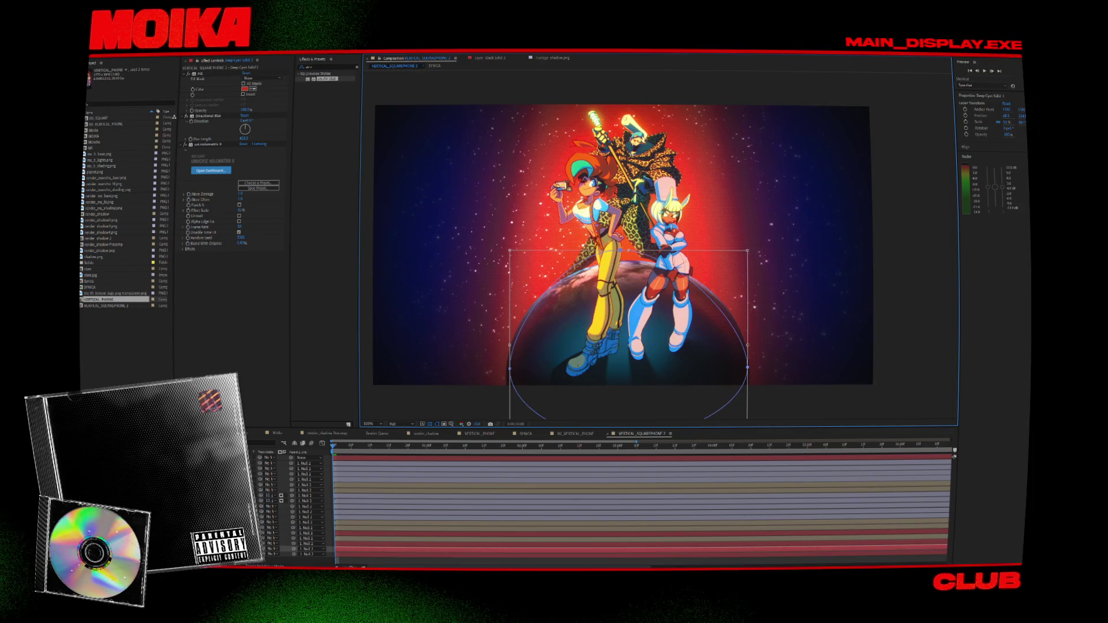
Replace MOIKA's Puppet effect with new pins, bending her leg and leaning her upper body left.
click(271, 490)
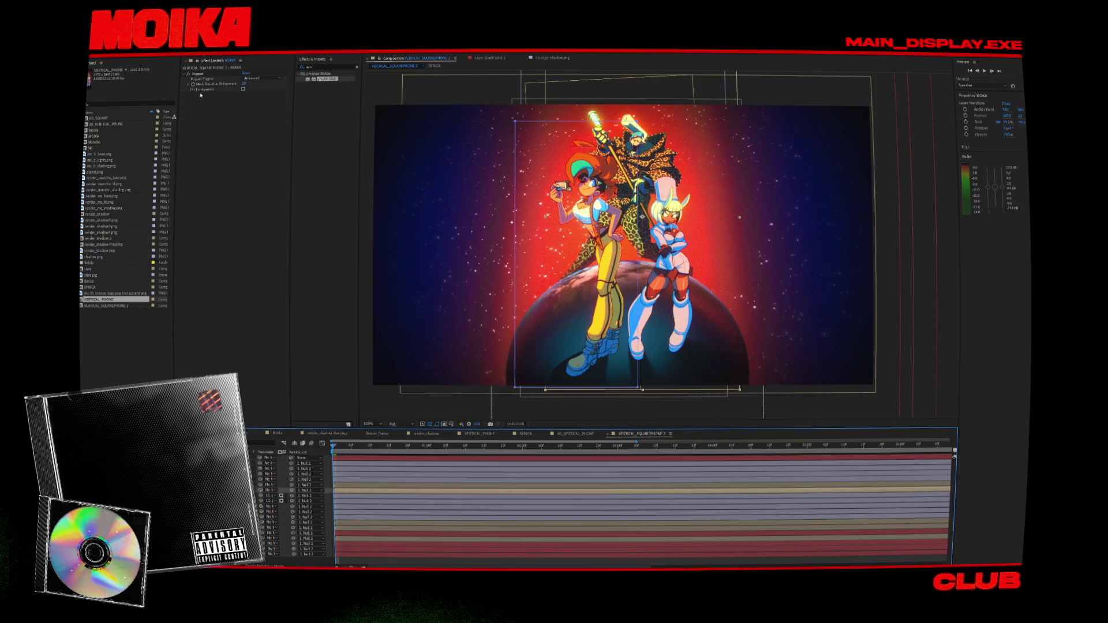
key(Delete)
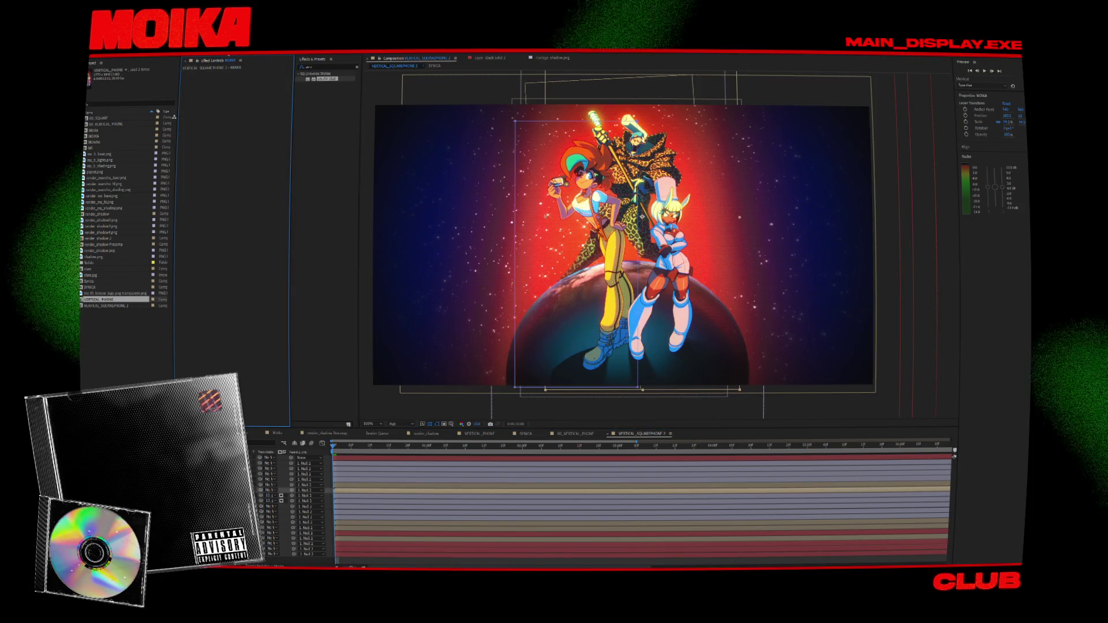
click(619, 349)
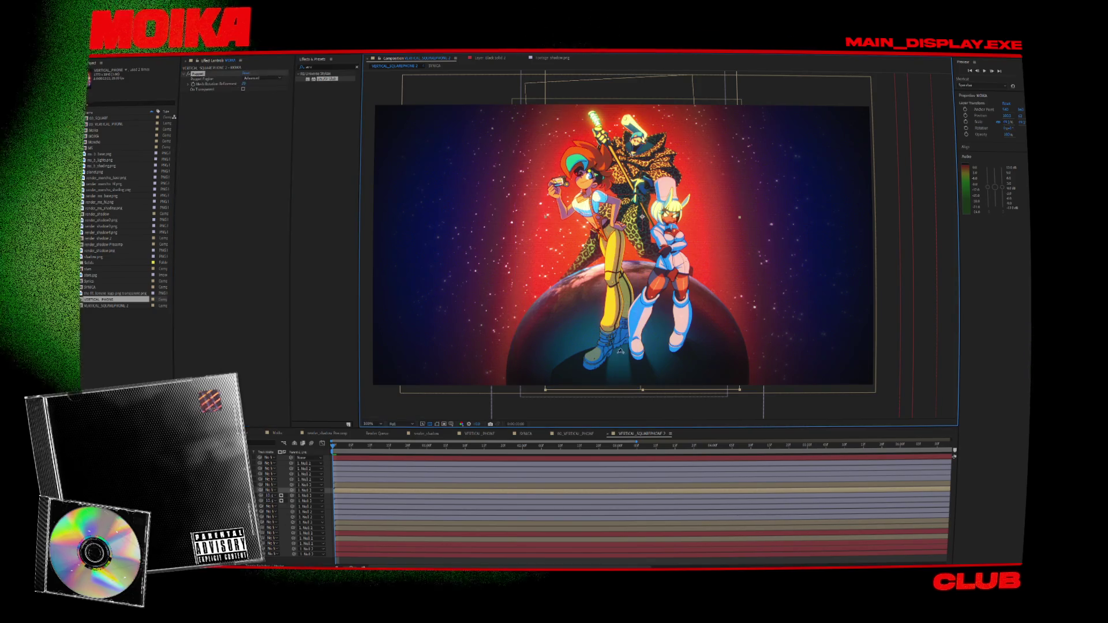
drag(619, 349, 592, 353)
drag(588, 172, 580, 176)
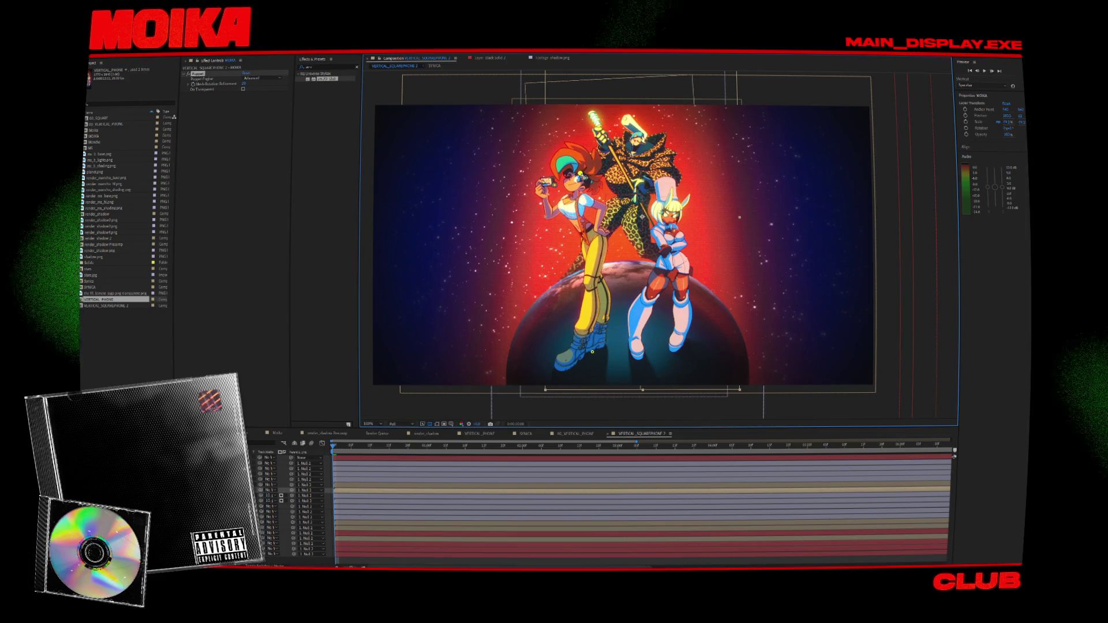
key(period)
key(comma)
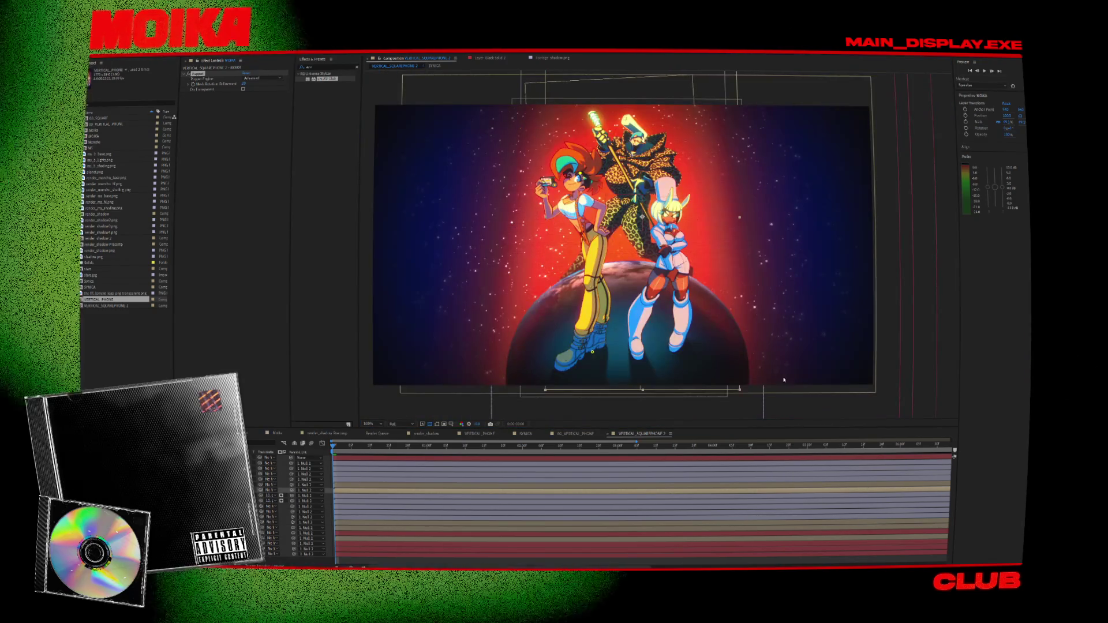
click(633, 302)
key(period)
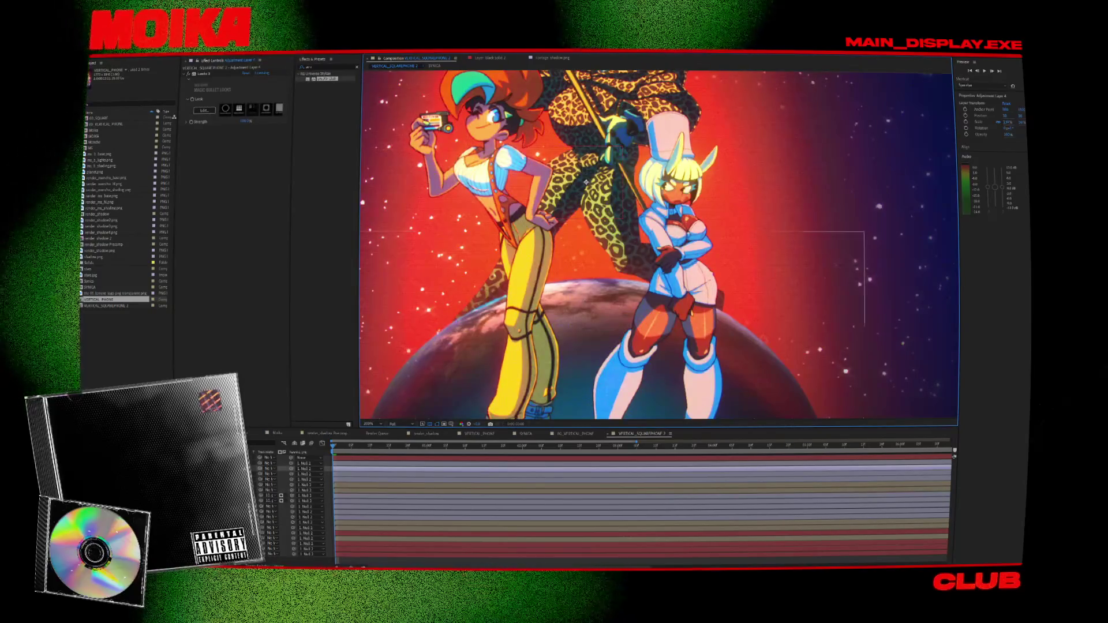
click(304, 474)
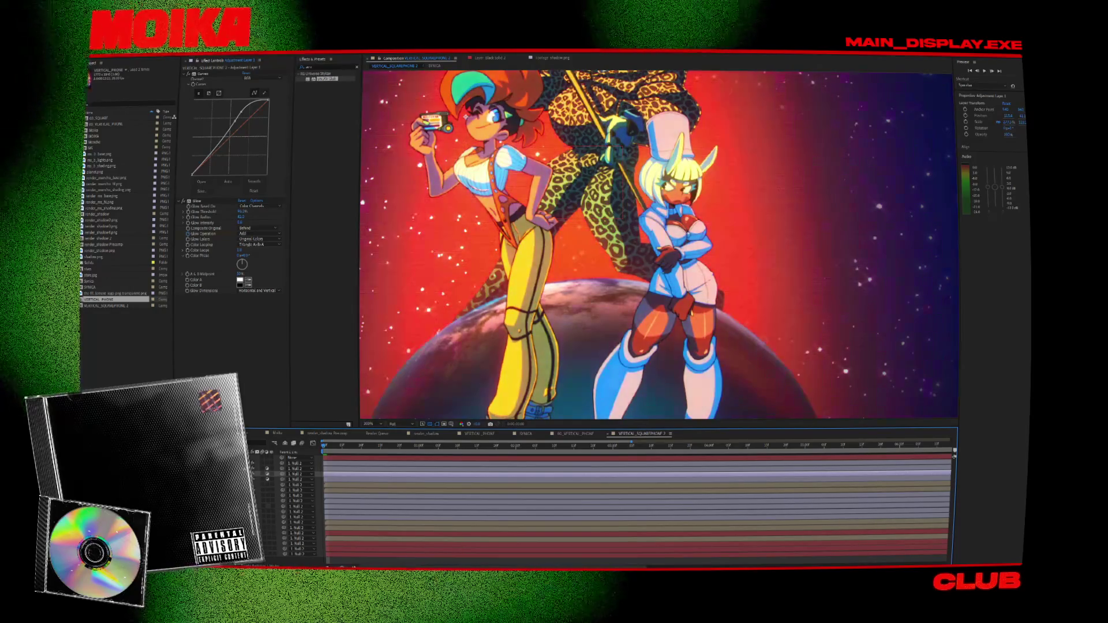
key(F2)
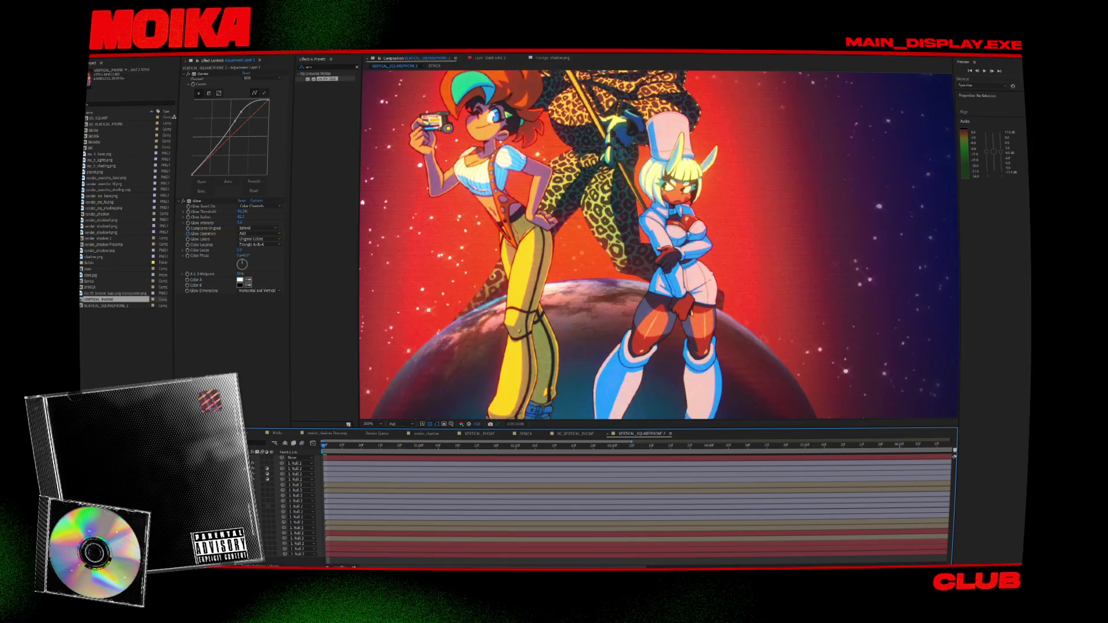
click(295, 474)
key(slash)
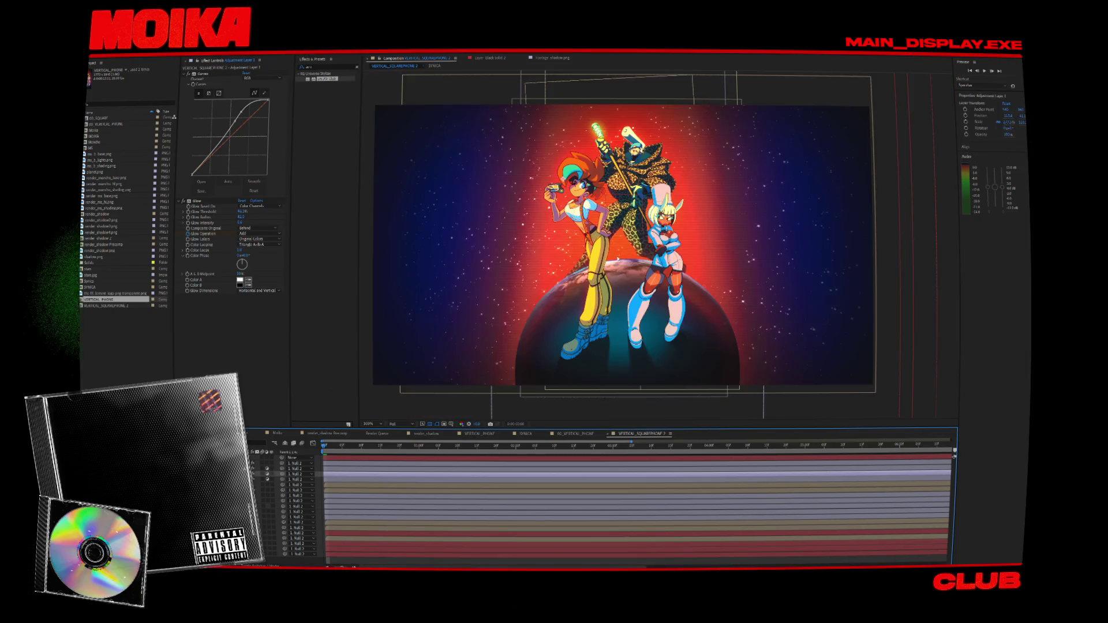
key(period)
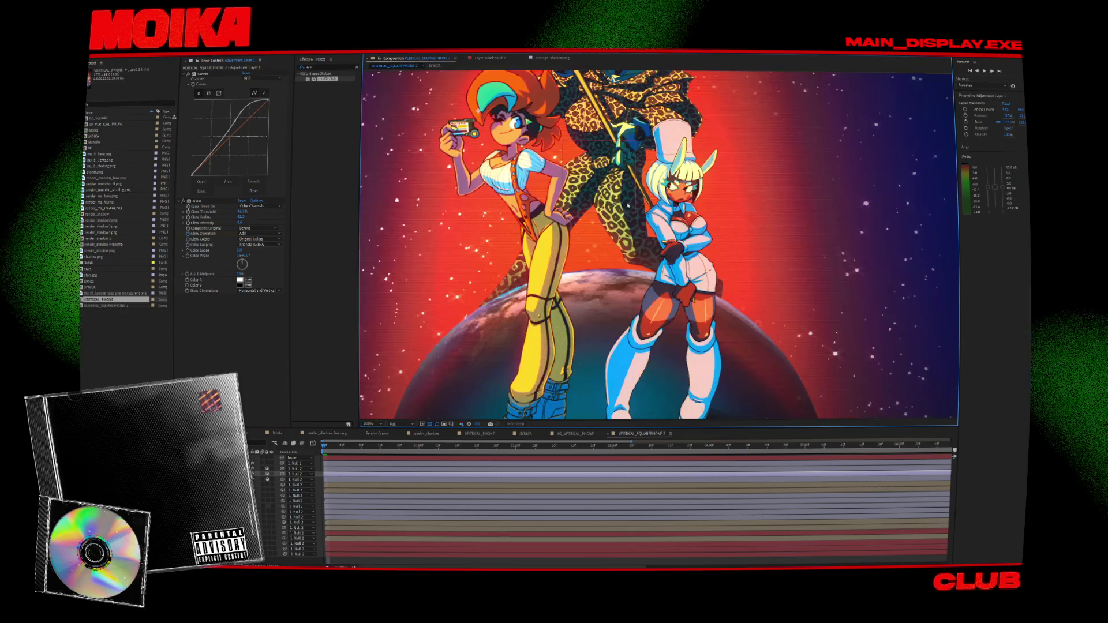
key(comma)
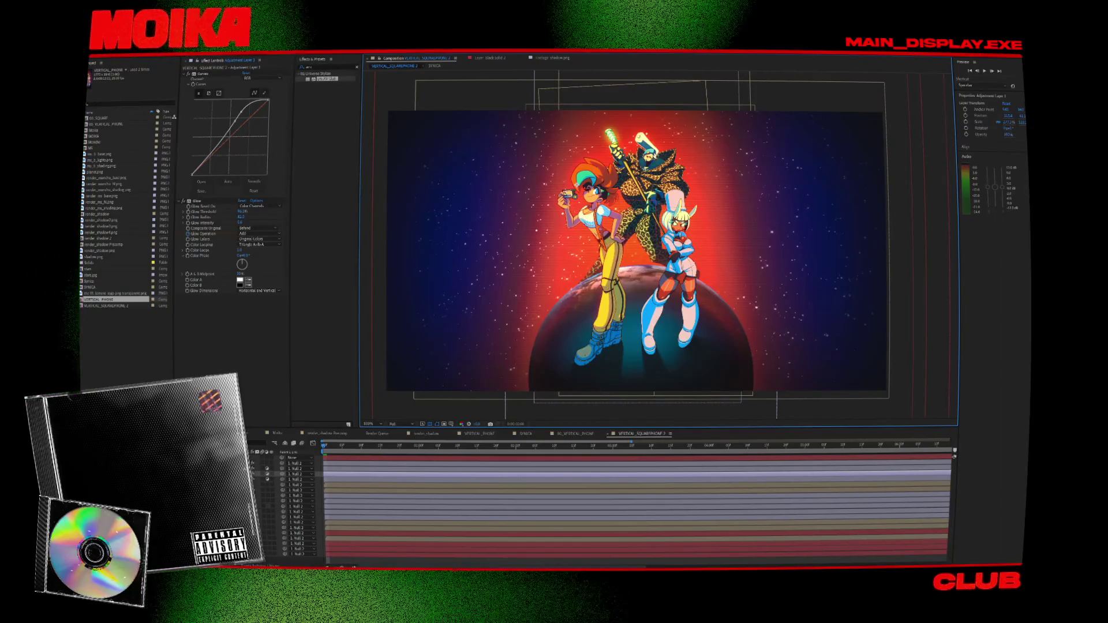
click(297, 533)
Pull Black Solid 2's mask edges inward, reshape its right curve, and move the circle layer down-left.
mouse_move(468, 219)
mouse_down()
mouse_move(514, 219)
mouse_move(437, 221)
mouse_move(551, 218)
mouse_move(494, 216)
mouse_up()
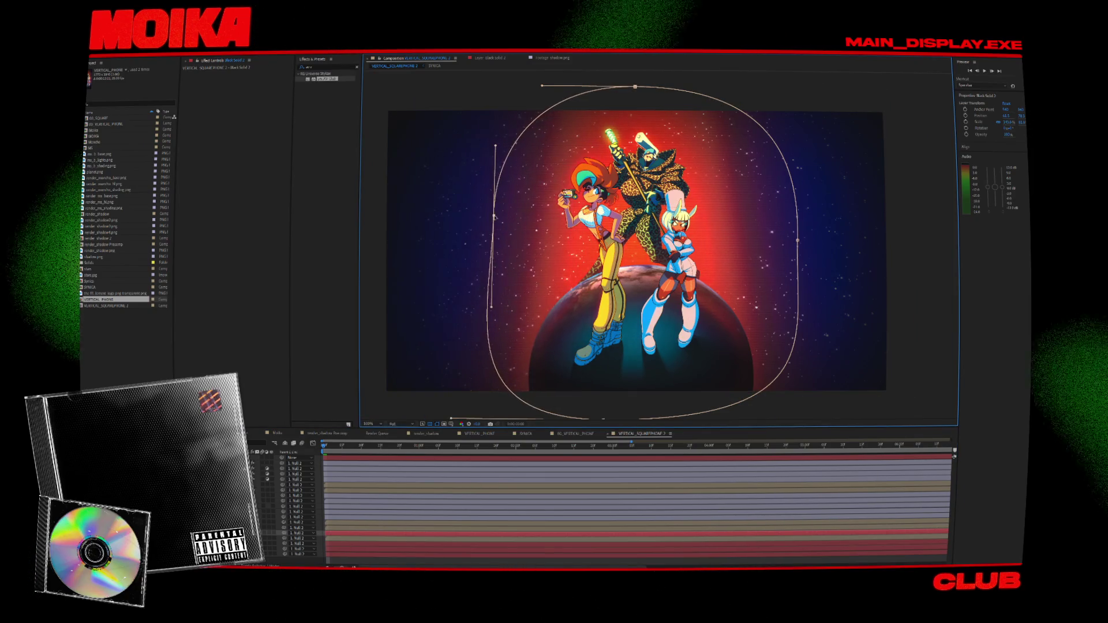
drag(798, 240, 782, 246)
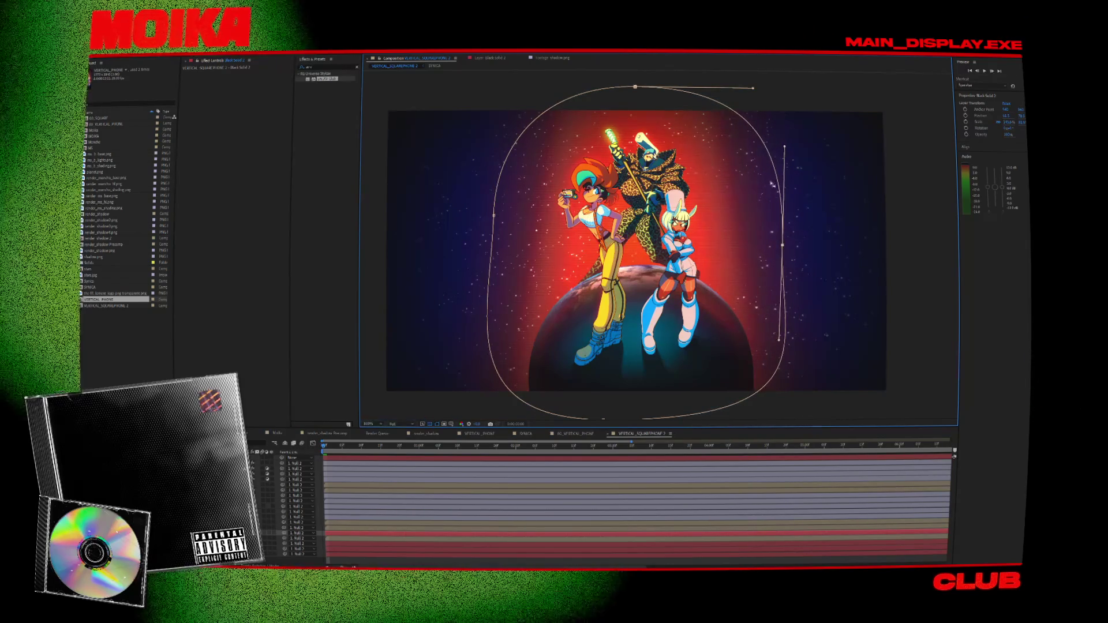
drag(784, 147, 767, 152)
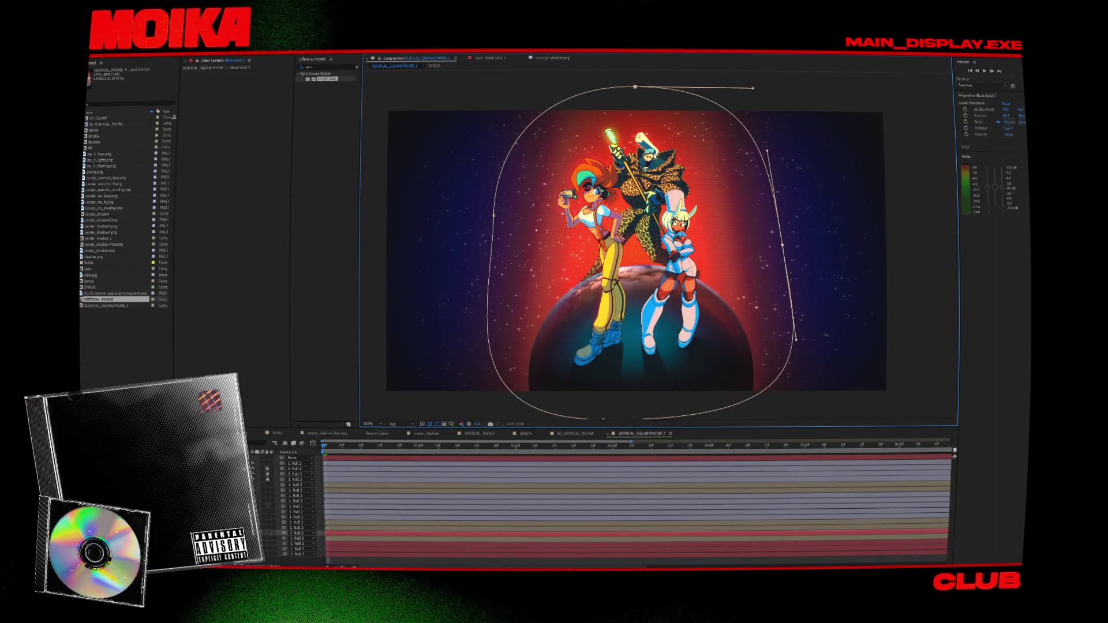
click(297, 538)
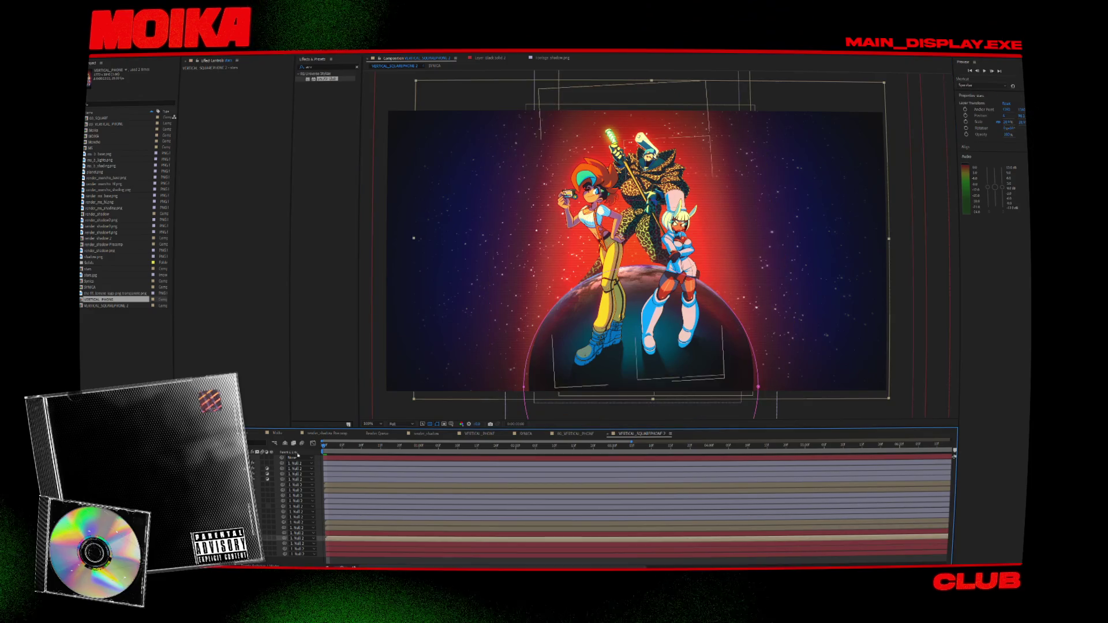
click(871, 254)
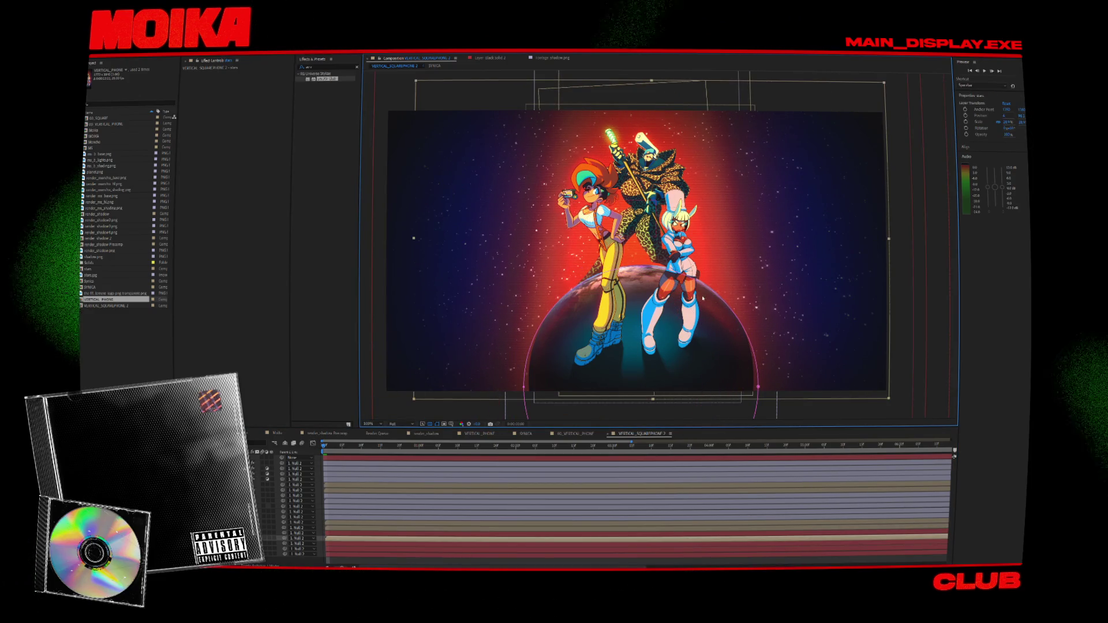
mouse_move(702, 298)
mouse_down()
mouse_move(675, 339)
mouse_move(665, 243)
mouse_move(645, 366)
mouse_move(676, 404)
mouse_move(701, 412)
mouse_move(717, 285)
mouse_up()
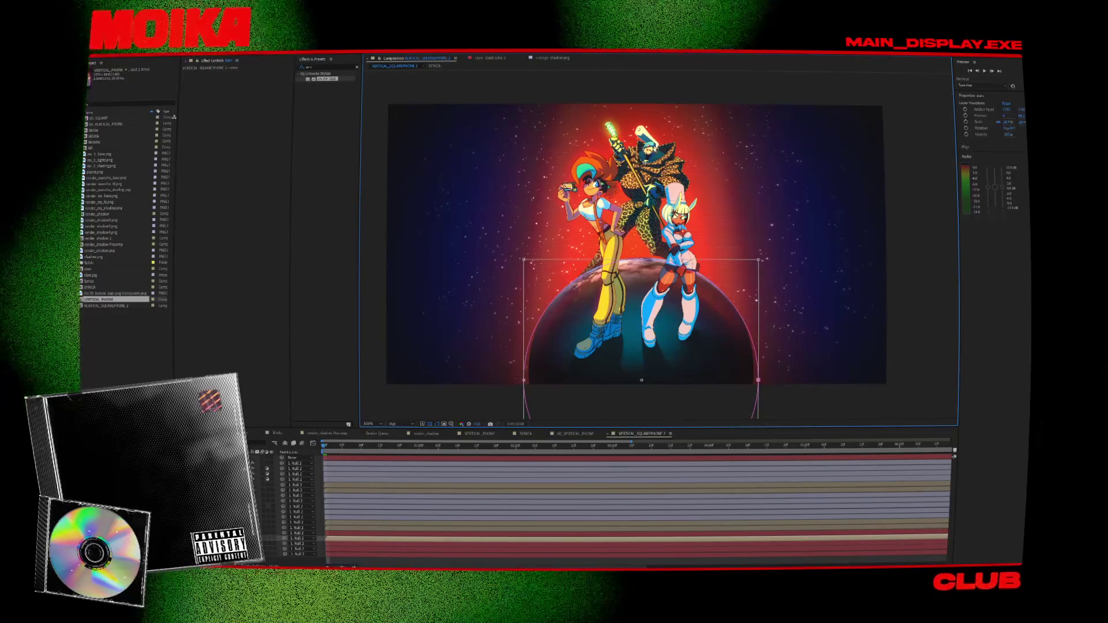
key(comma)
mouse_move(714, 249)
mouse_down()
mouse_move(623, 288)
mouse_move(579, 219)
mouse_up()
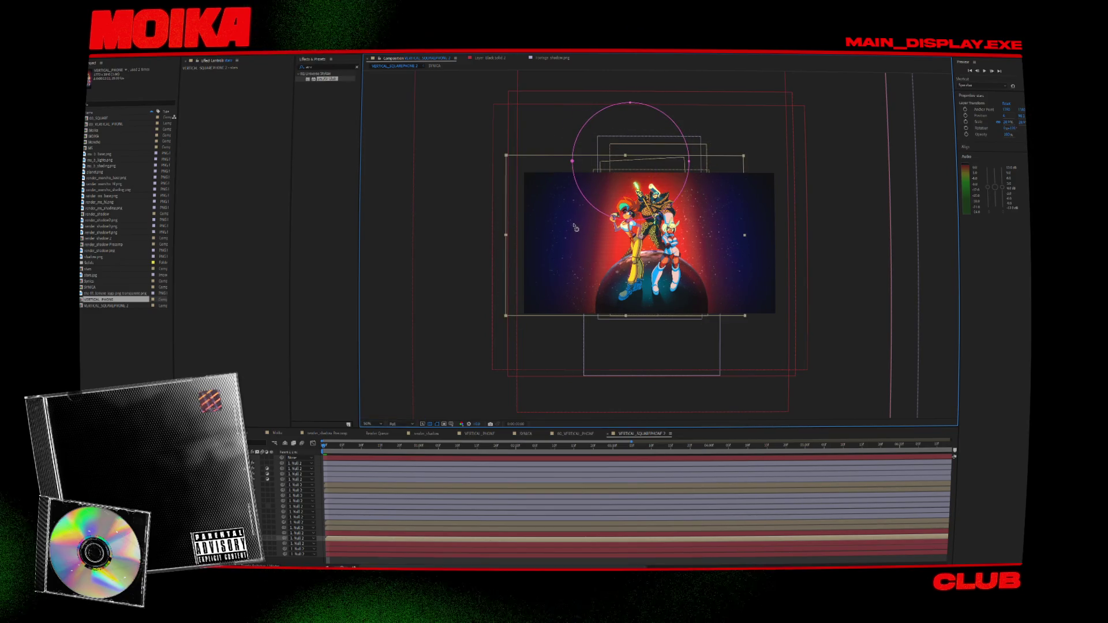
mouse_move(725, 240)
mouse_down()
mouse_move(607, 225)
mouse_move(620, 237)
mouse_move(596, 253)
mouse_up()
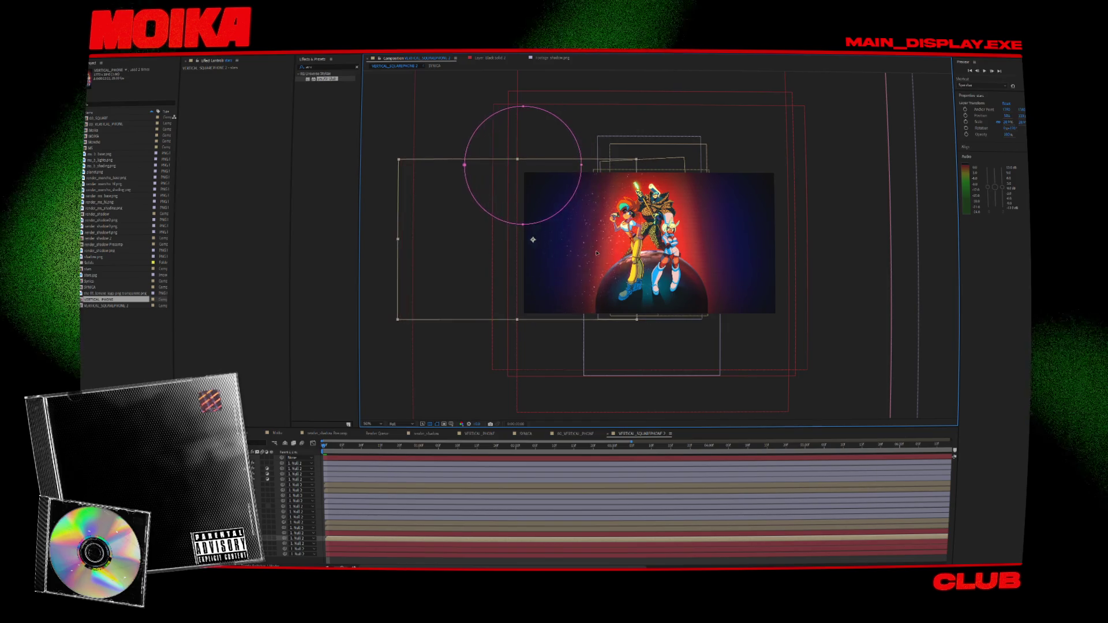
key(period)
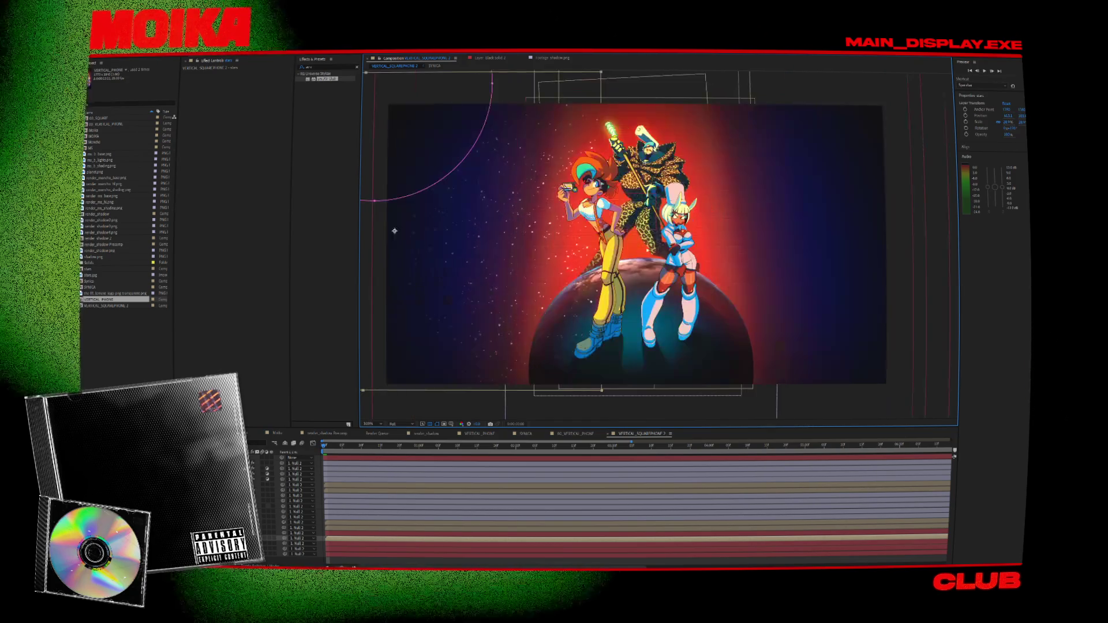
key(comma)
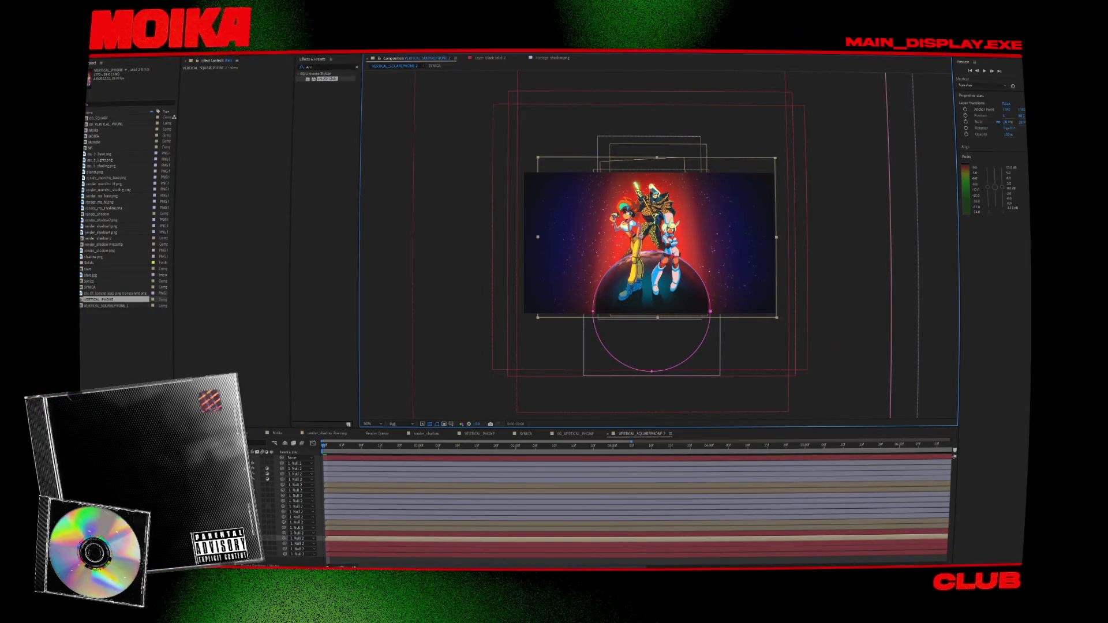
double_click(88, 269)
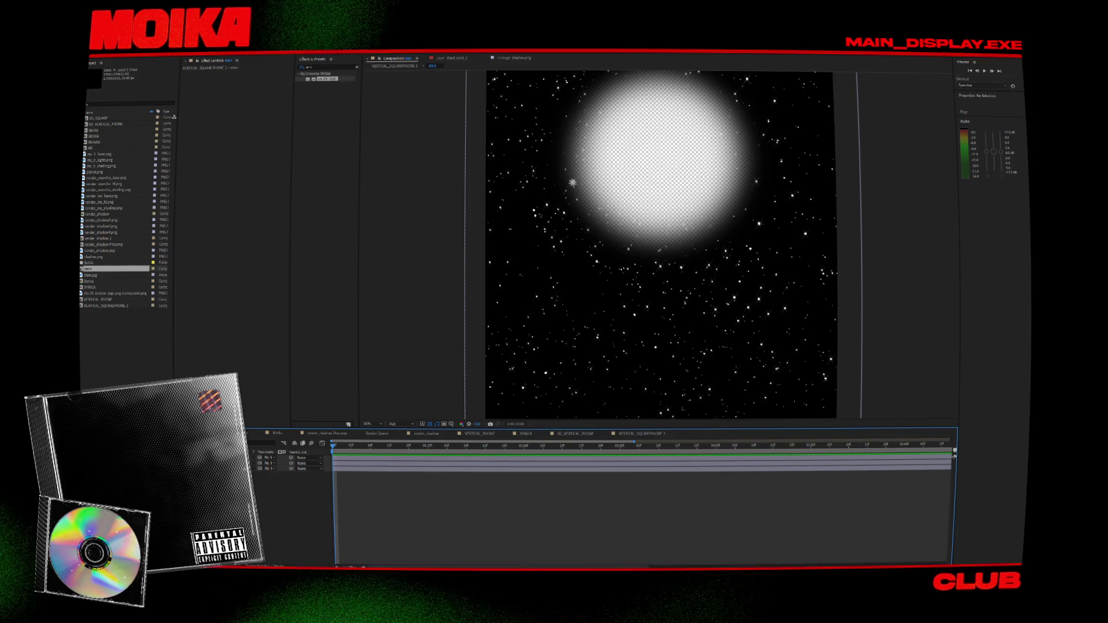
Hide the glowing white disc and drop the stars' Directional Blur, then return to VERTICAL_SQUAREPHONE 2.
click(271, 463)
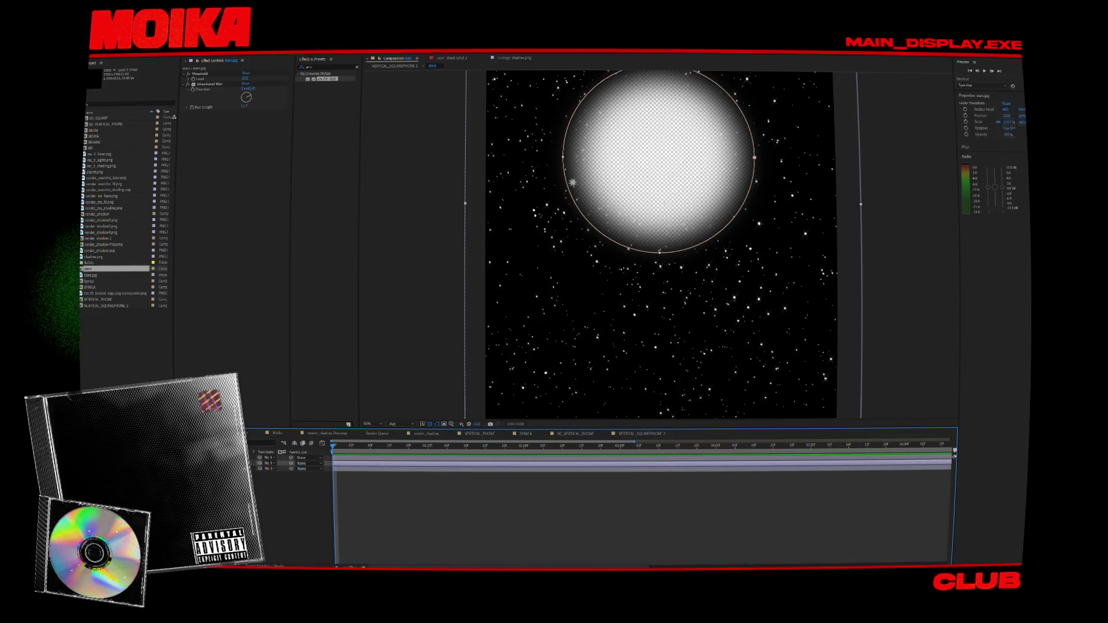
click(272, 468)
click(564, 160)
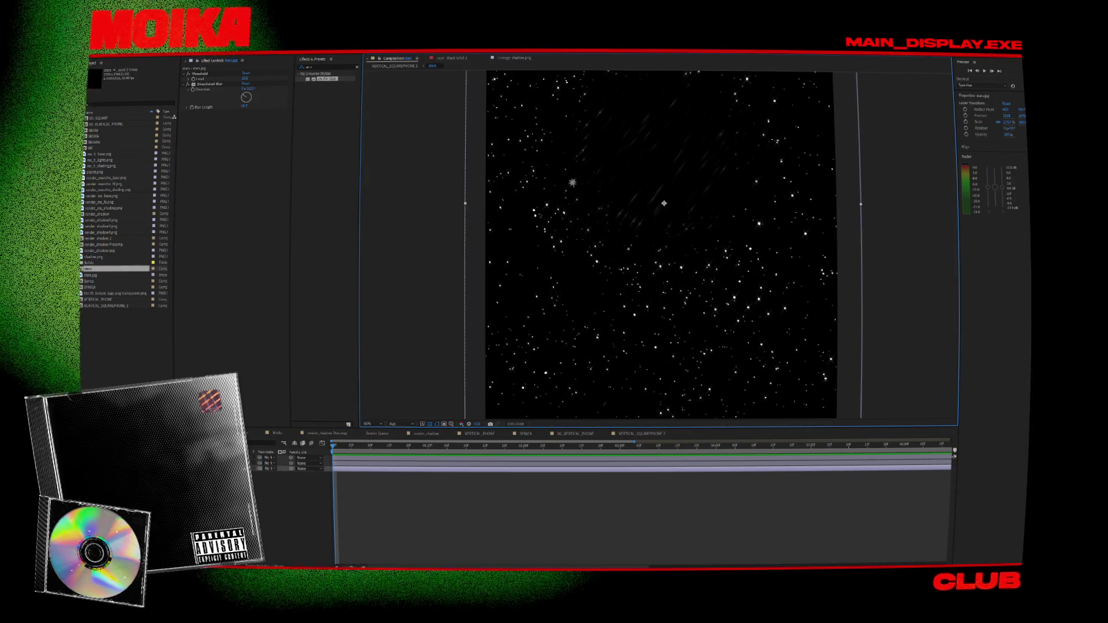
click(635, 465)
key(ctrl+z)
key(ctrl+z)
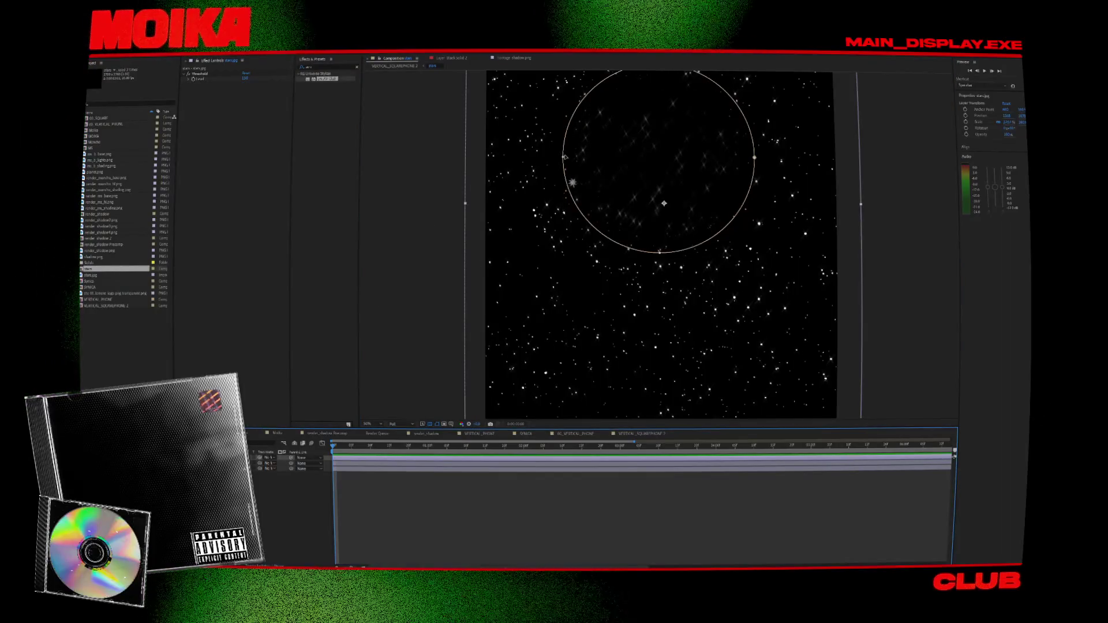
click(395, 66)
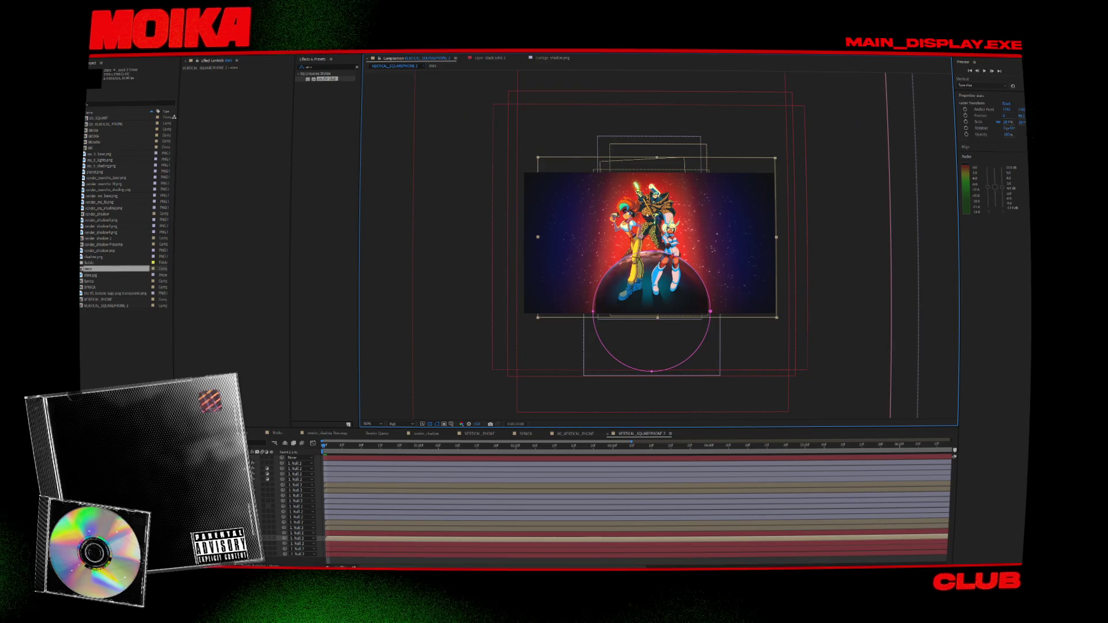
key(slash)
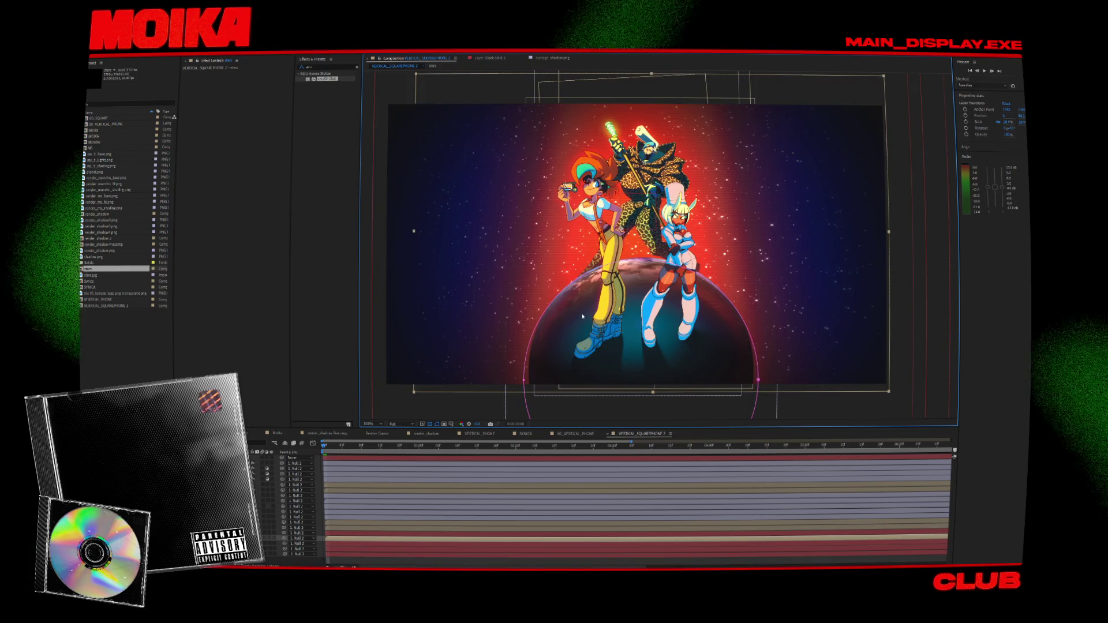
Zoom in on the trio to check the artwork, select Adjustment Layer 1, and open the Composition menu.
key(period)
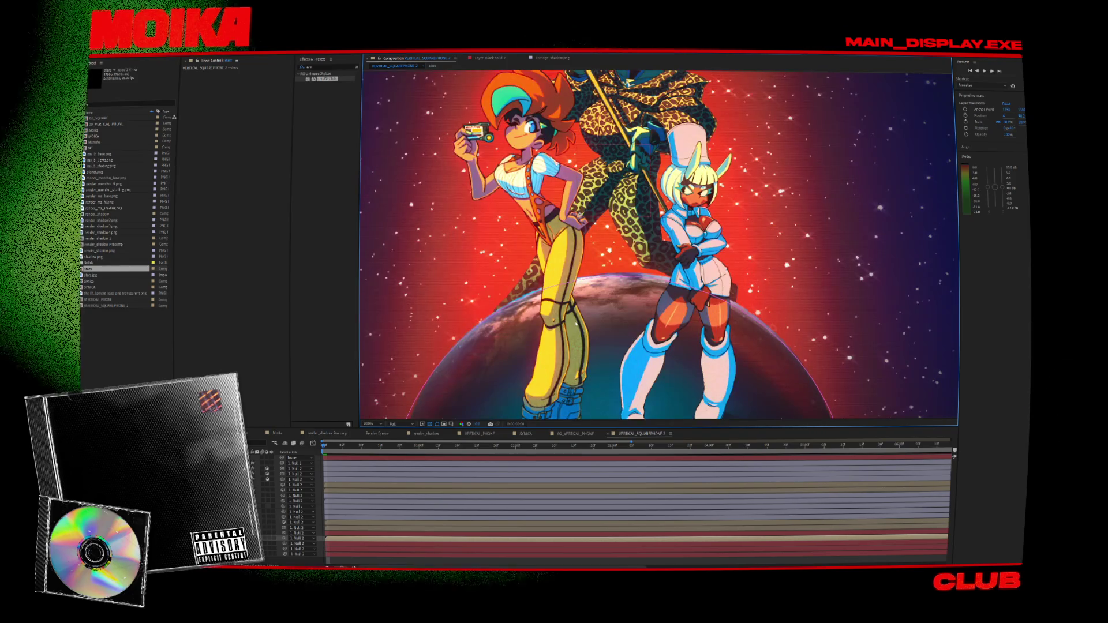
key(comma)
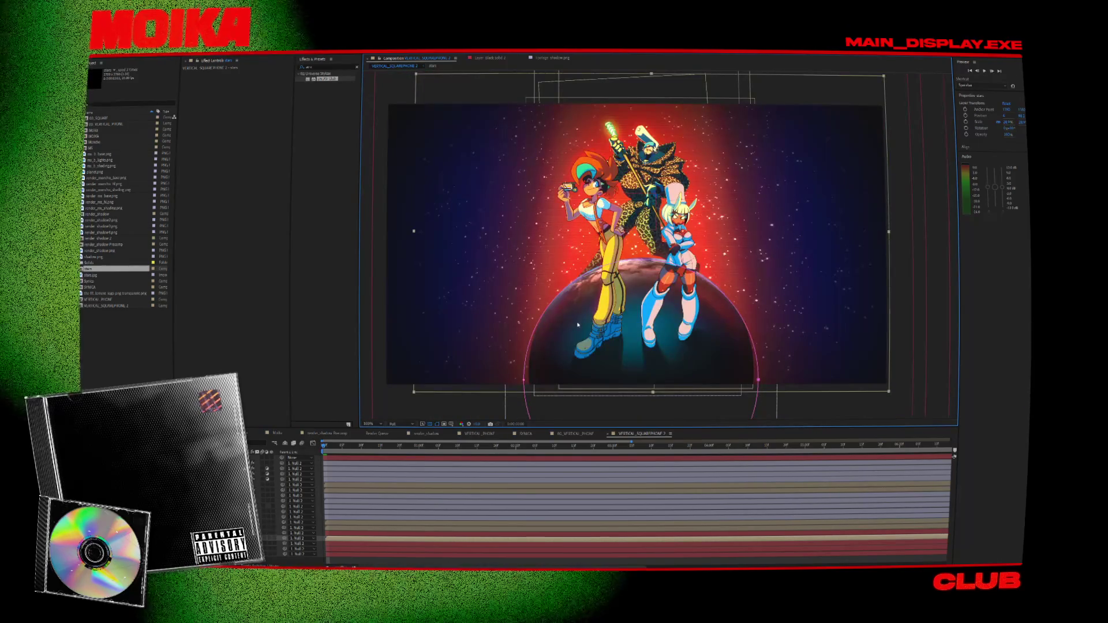
click(812, 332)
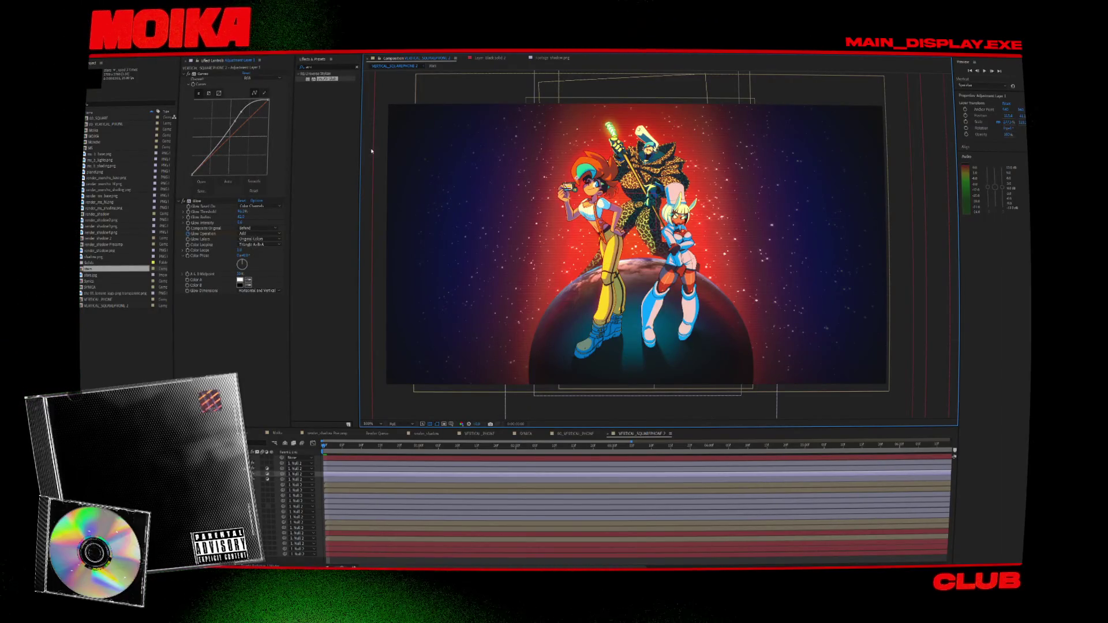
key(alt+c)
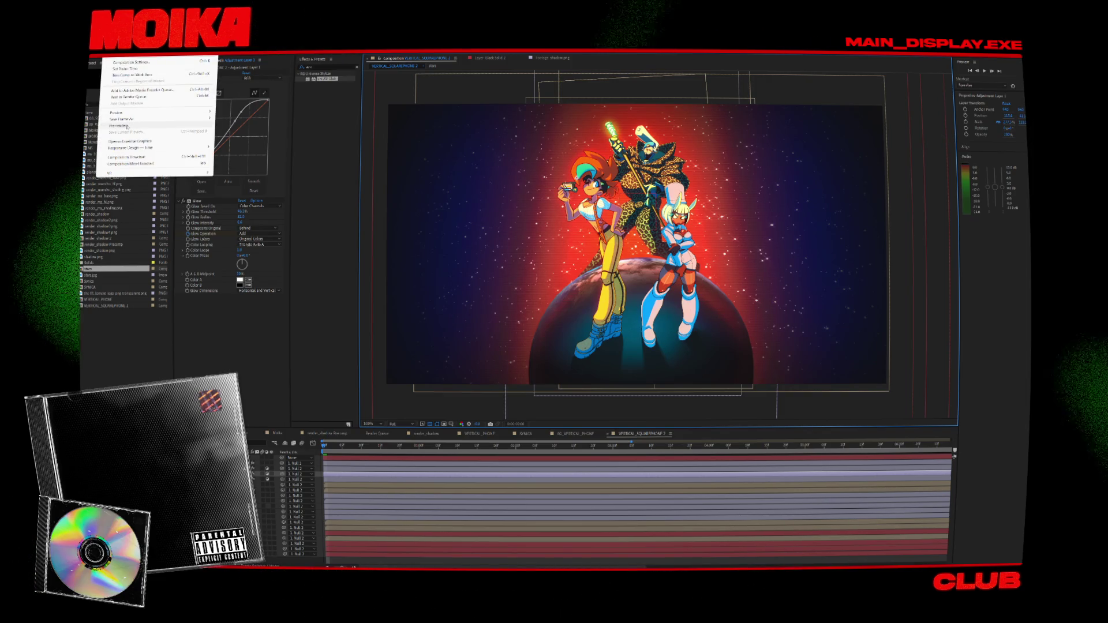
Save the current landscape frame as an image file, then reselect the full-frame stars layer.
mouse_move(173, 118)
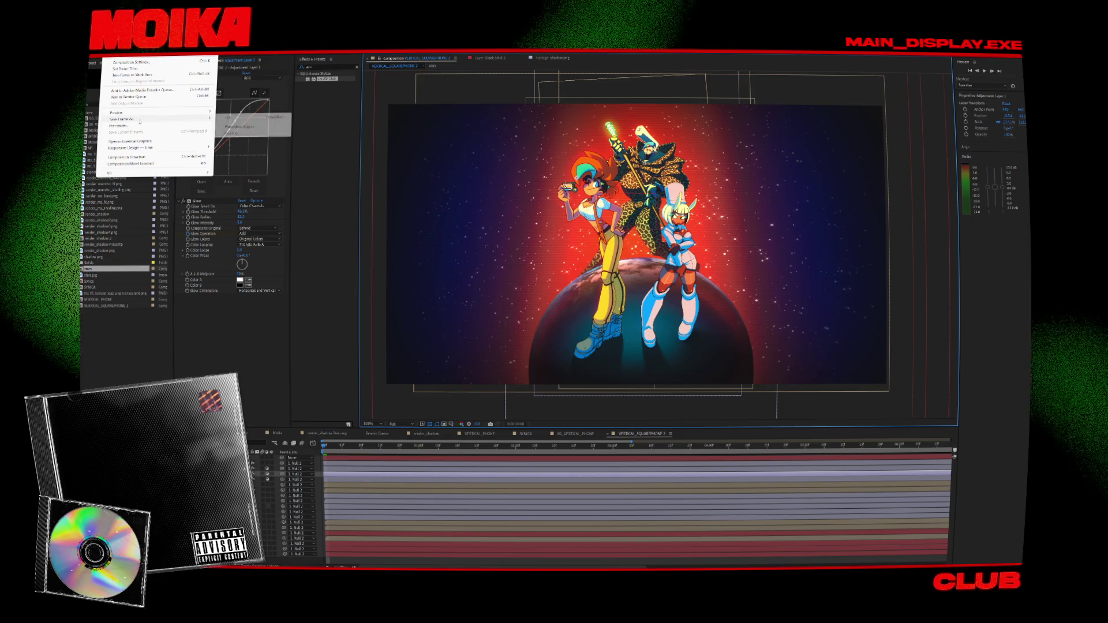
click(258, 119)
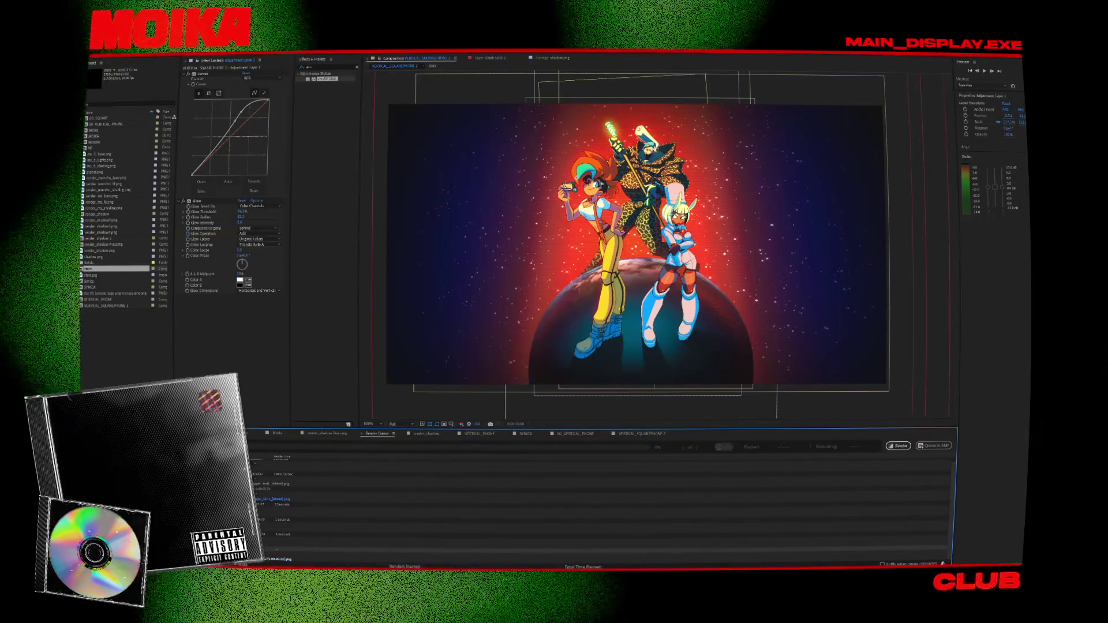
key(Caps_Lock)
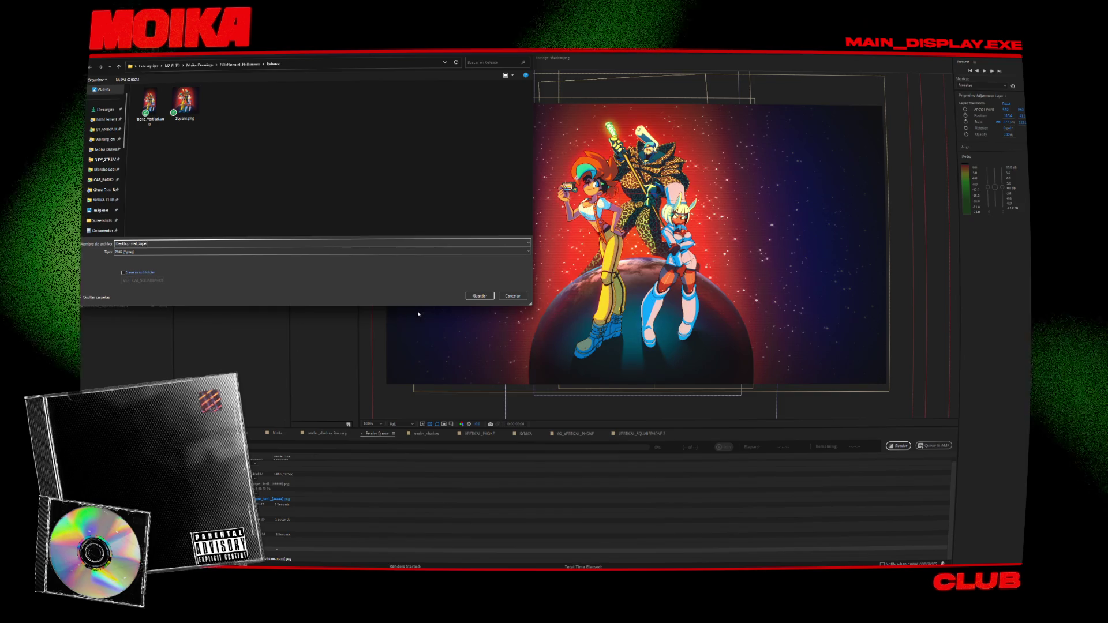
click(481, 295)
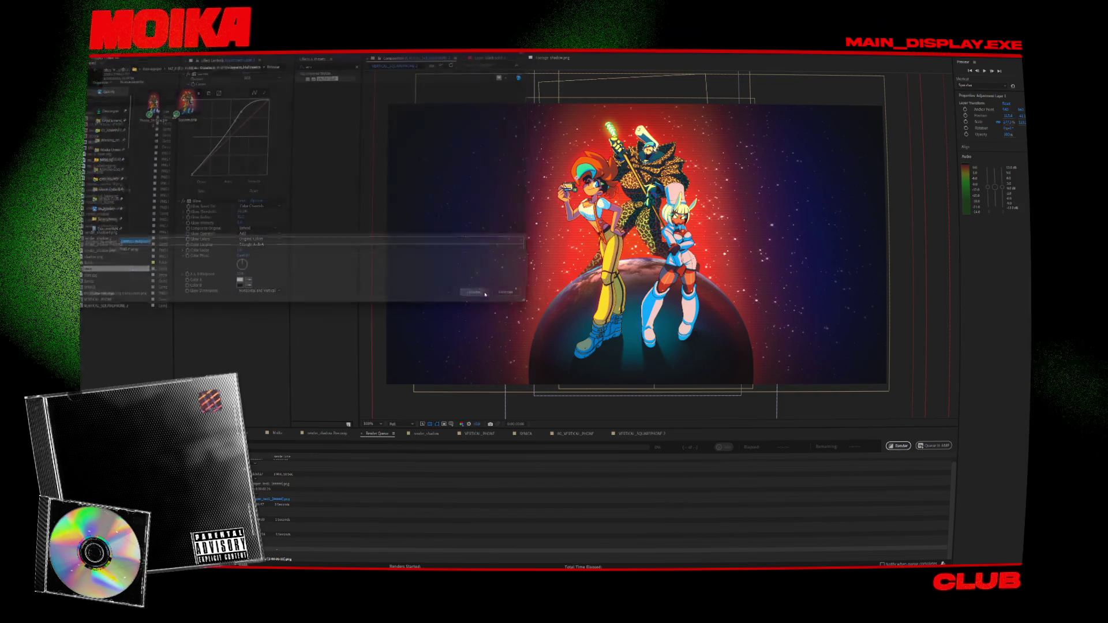
click(921, 226)
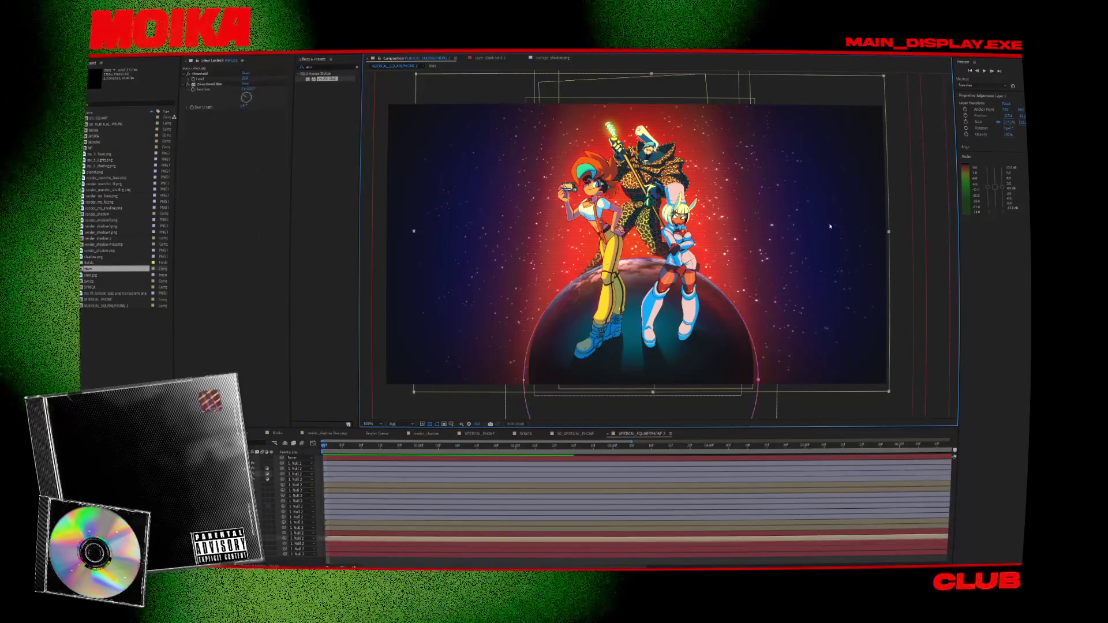
click(830, 226)
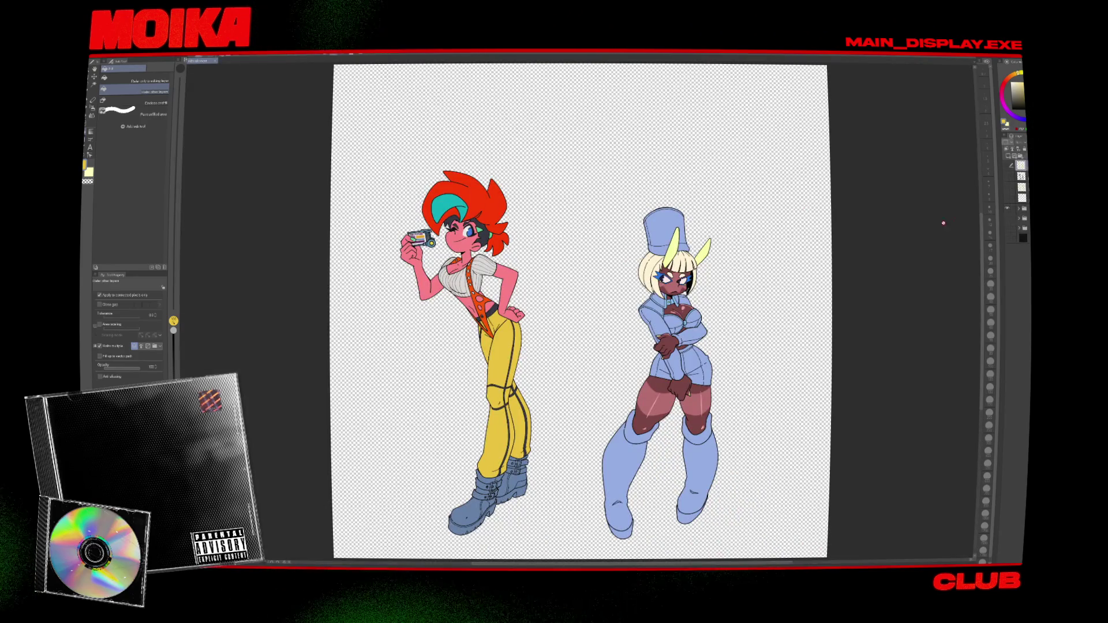
Hide the character layer and export a timelapse with Length set to All and no watermark.
click(1010, 218)
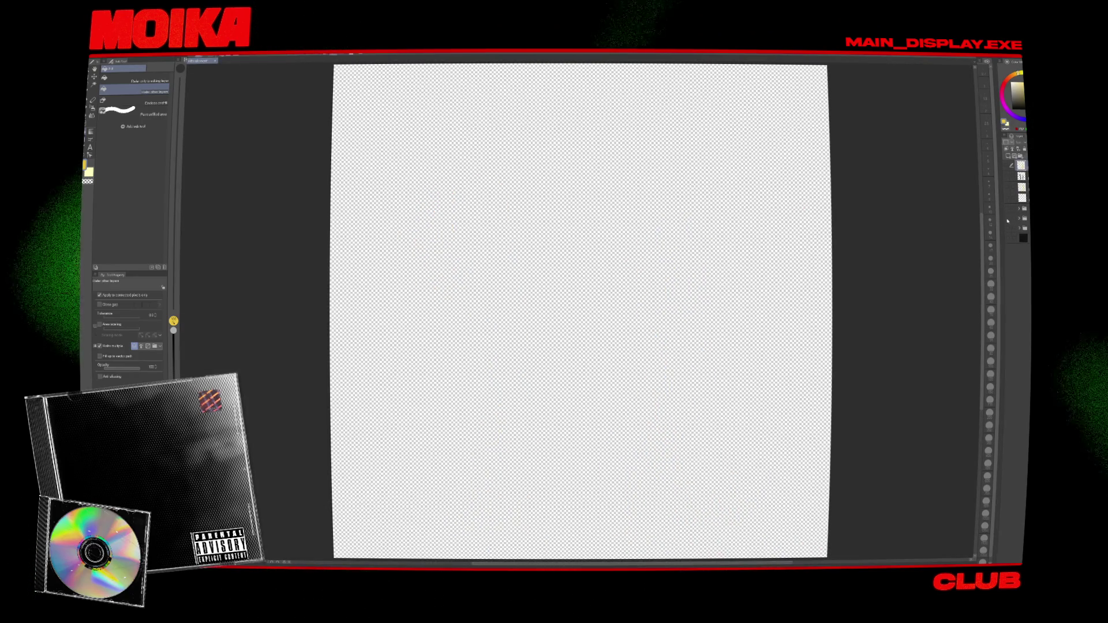
click(96, 56)
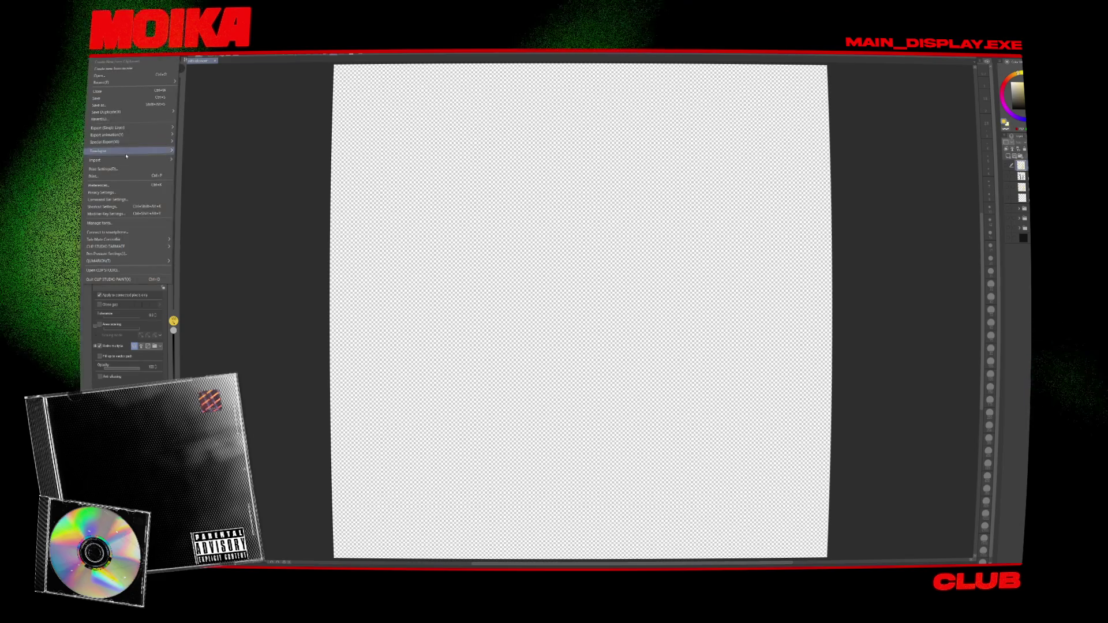
click(386, 275)
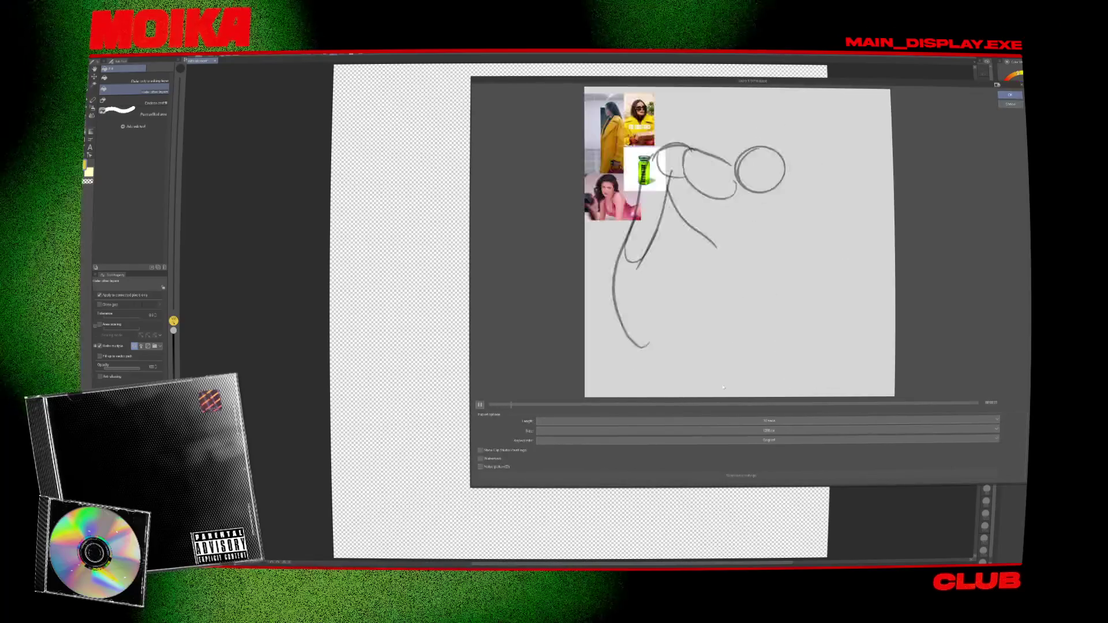
click(725, 421)
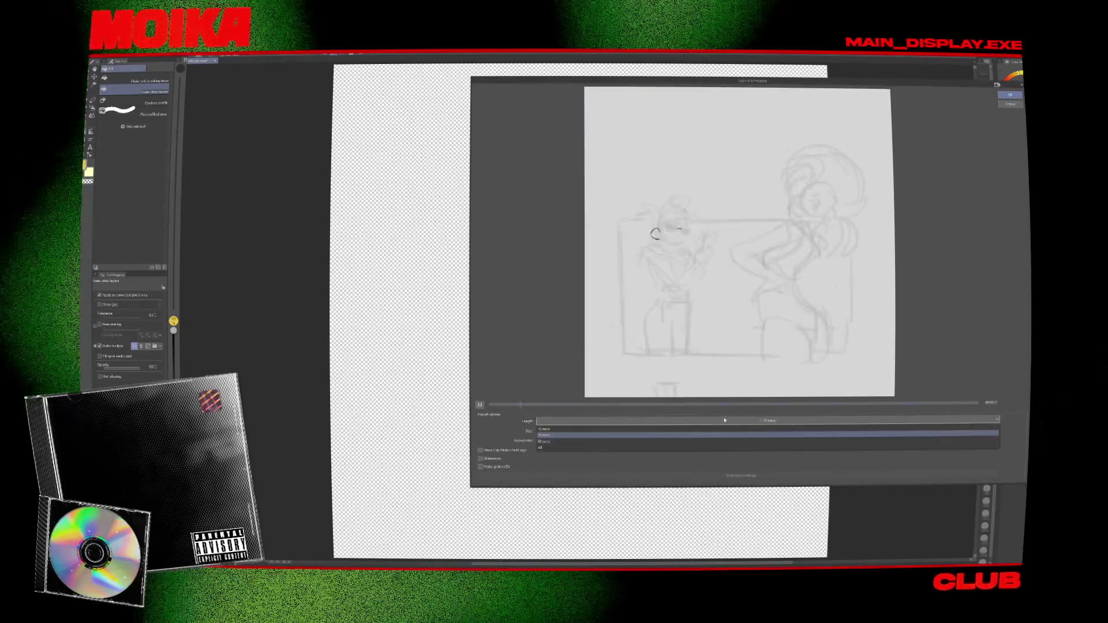
click(572, 448)
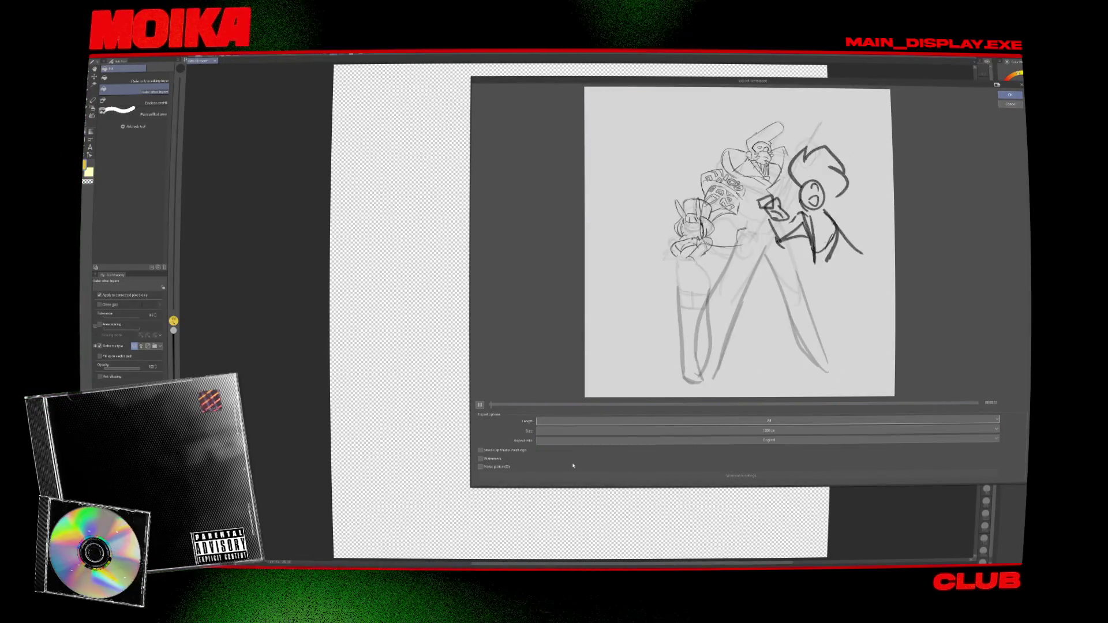
click(481, 466)
click(481, 467)
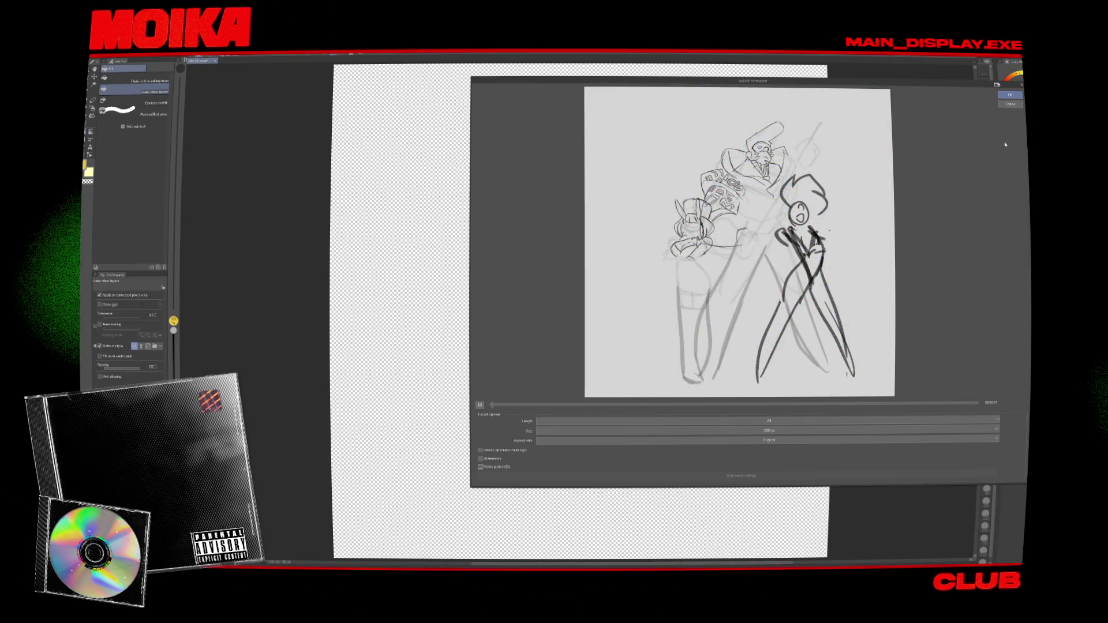
click(1008, 94)
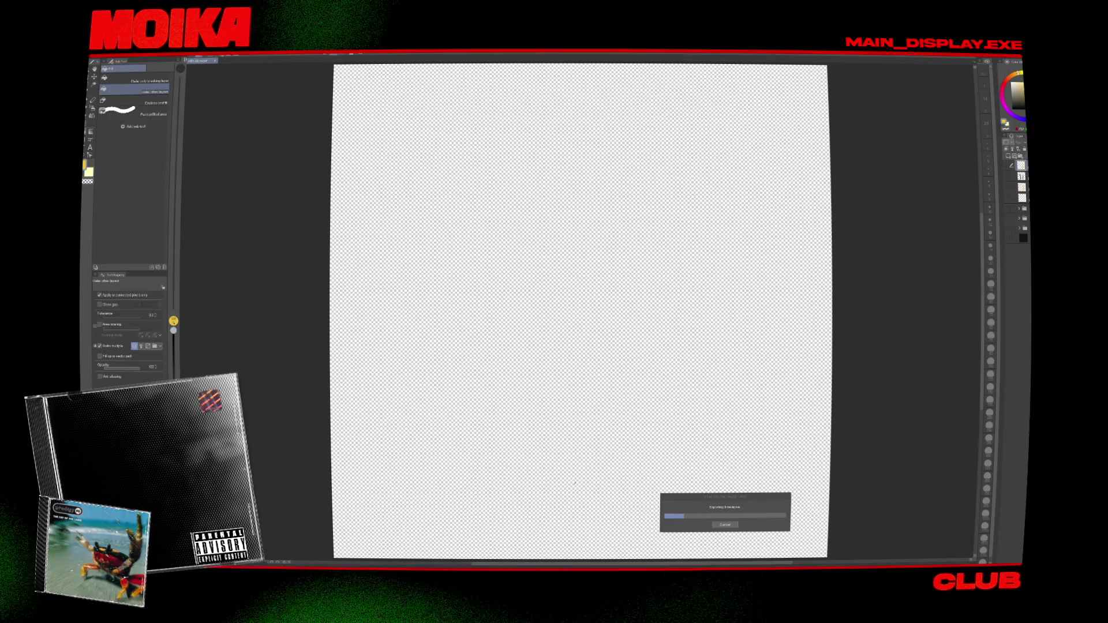
Open Windows search while the timelapse export keeps running.
key(super)
Search for and open Instagram, then deselect the layer in After Effects' square composition.
text(instagram)
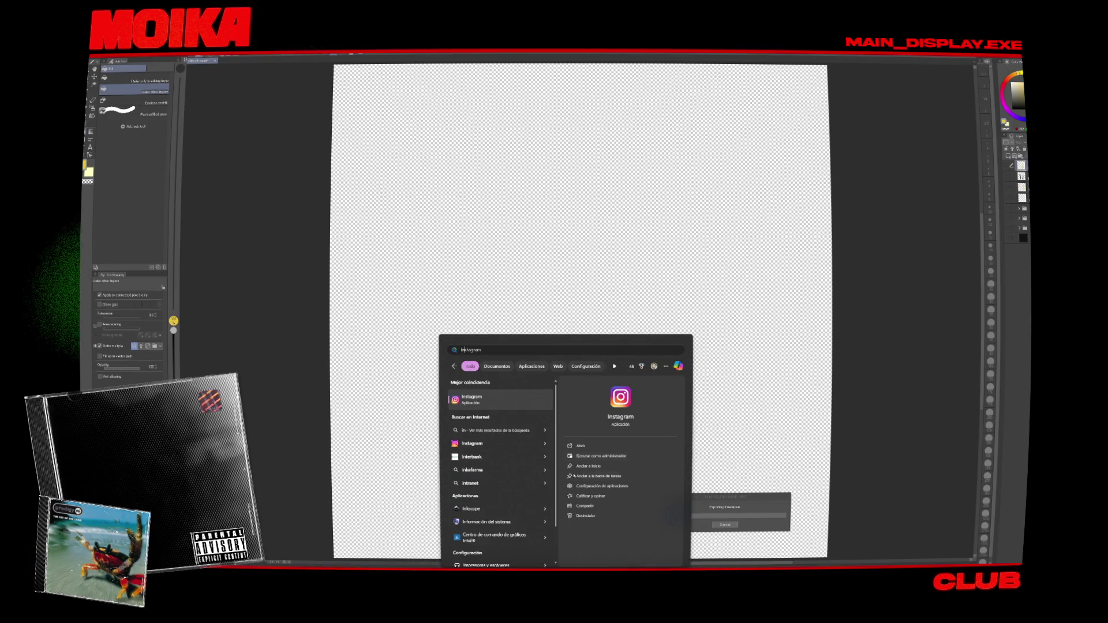
click(537, 404)
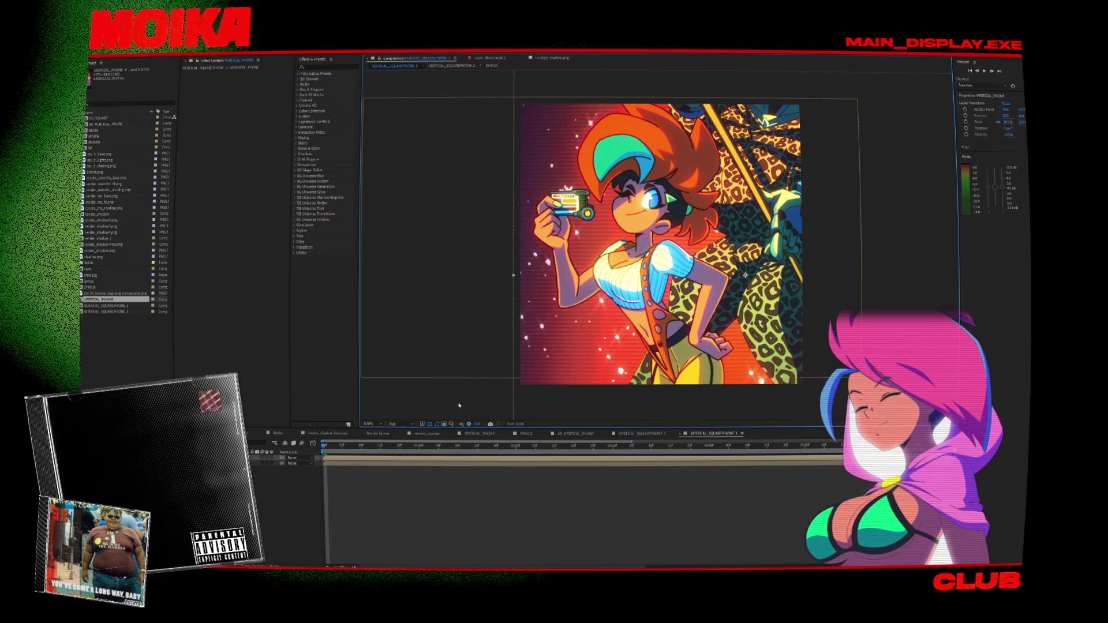
click(394, 296)
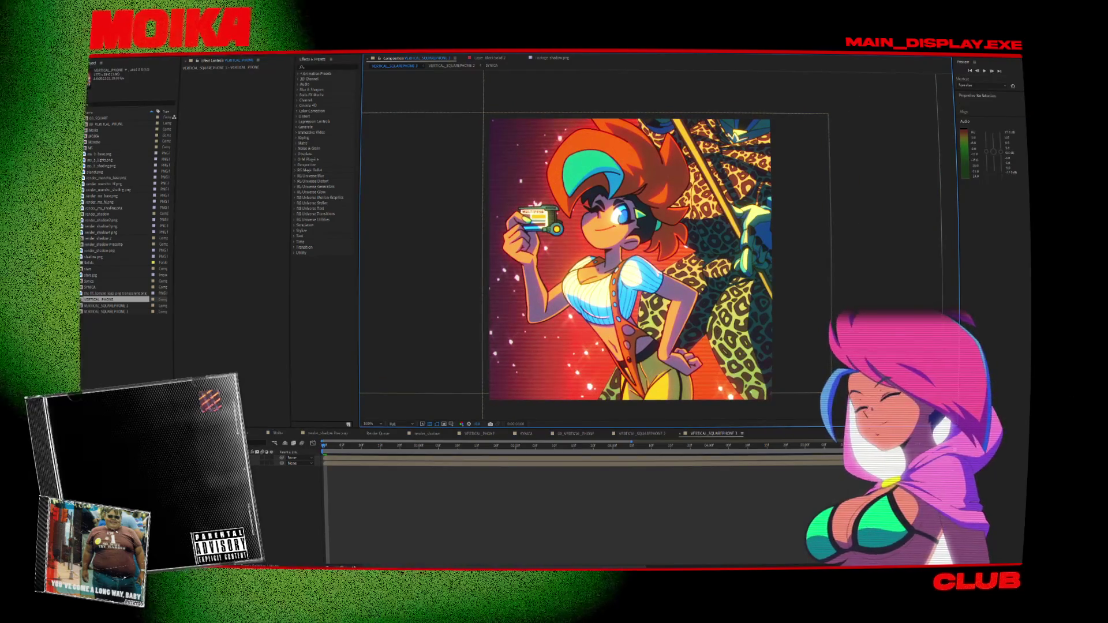
Save the current square frame as a PNG into a new 'Instagram' folder, then preview the composition.
click(115, 53)
mouse_move(146, 120)
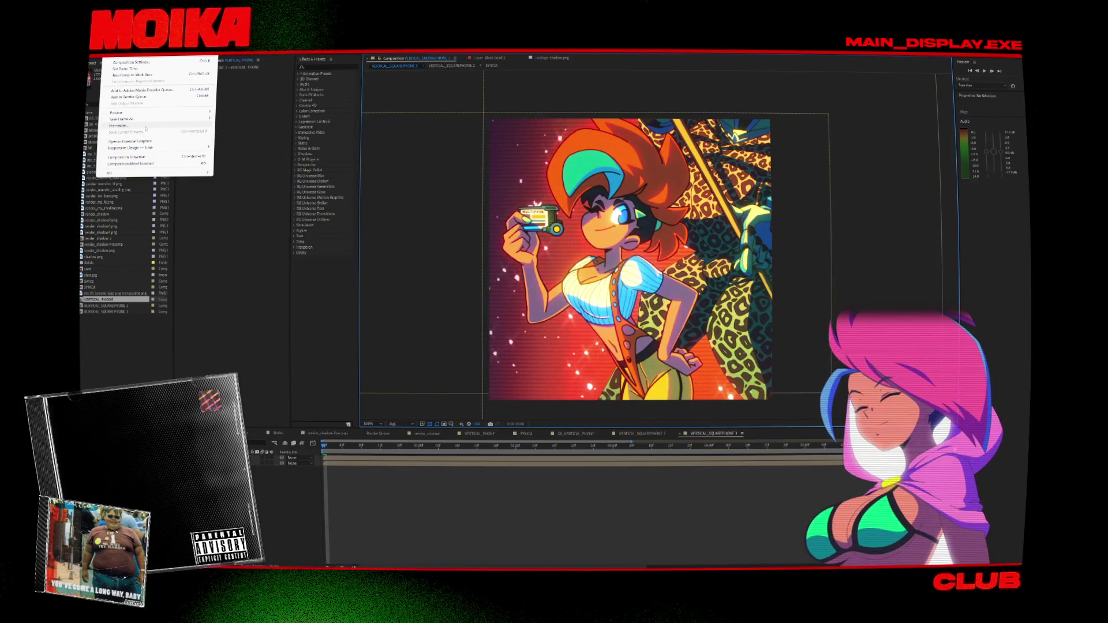
click(498, 215)
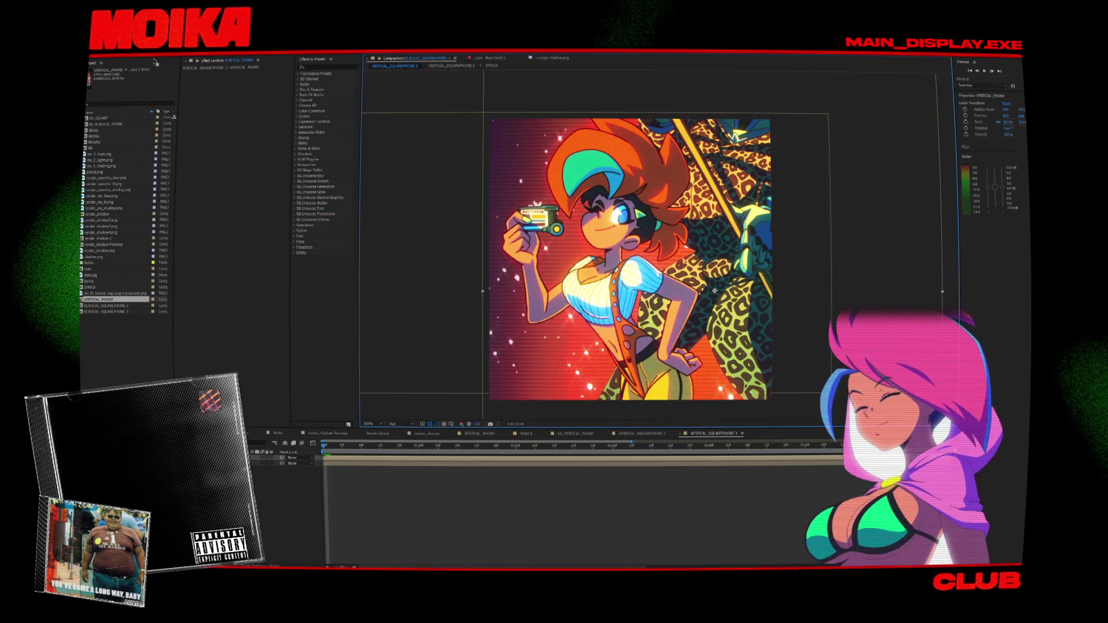
click(116, 54)
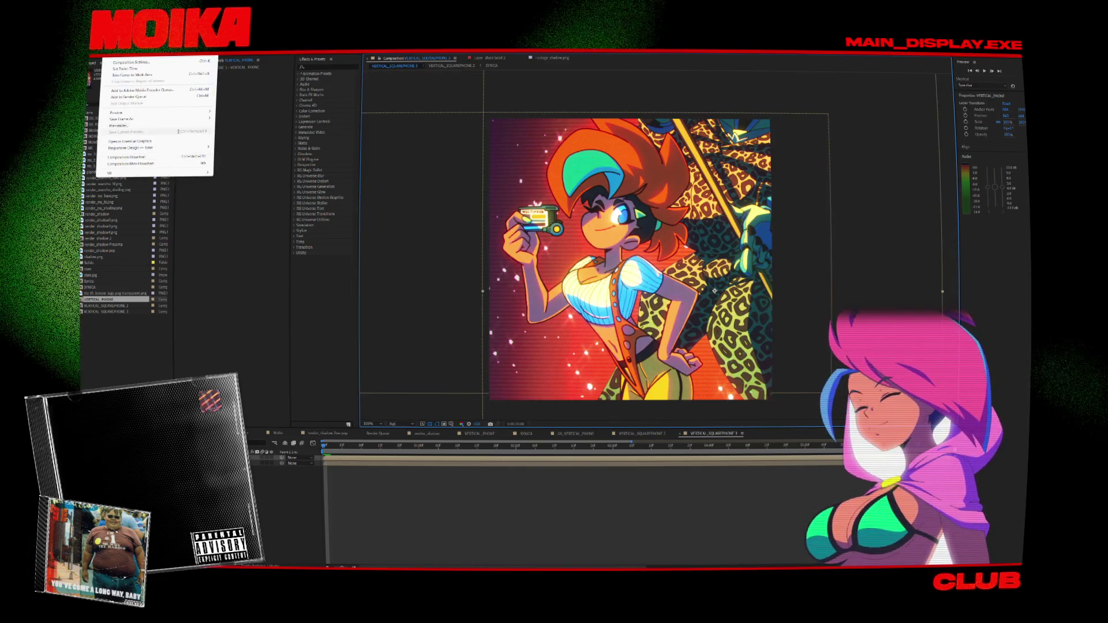
mouse_move(172, 121)
click(229, 118)
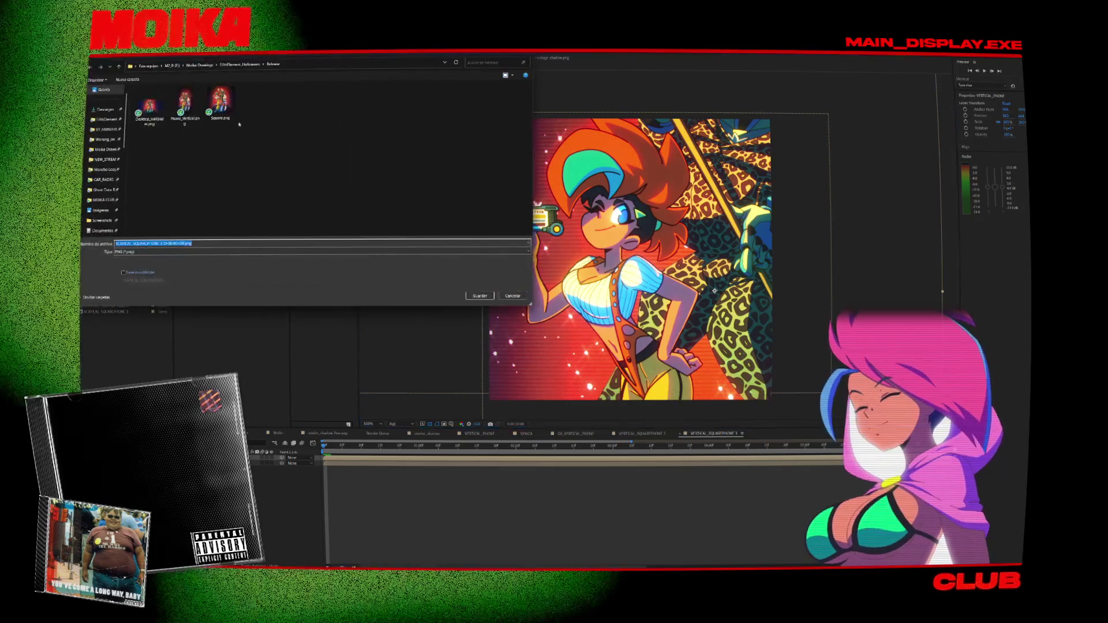
click(138, 80)
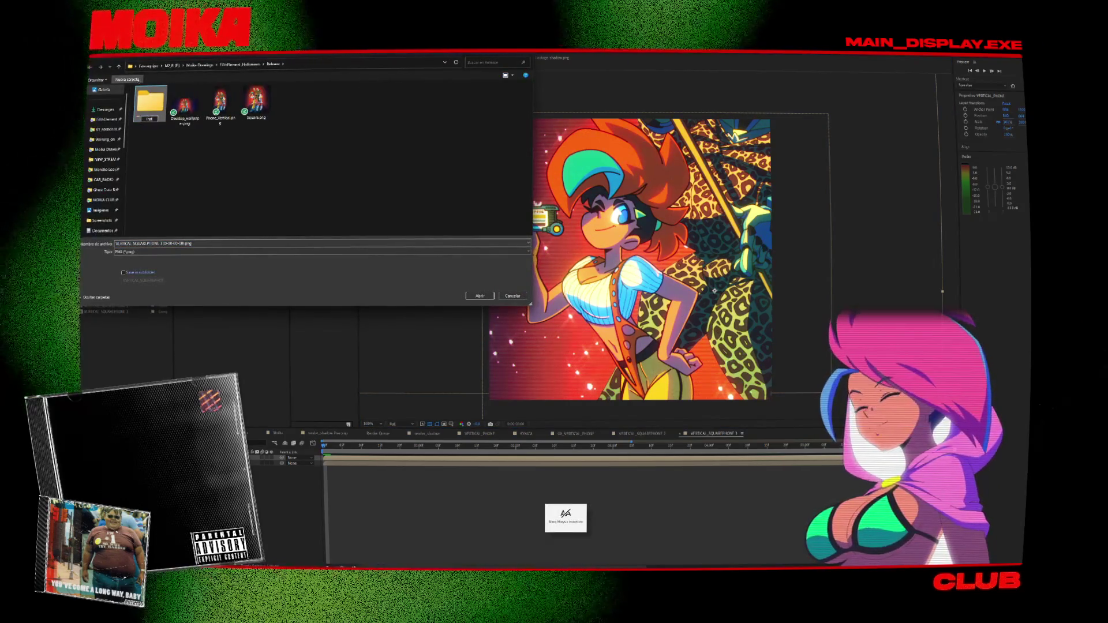
key(Return)
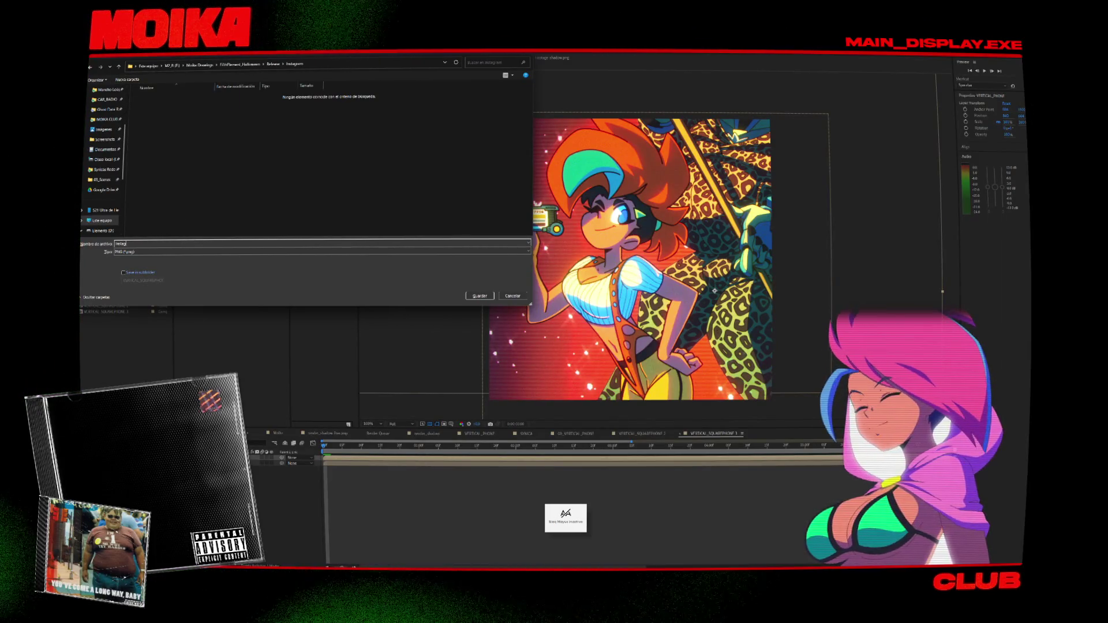
key(Caps_Lock)
key(Return)
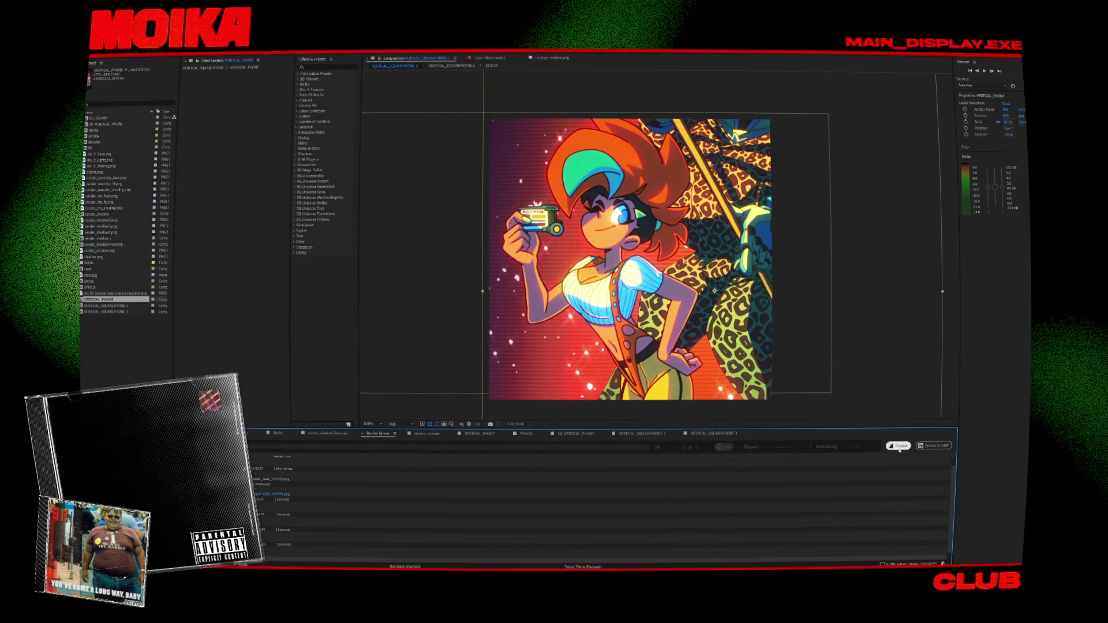
click(832, 287)
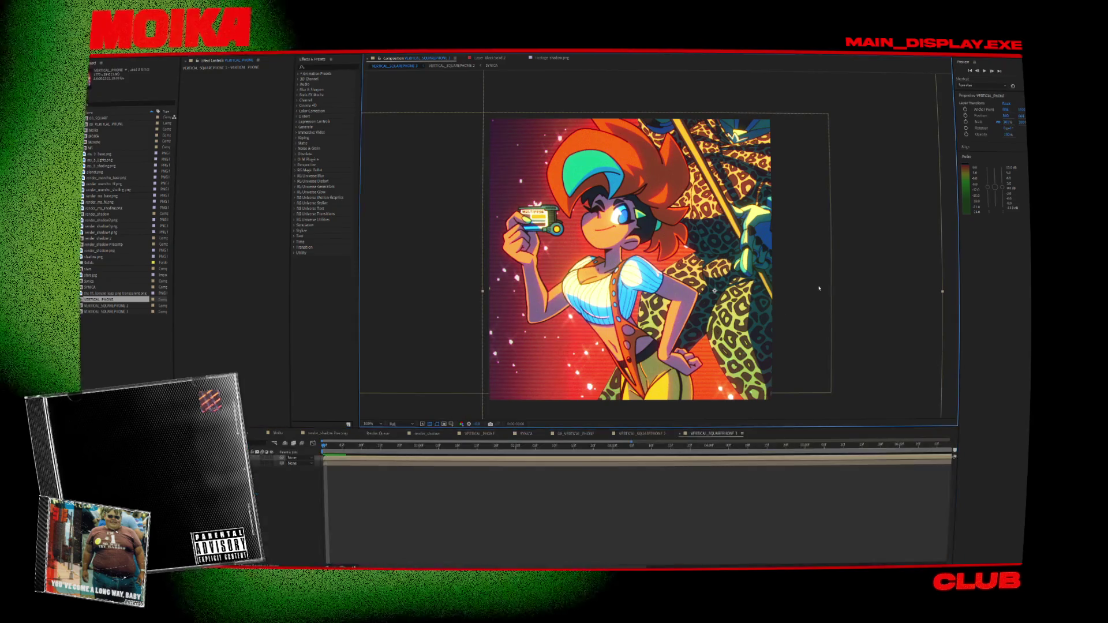
key(space)
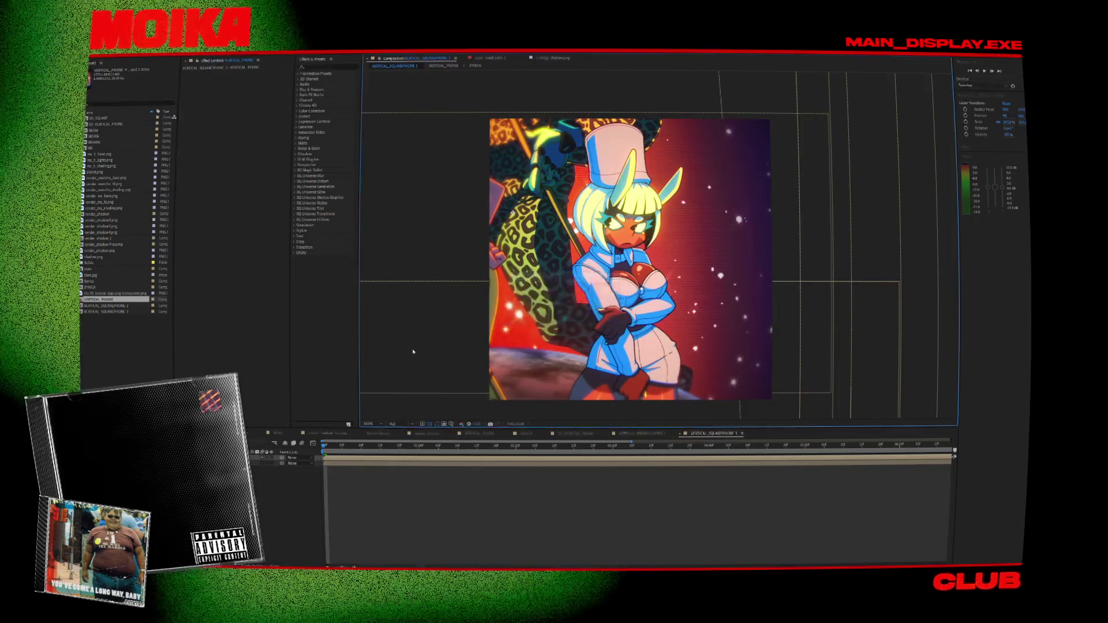
Save and render the chef close-up frame as PNG into Instagram, then jump to another frame.
click(118, 53)
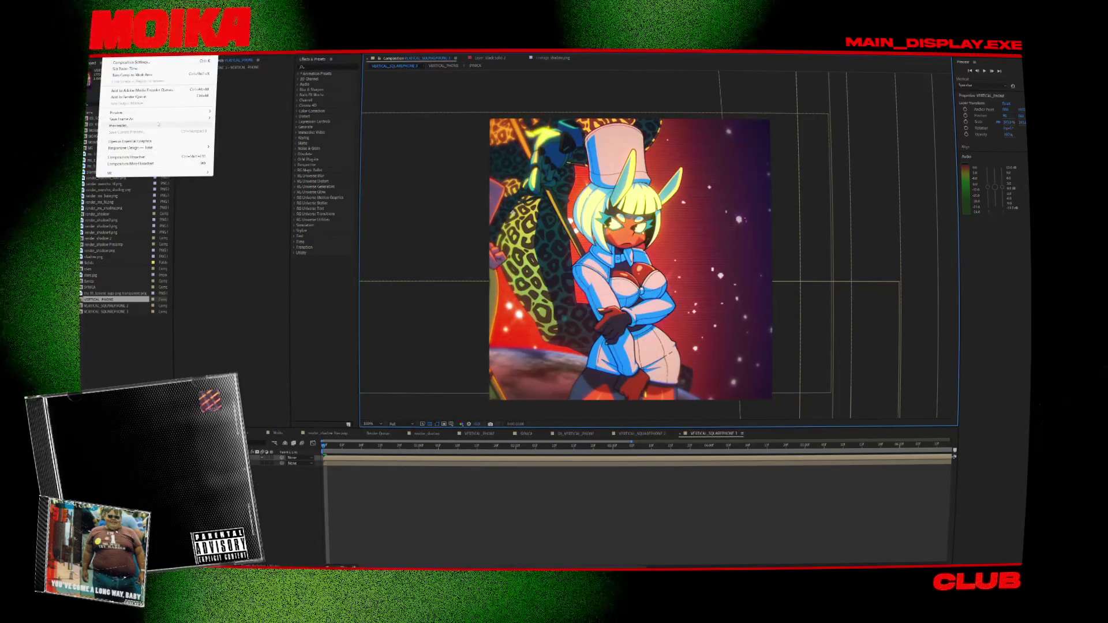
click(229, 118)
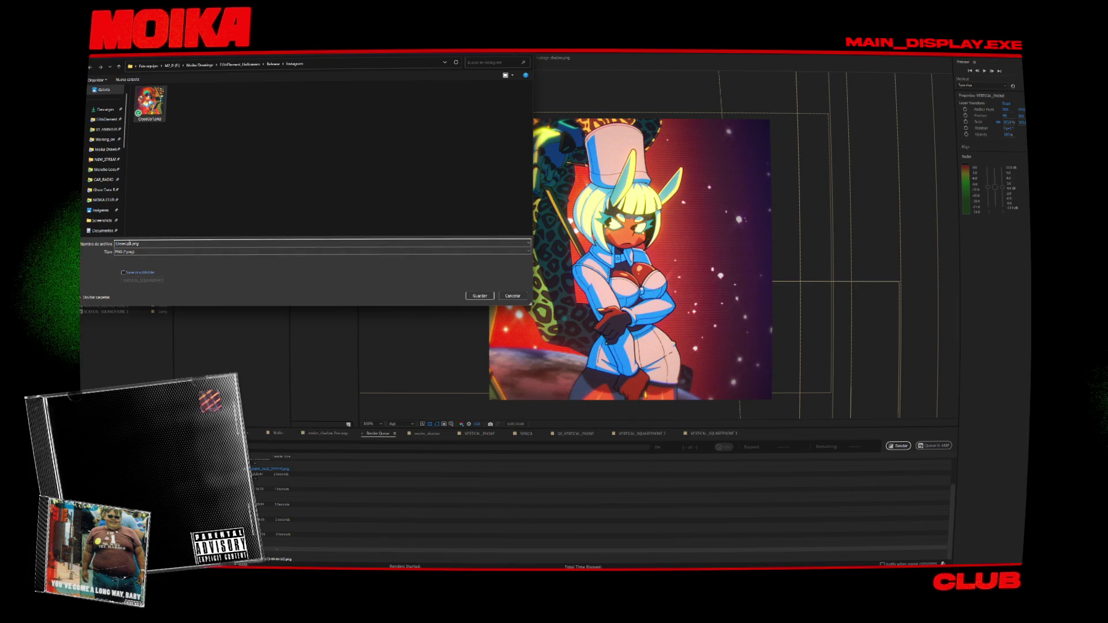
click(480, 296)
click(898, 446)
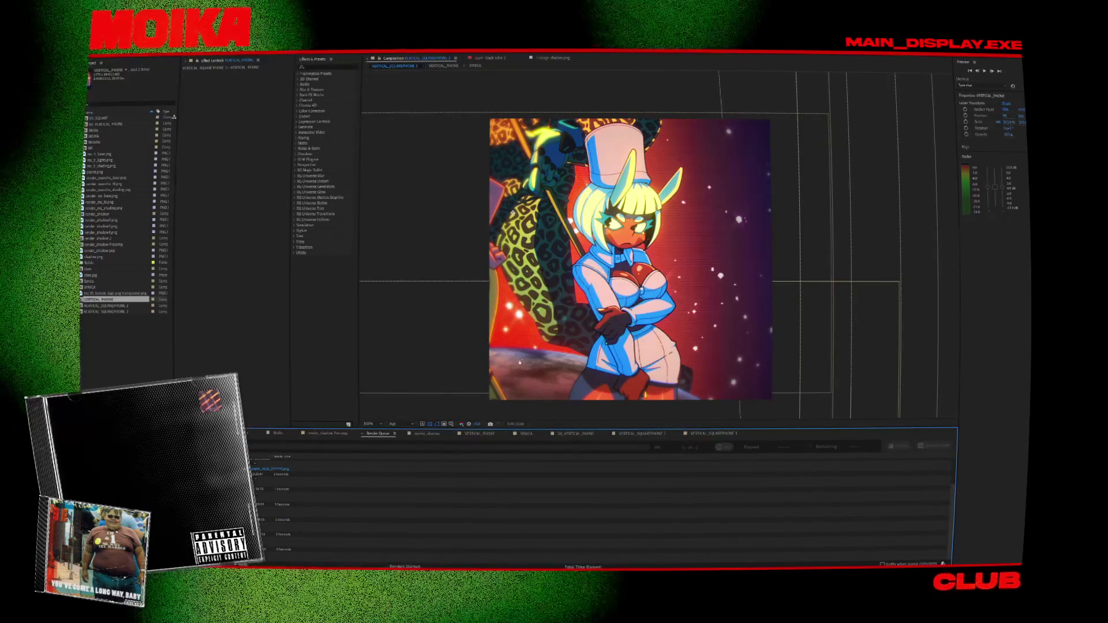
click(441, 338)
click(635, 507)
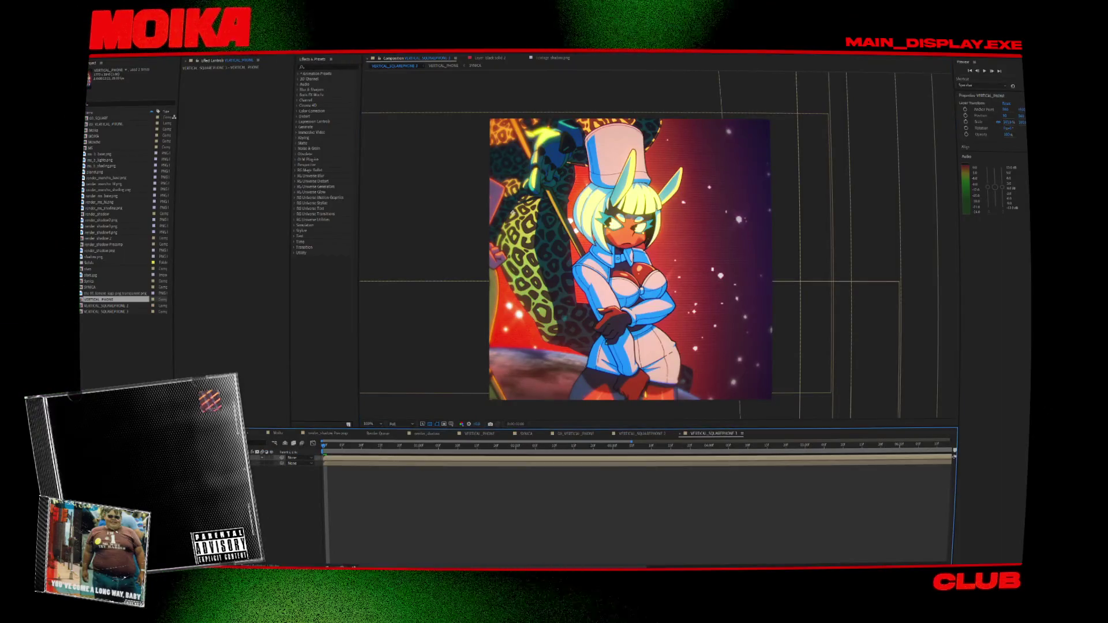
click(520, 263)
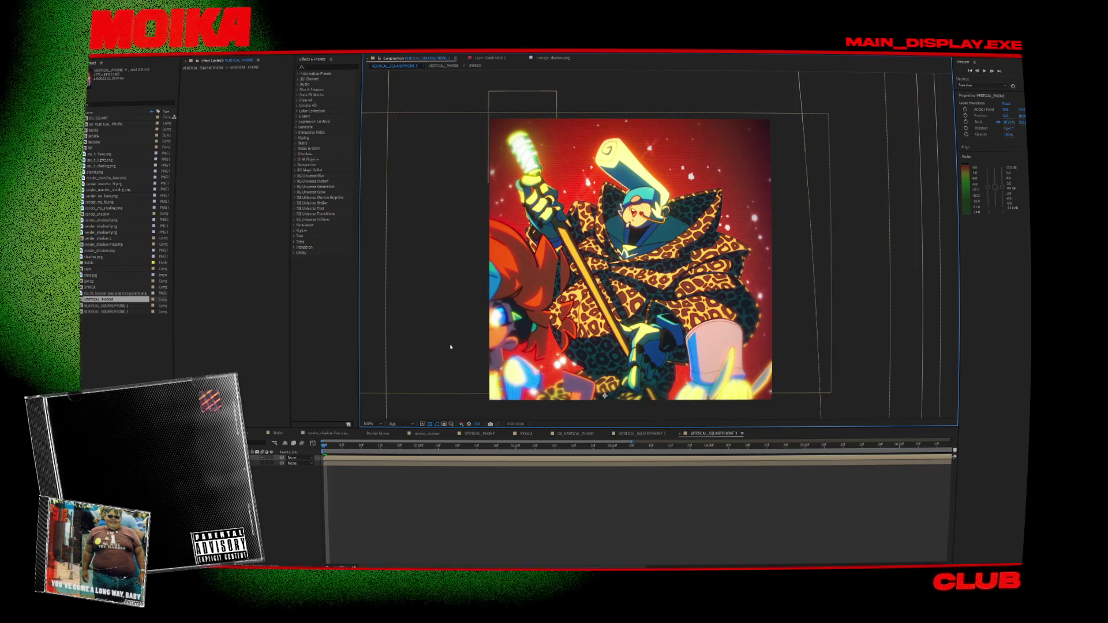
Scale the leopard-coat artwork layer down slightly, then open the nested VERTICAL_PHONE composition.
key(comma)
key(comma)
key(comma)
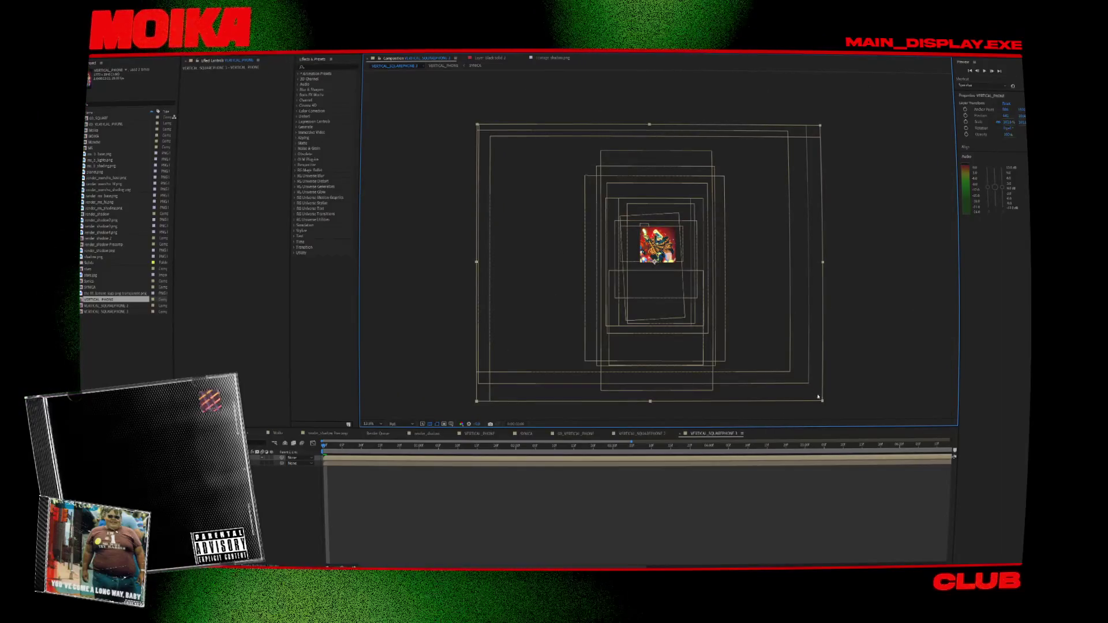
drag(822, 403, 799, 383)
key(period)
key(period)
key(period)
key(period)
key(period)
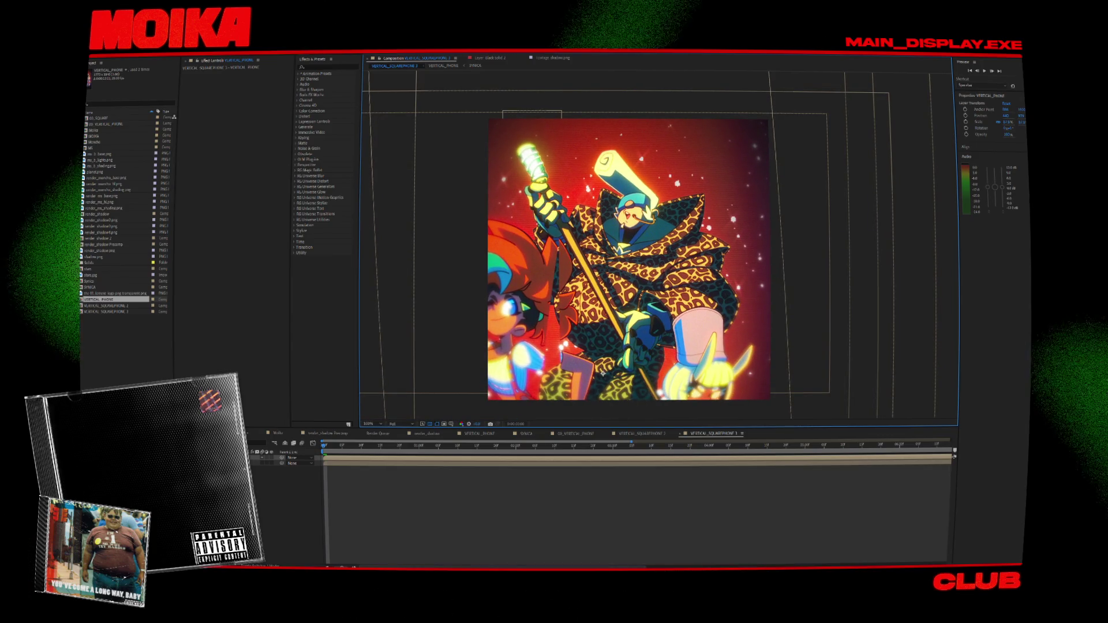
key(shift+Escape)
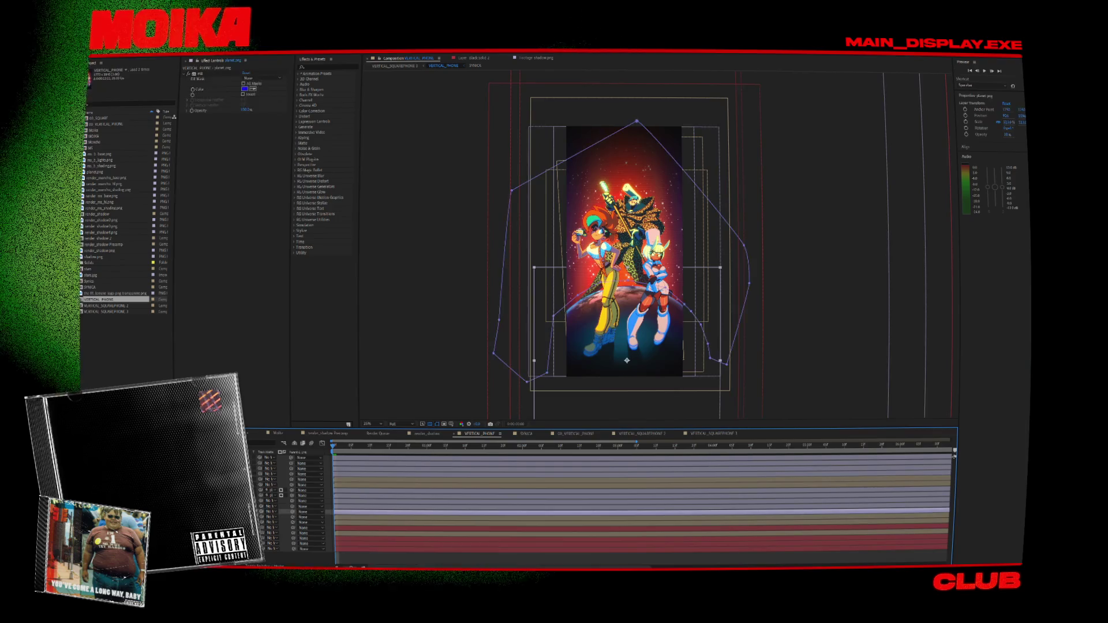
At 50% zoom, select the SYNICA layer and nudge the character slightly to the right.
click(640, 473)
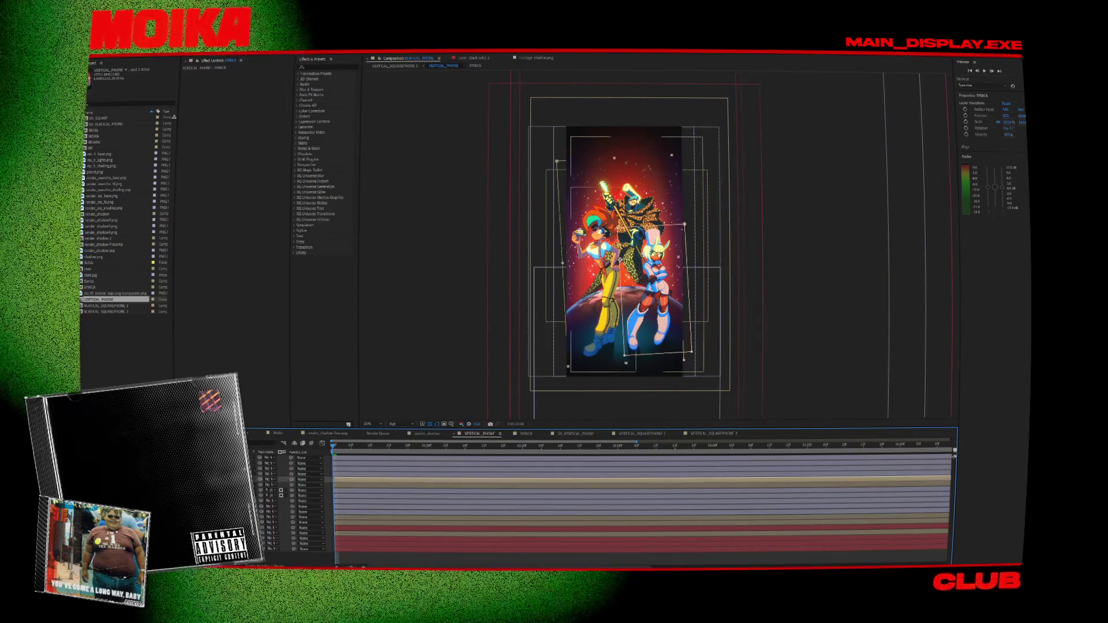
key(ctrl+Down)
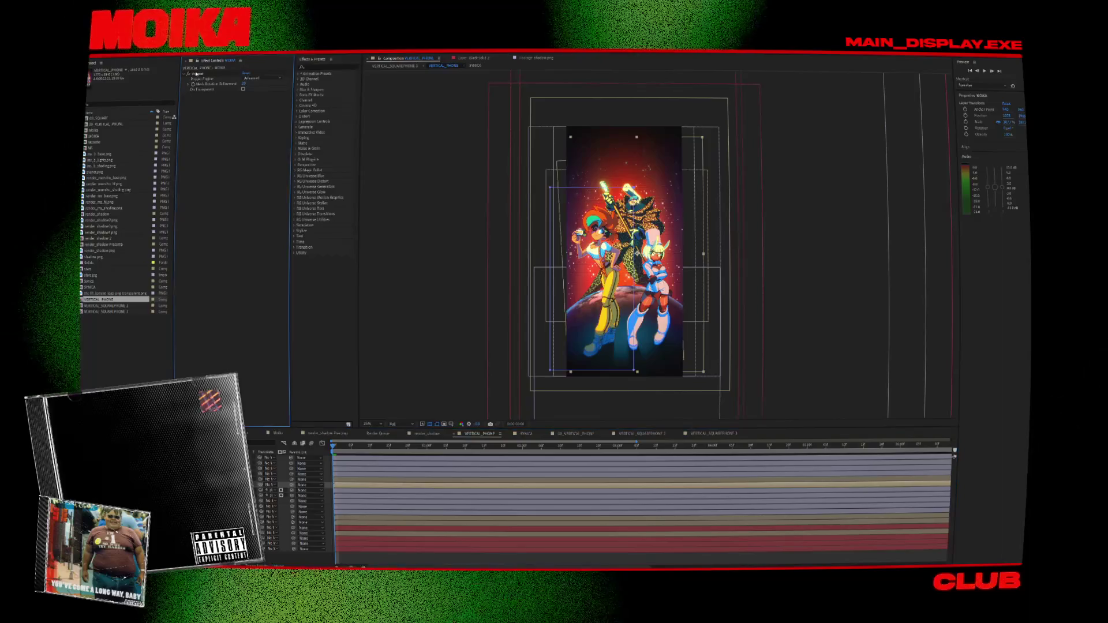
key(Left)
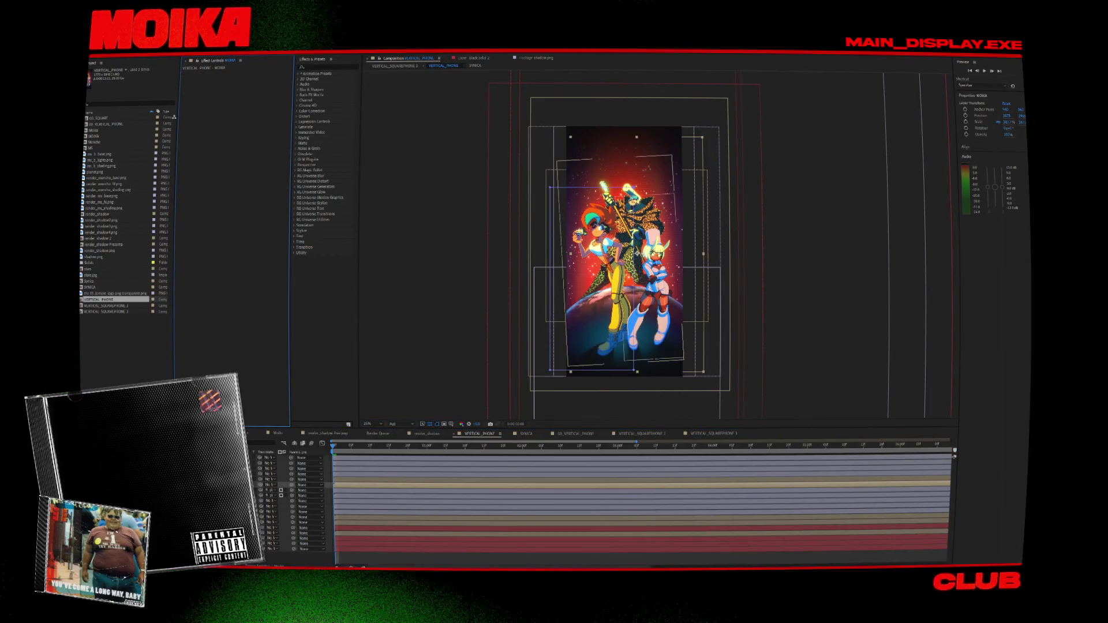
key(period)
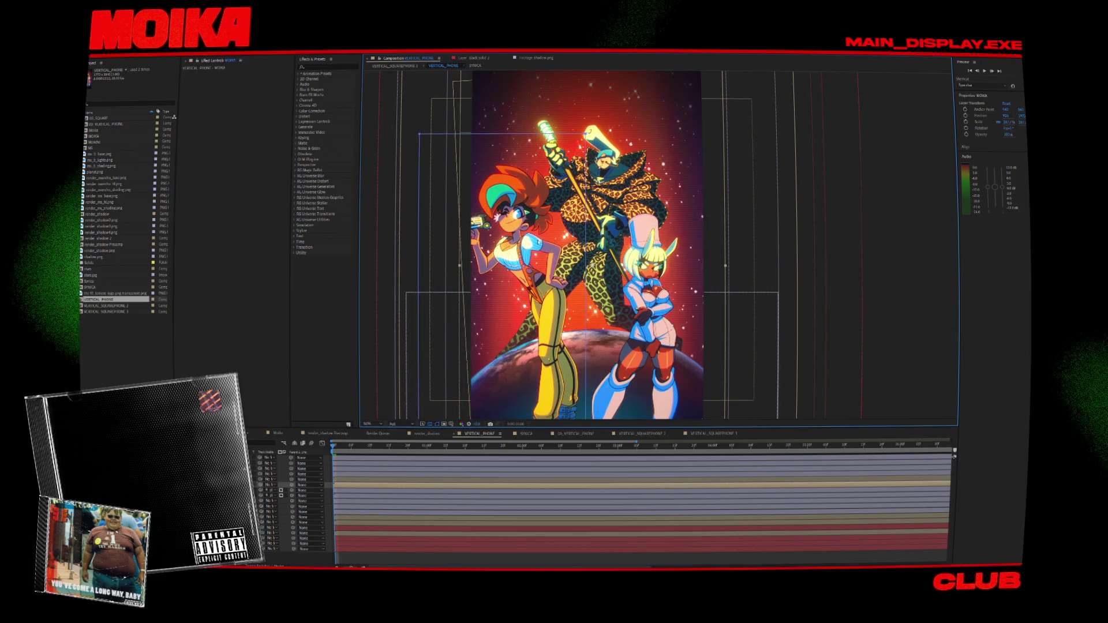
key(ctrl+Up)
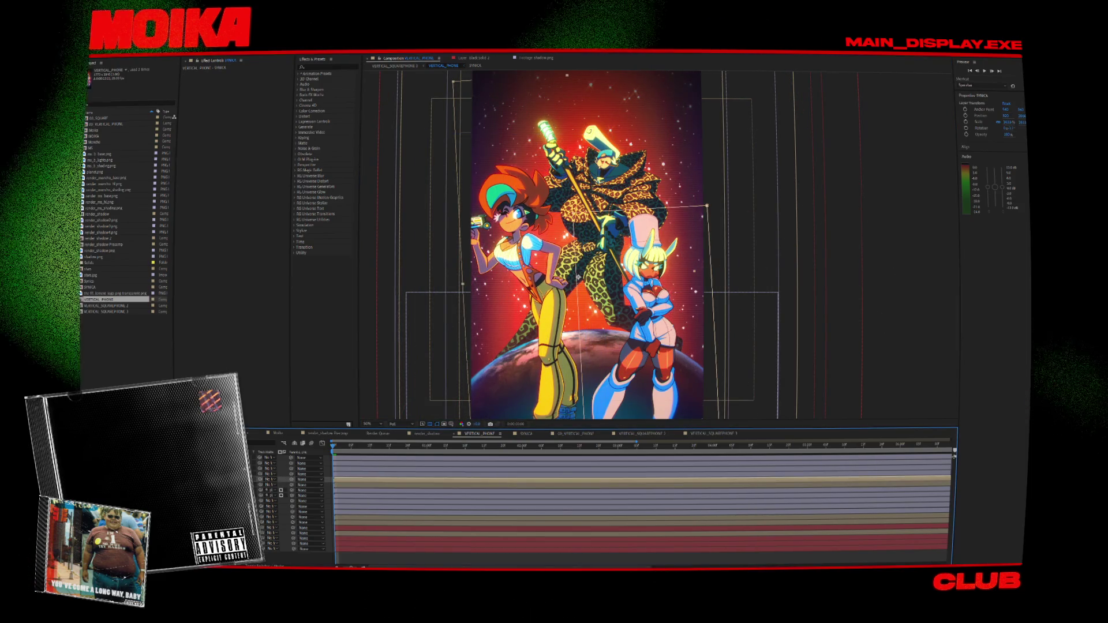
drag(660, 261, 676, 262)
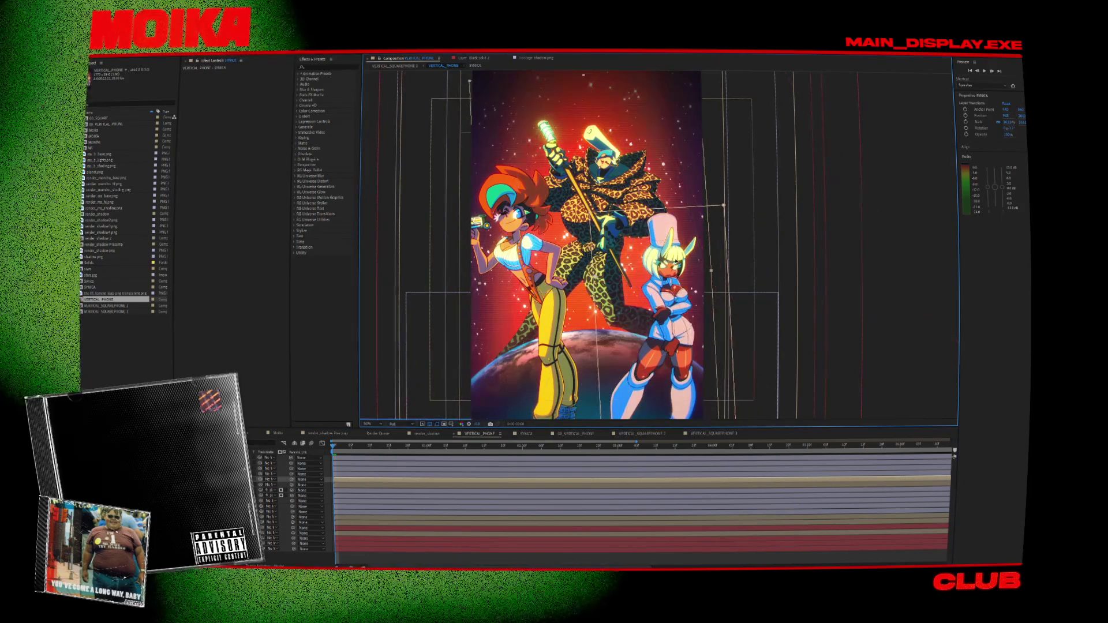
Select the three character layers and search Effects & Presets for 'gam'.
shift+click(271, 490)
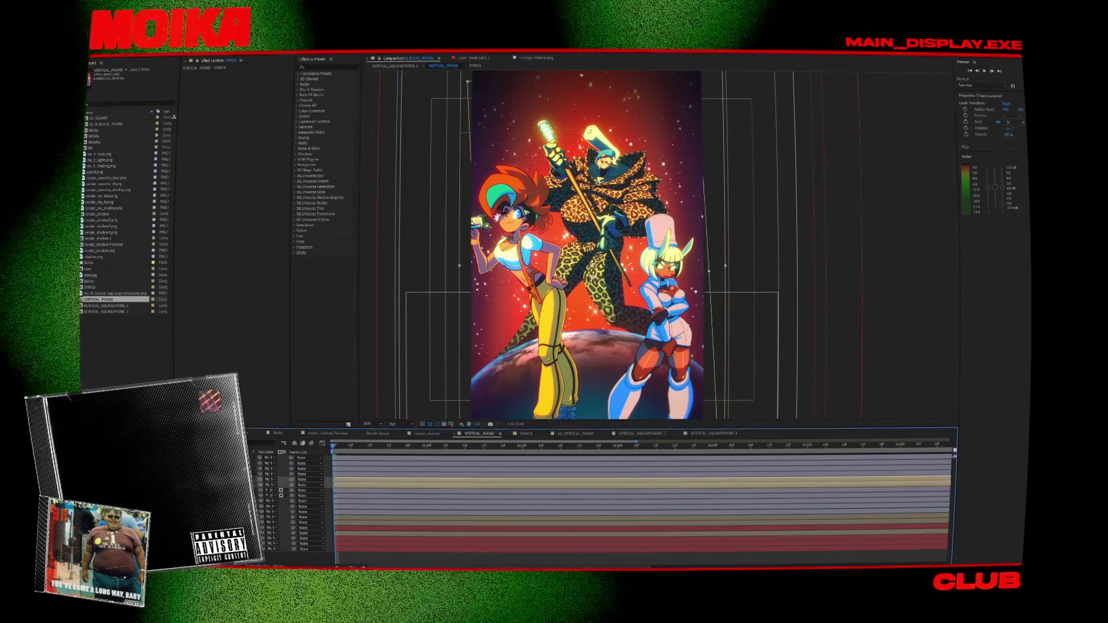
click(326, 67)
text(gam)
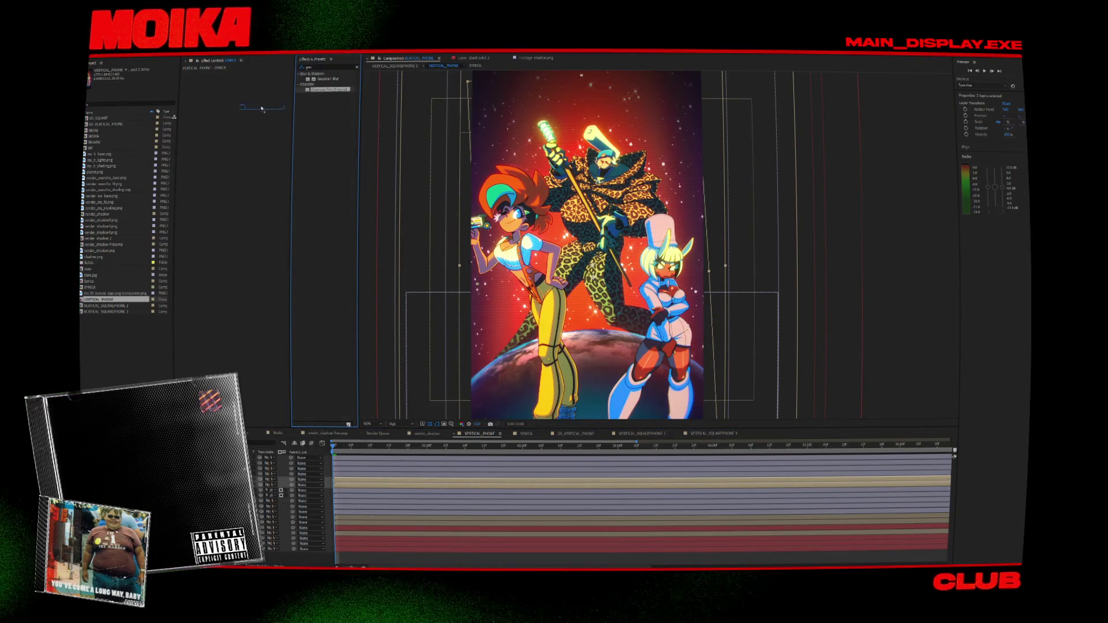
Apply Camera Lens Blur to SYNICA with a blur radius of 13.
key(BackSpace)
key(BackSpace)
key(BackSpace)
text(lens)
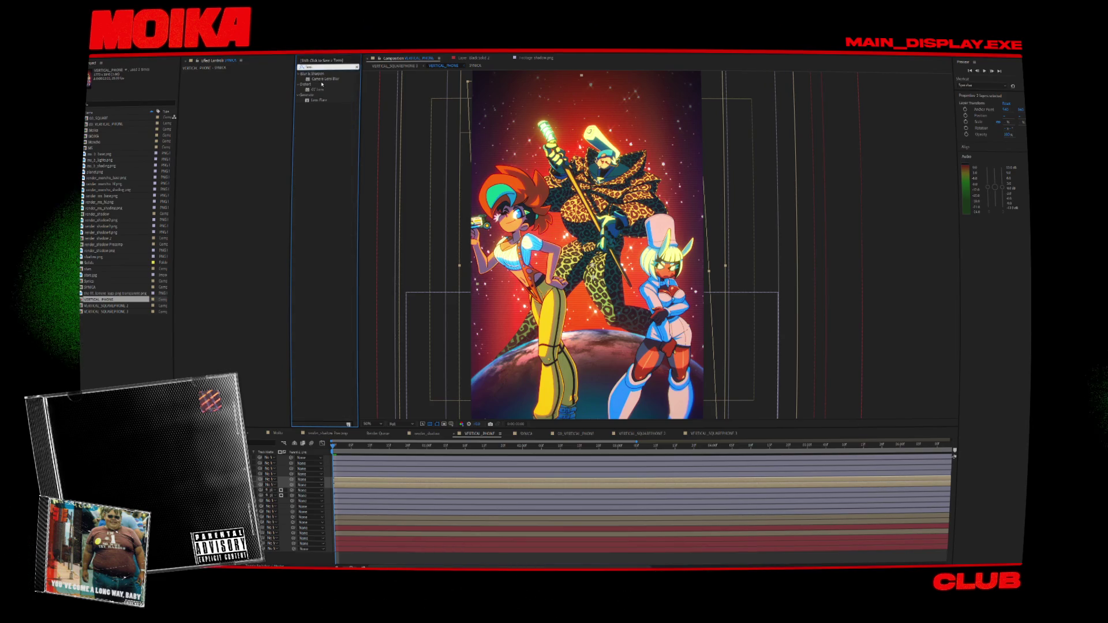
double_click(325, 78)
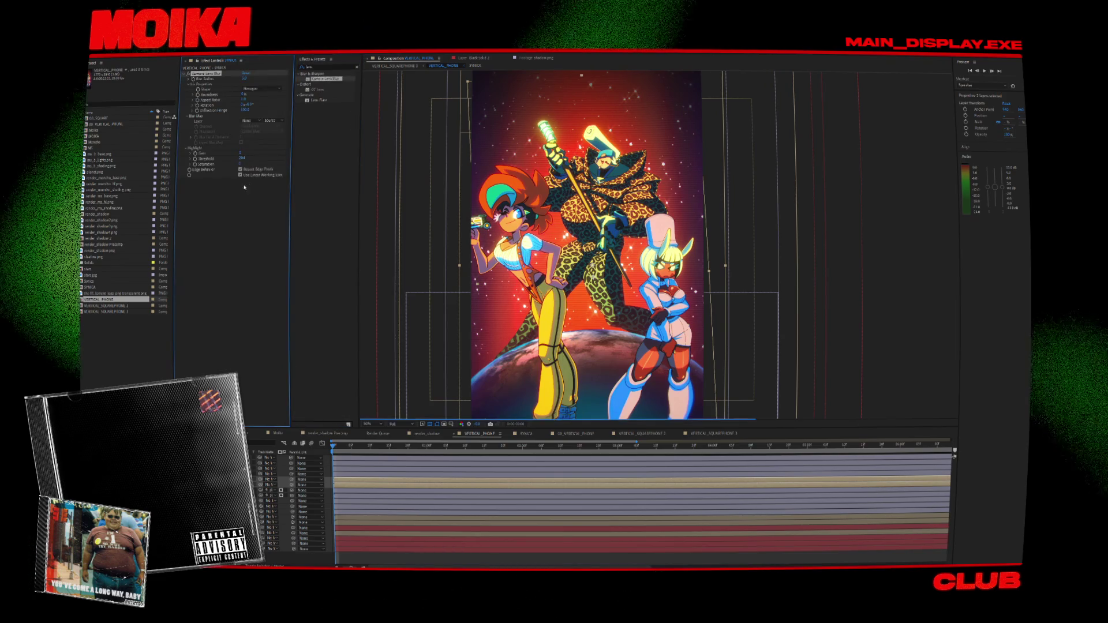
drag(244, 79, 265, 78)
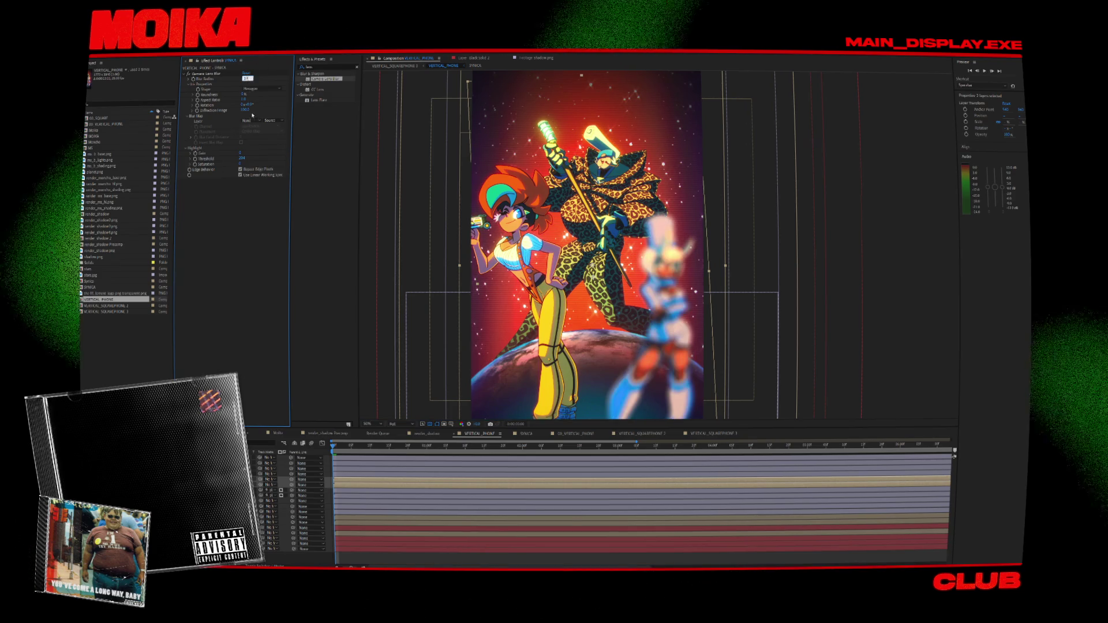
key(Return)
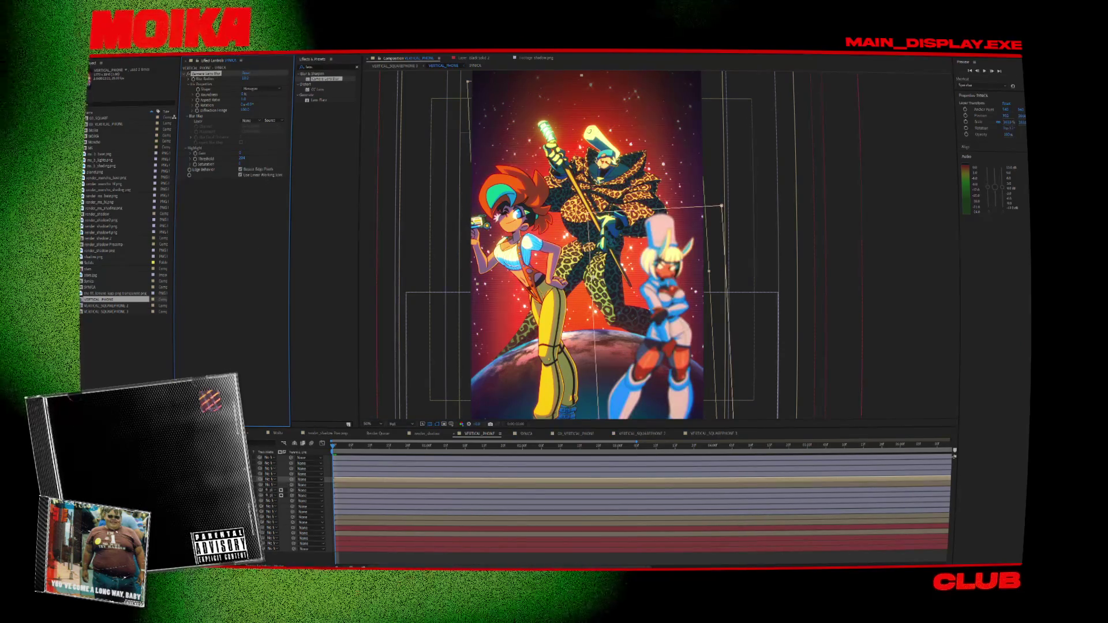
Apply Camera Lens Blur to MOIKA too and check it in VERTICAL_SQUAREPHONE 3.
click(271, 485)
double_click(326, 78)
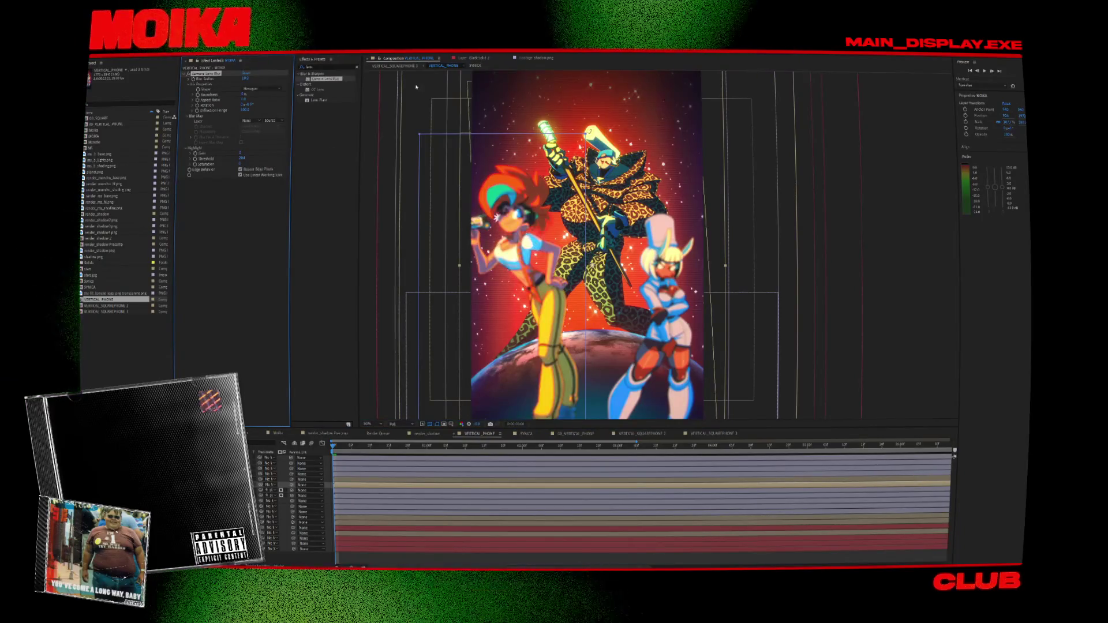
click(397, 66)
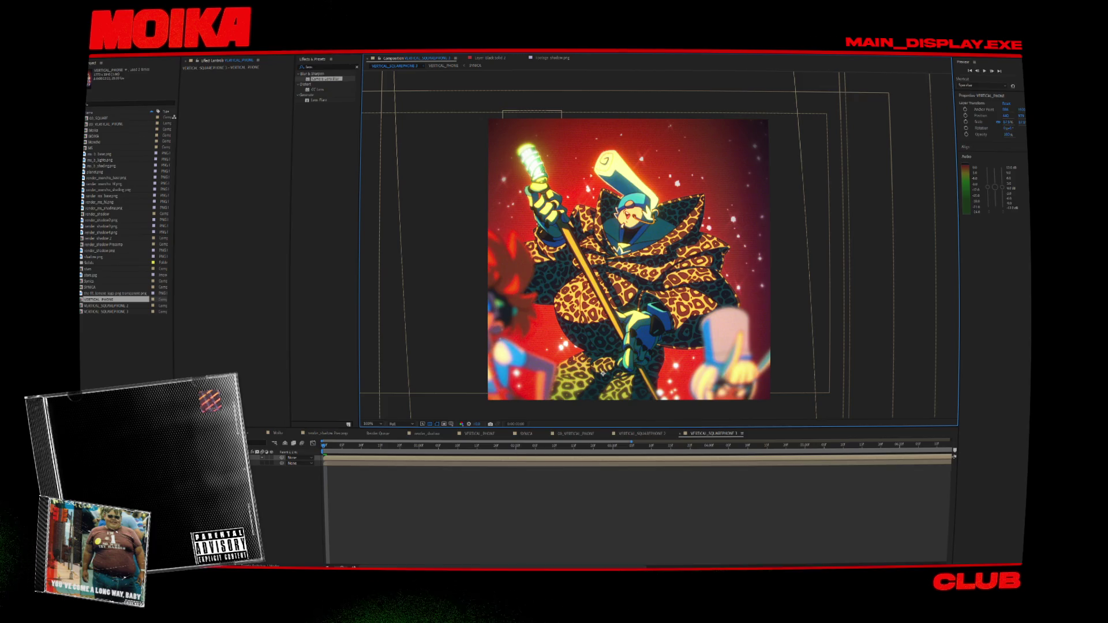
click(443, 66)
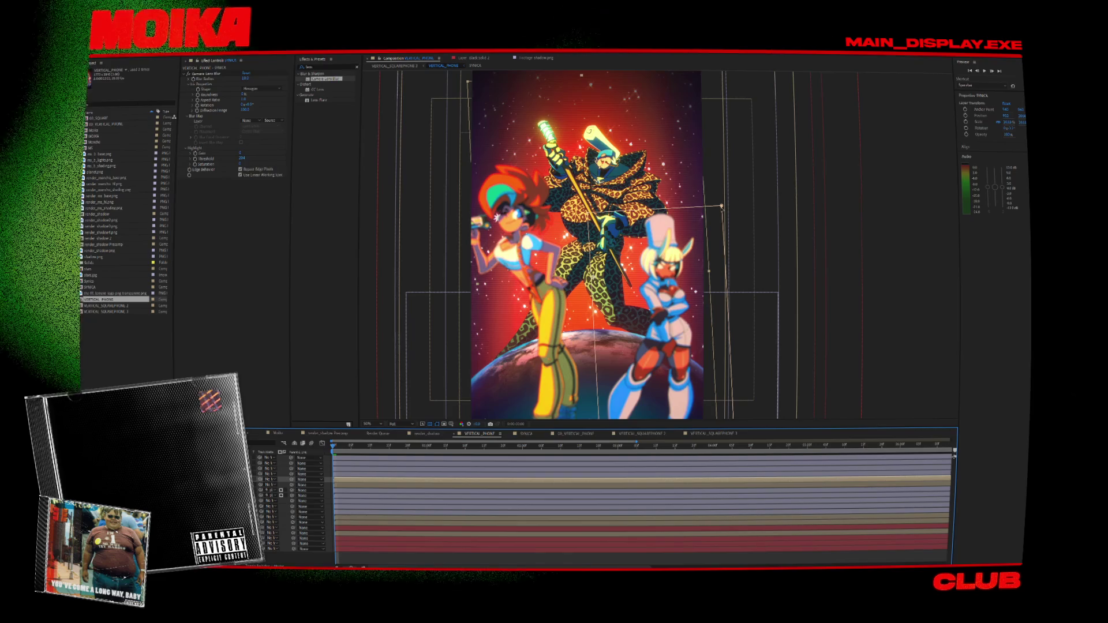
Reveal and adjust the Camera Lens Blur settings on SYNICA and MOIKA in the timeline.
key(e)
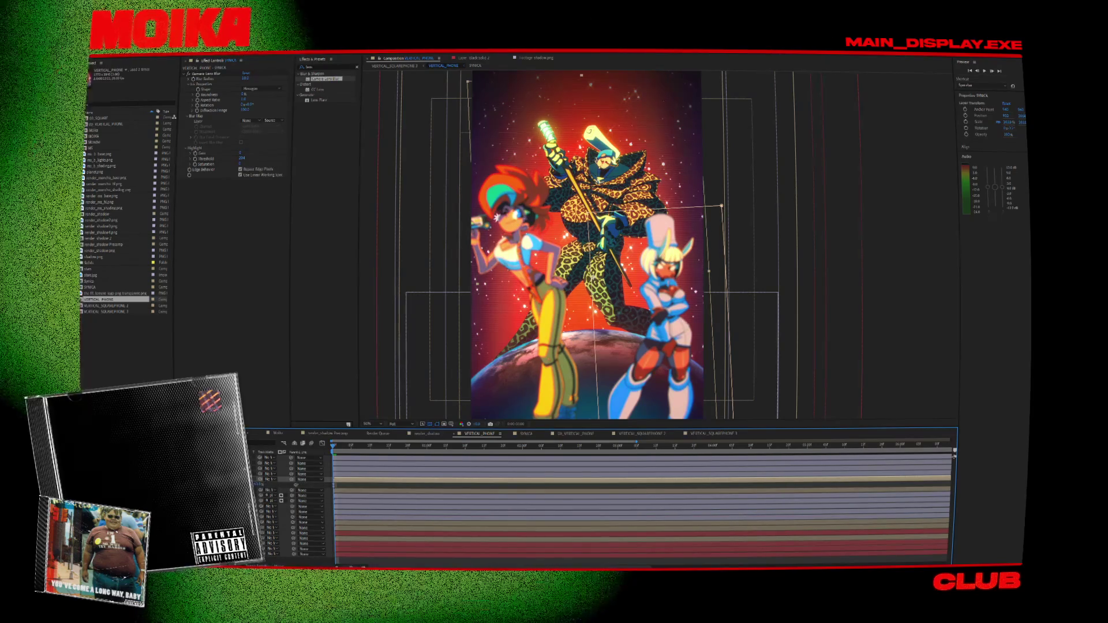
mouse_move(438, 323)
mouse_down()
mouse_move(445, 402)
mouse_move(665, 312)
mouse_up()
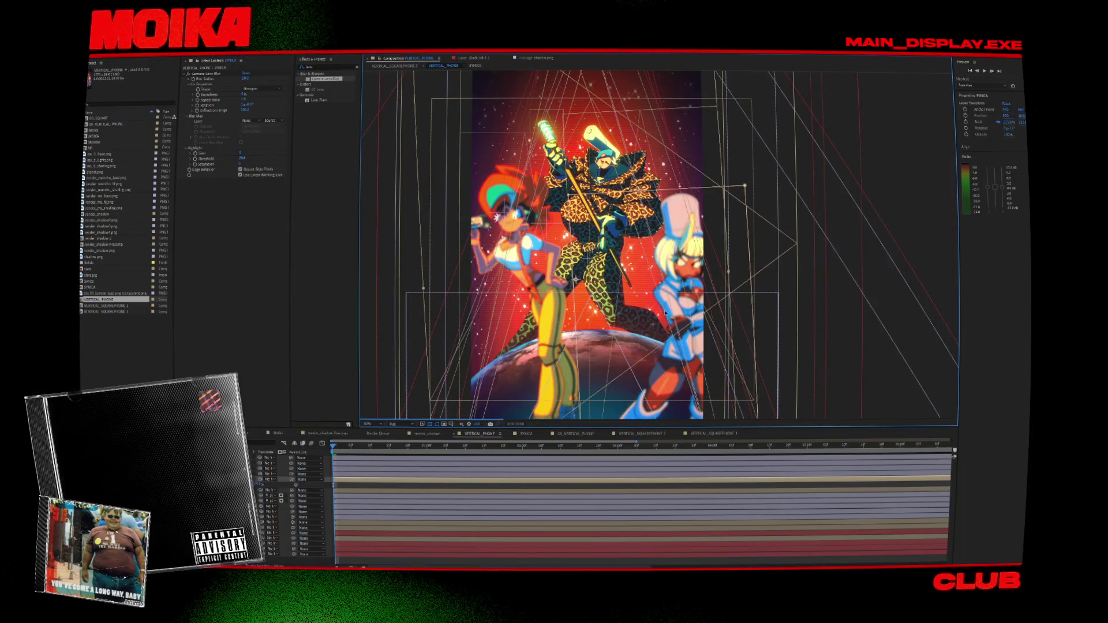
key(ctrl+z)
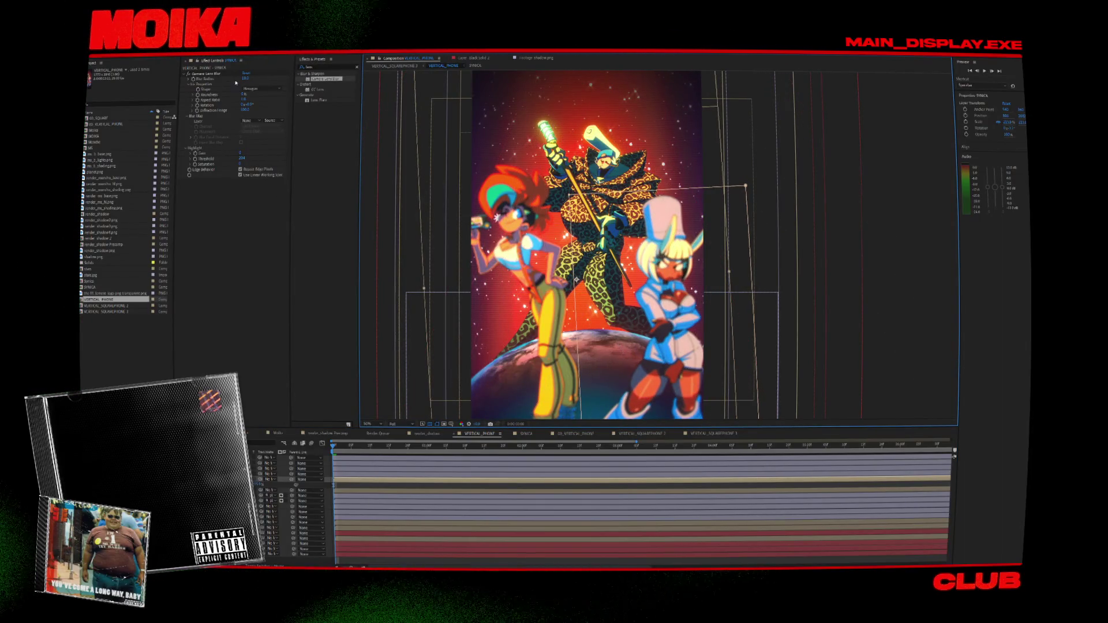
click(244, 76)
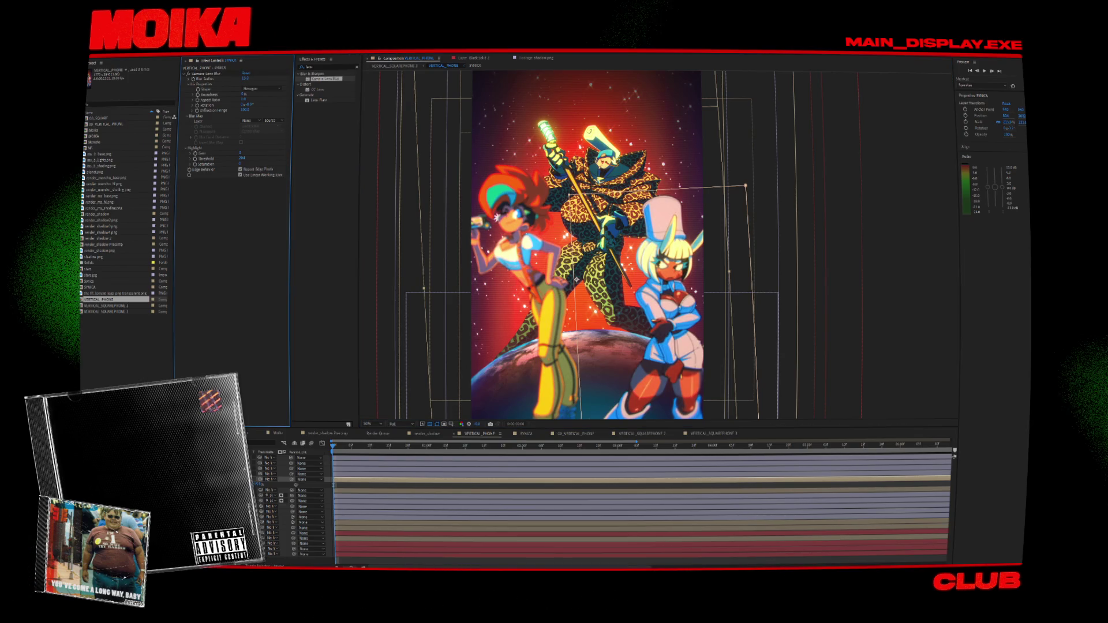
key(ctrl+Down)
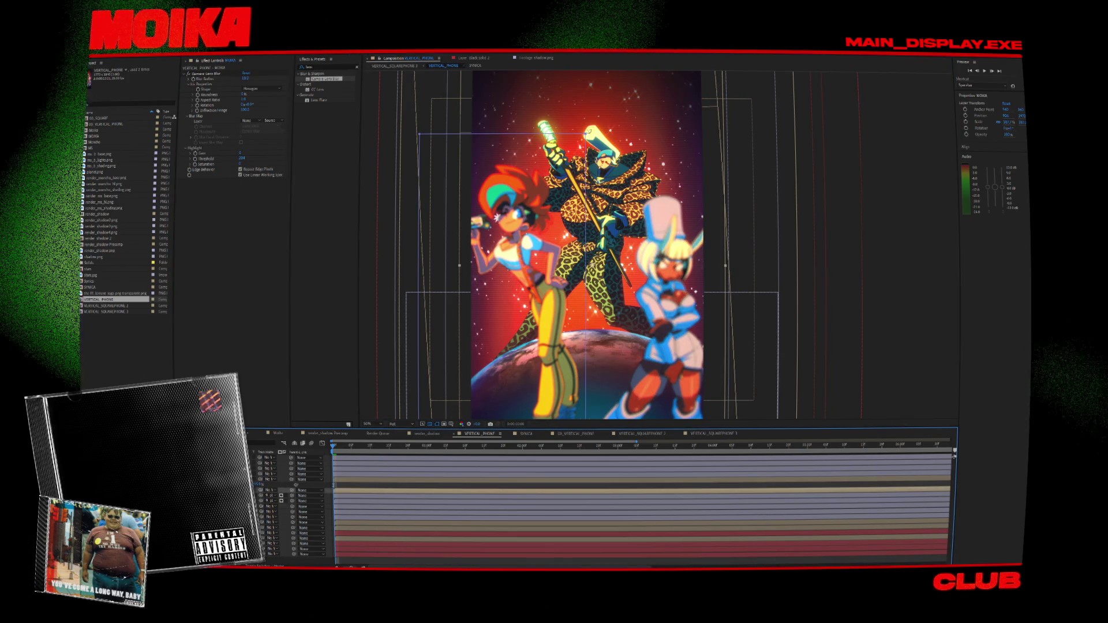
key(e)
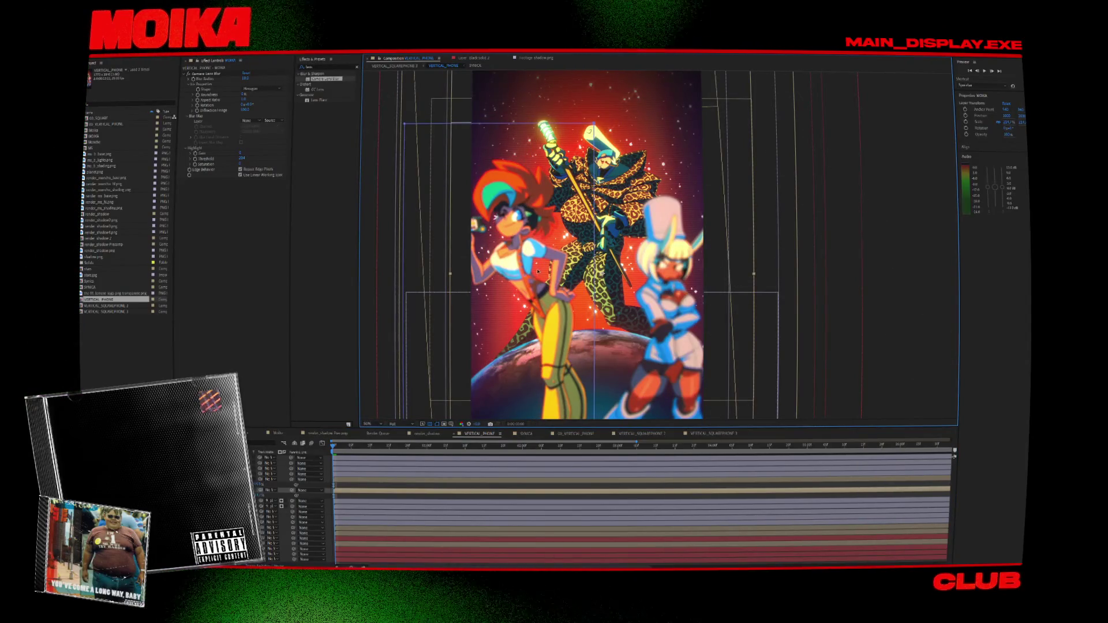
click(246, 82)
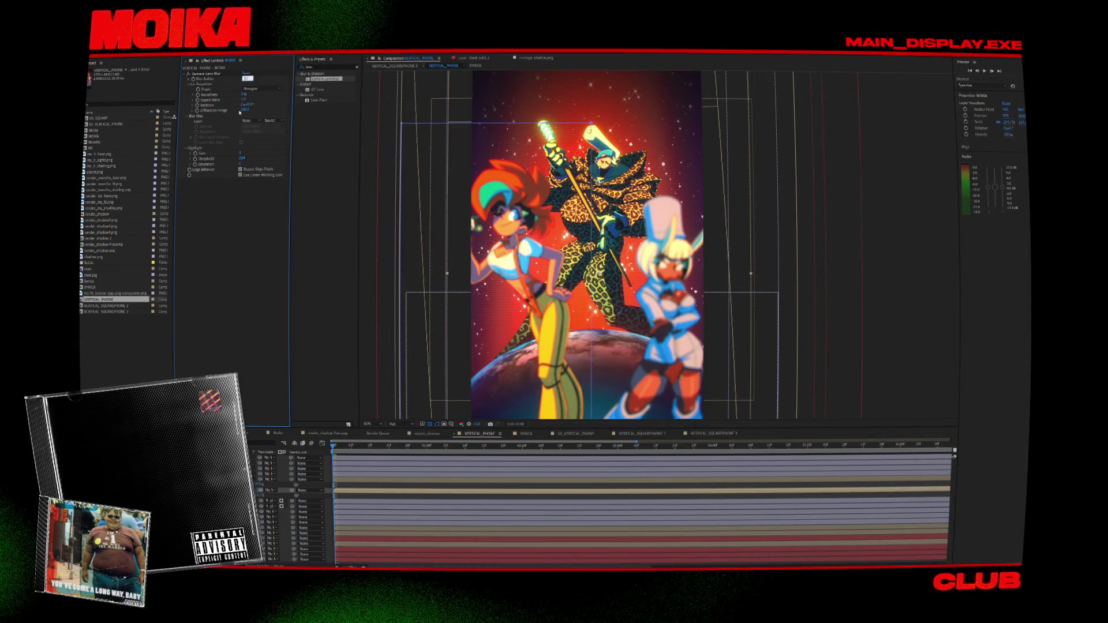
Compare the blurred result between VERTICAL_SQUAREPHONE 3 and VERTICAL_PHONE, reselecting SYNICA.
click(413, 66)
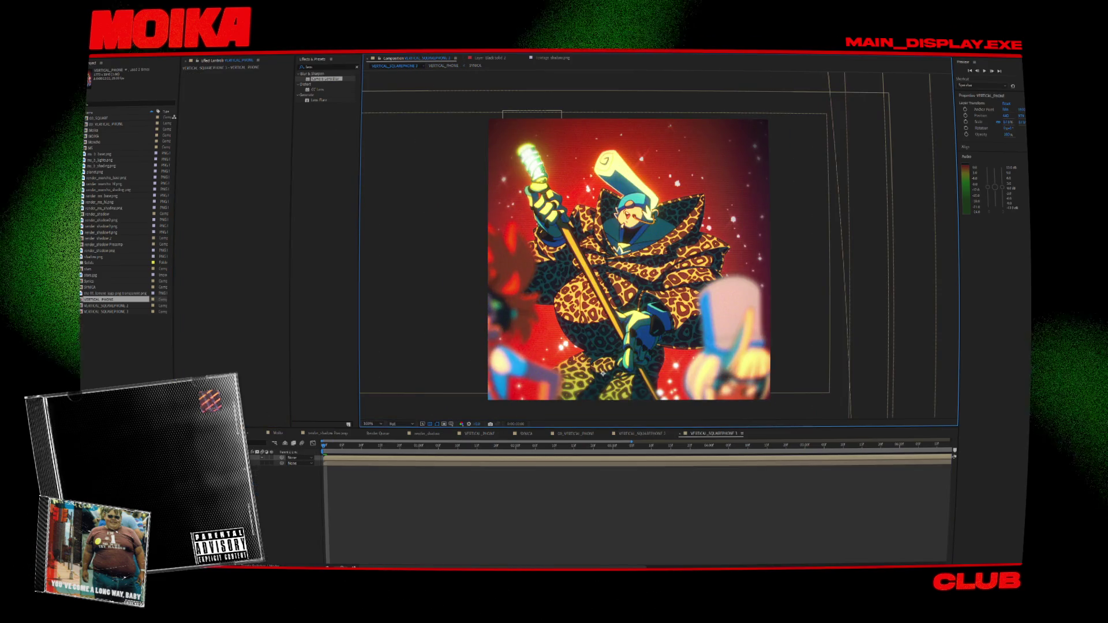
click(479, 433)
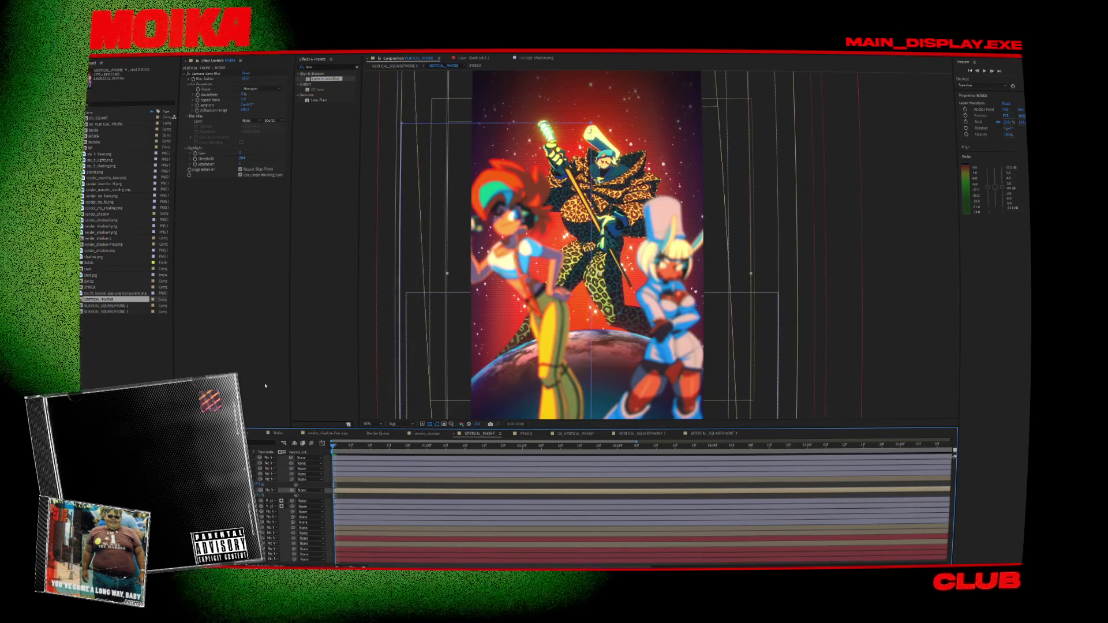
click(684, 263)
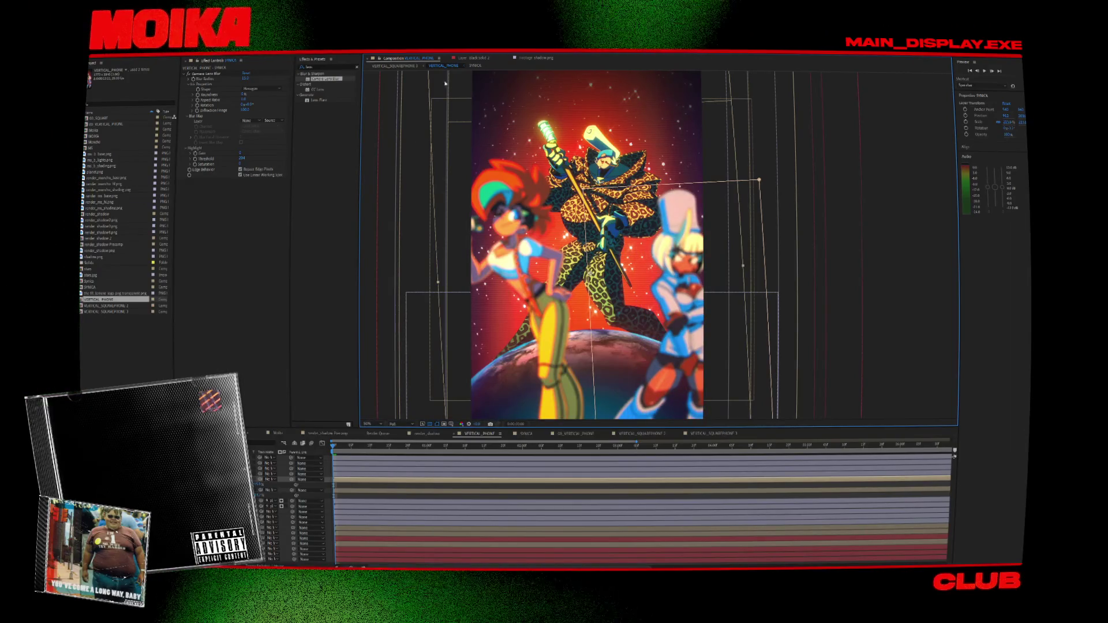
click(412, 66)
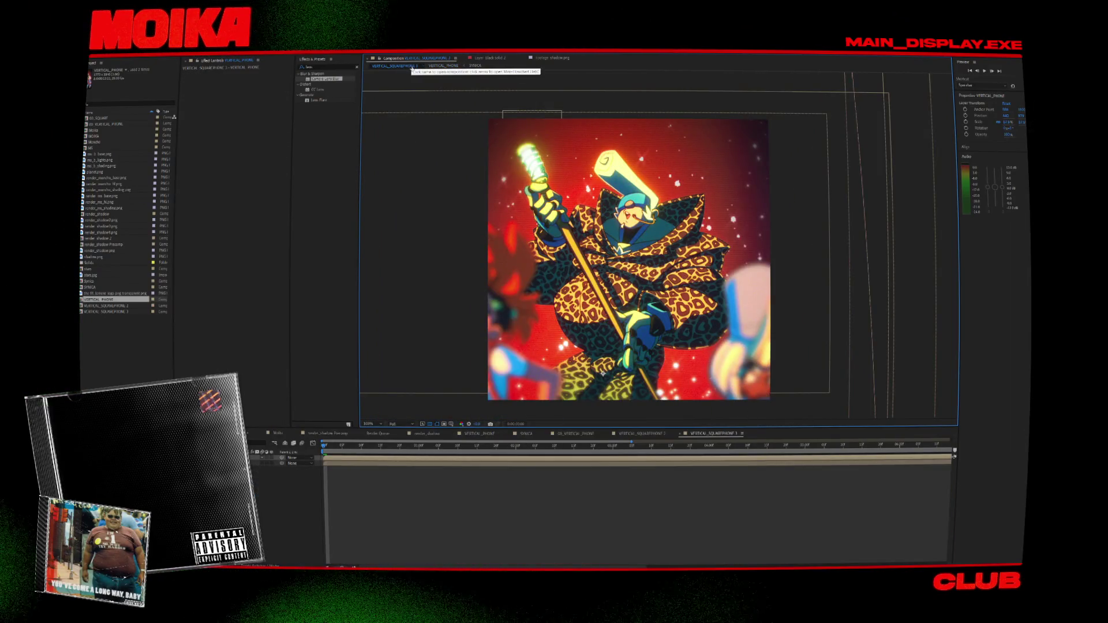
click(437, 66)
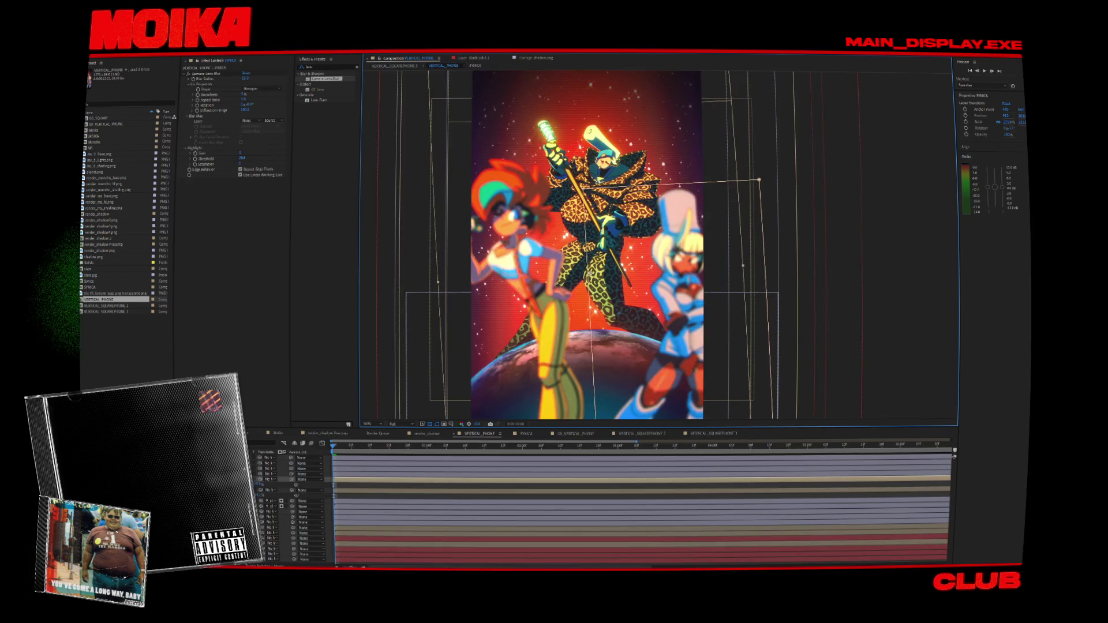
Add Camera Lens Blur to the Looks adjustment layer.
click(545, 222)
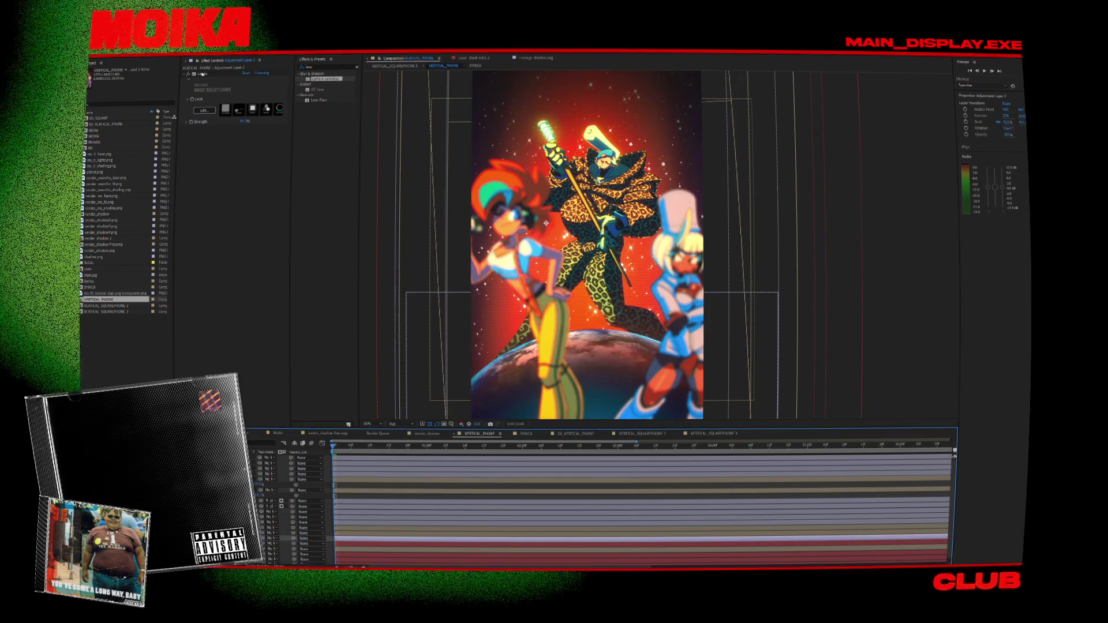
click(204, 73)
click(205, 73)
drag(318, 74, 245, 77)
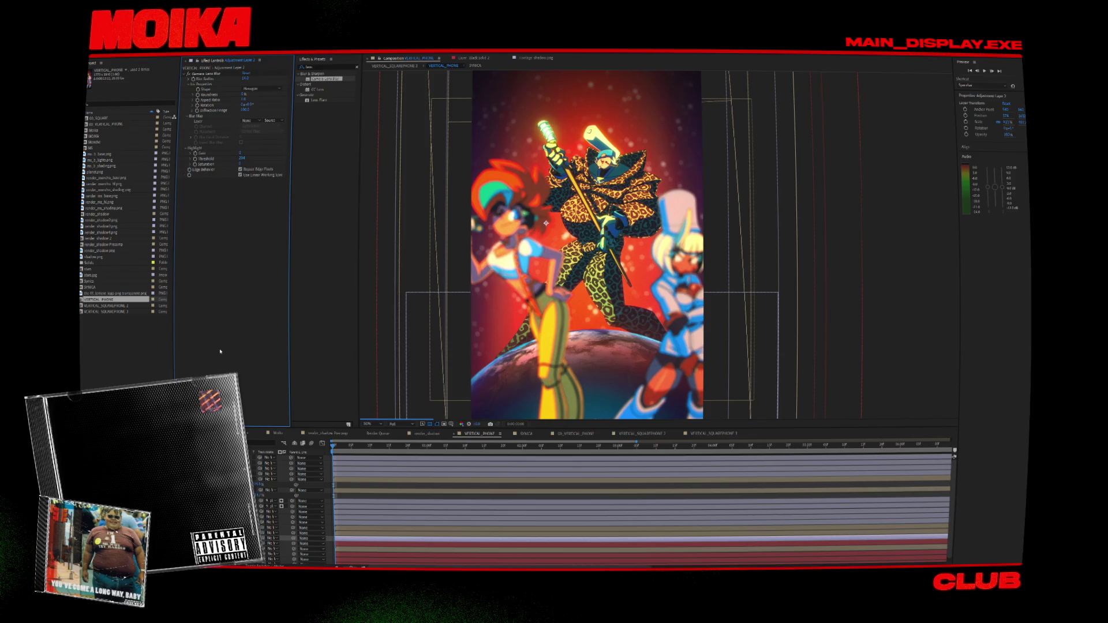
Move two selected character layers down the layer stack.
shift+click(272, 480)
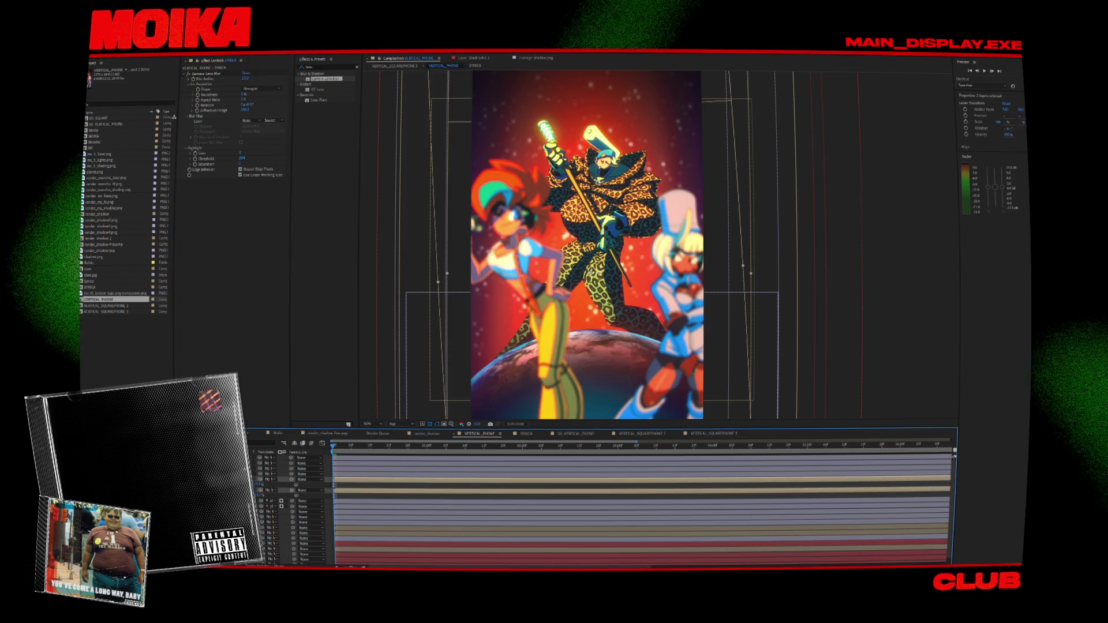
key(ctrl+bracketleft)
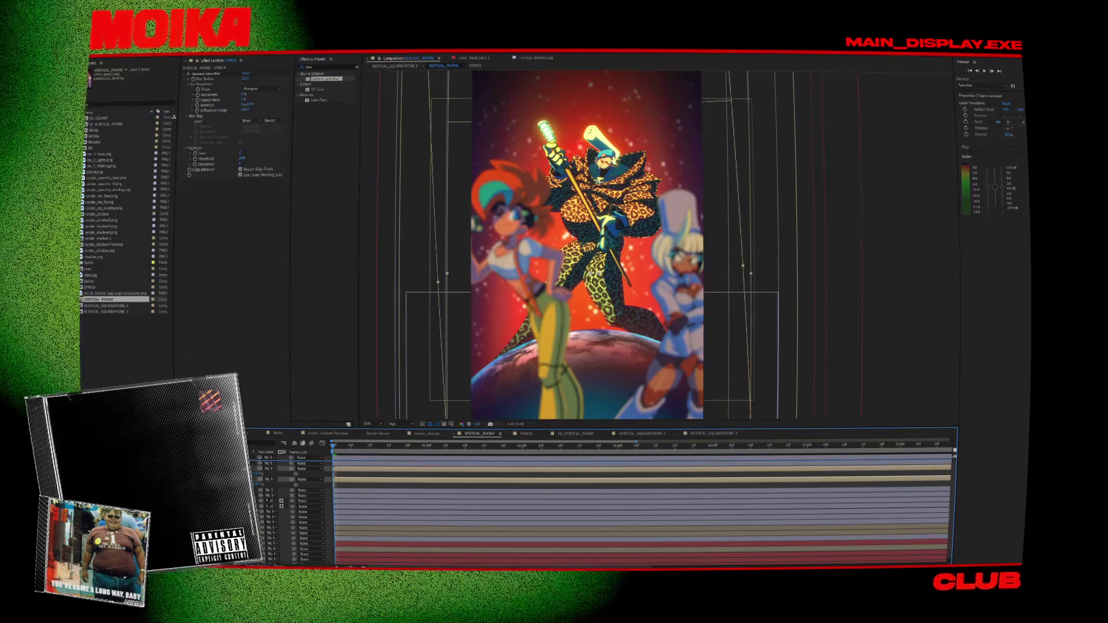
key(ctrl+bracketleft)
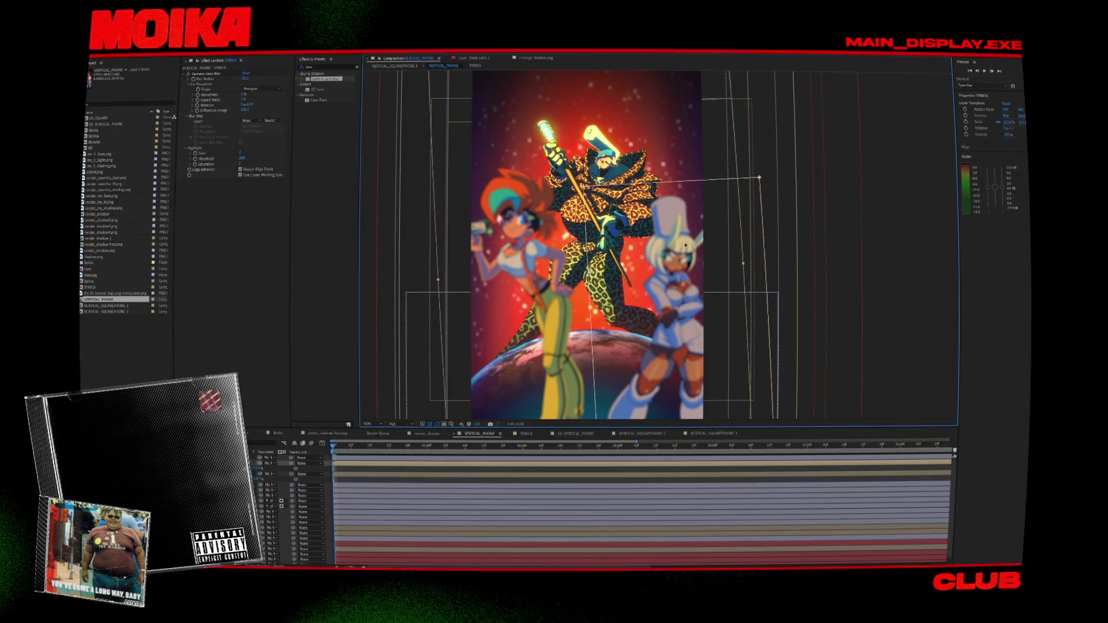
click(305, 71)
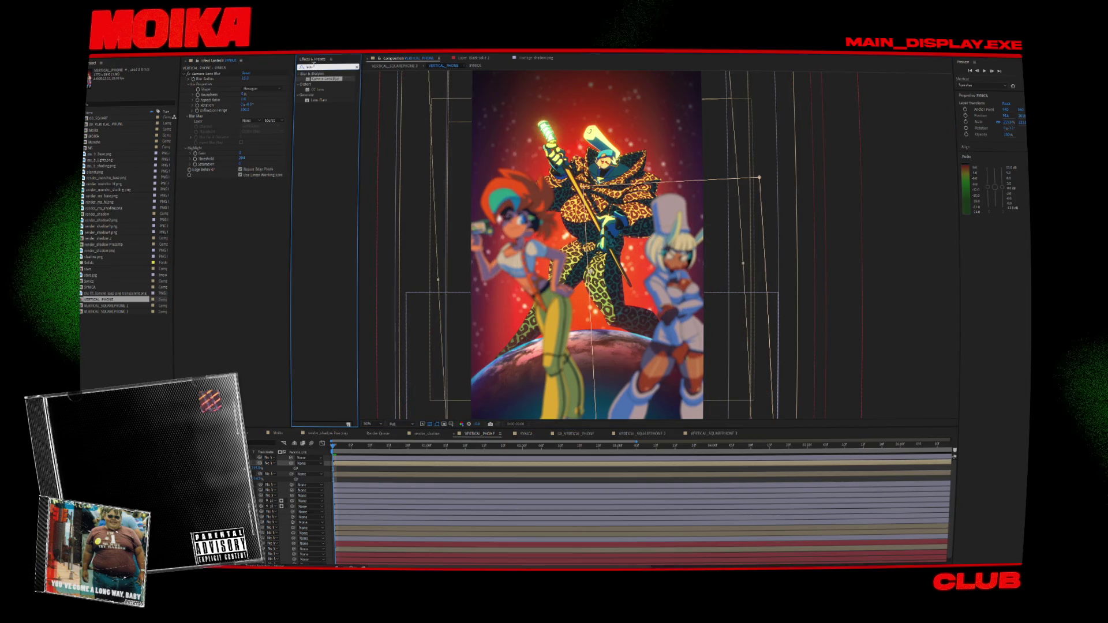
Apply Brightness & Contrast to the SYNICA character layer.
text(bri)
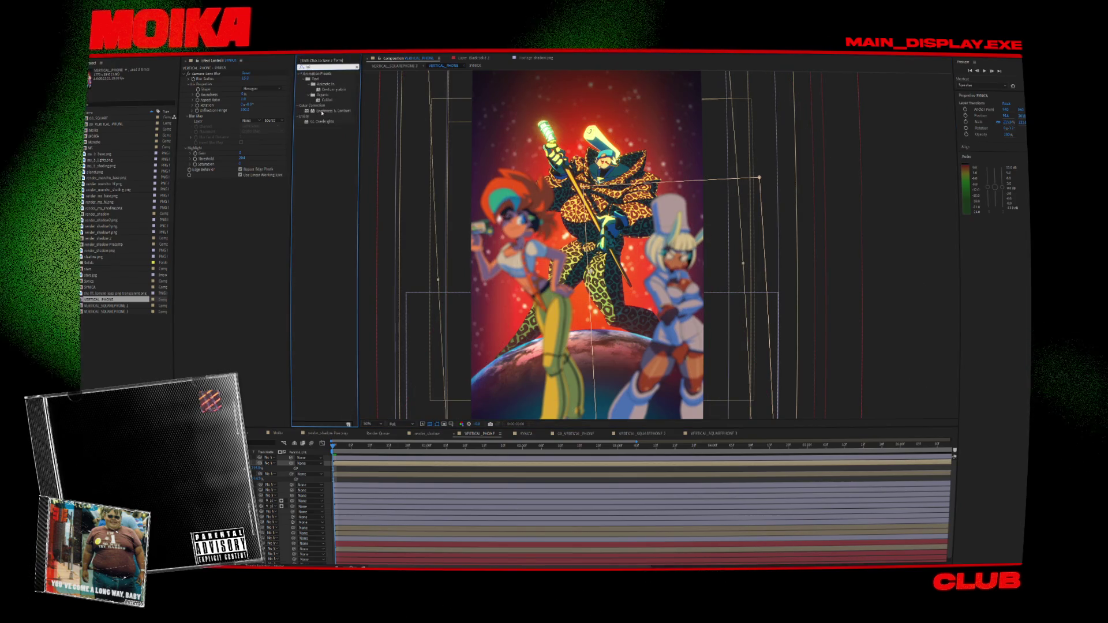
text(g)
mouse_move(329, 79)
mouse_down()
mouse_move(246, 173)
mouse_move(244, 202)
mouse_move(218, 186)
mouse_up()
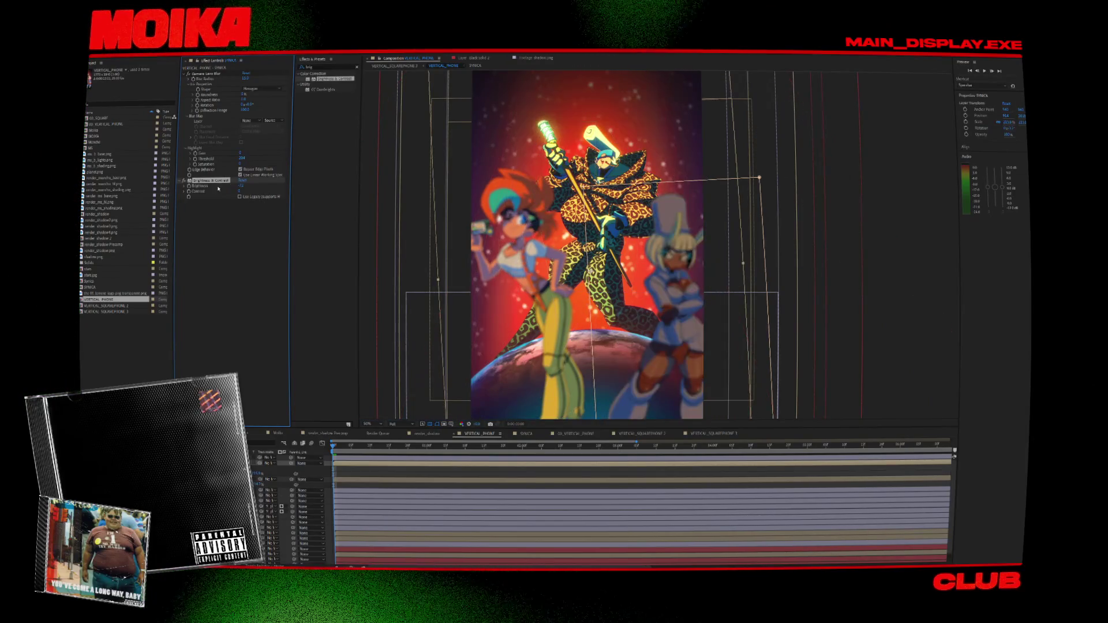
key(ctrl+Down)
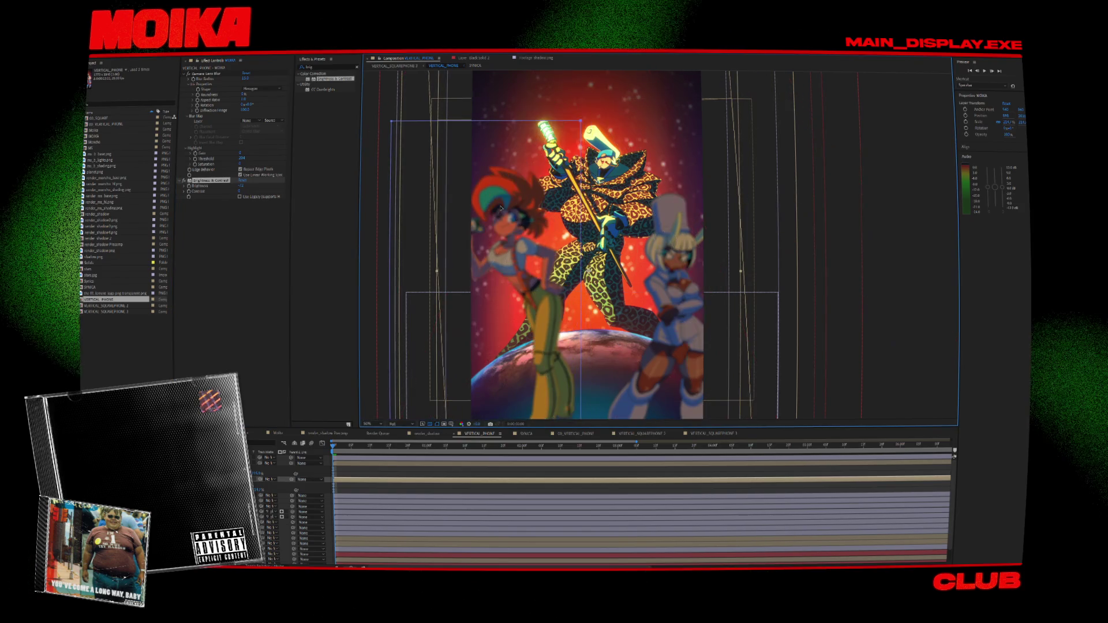
In the square composition, scale the artwork layer down to about 75%.
click(404, 67)
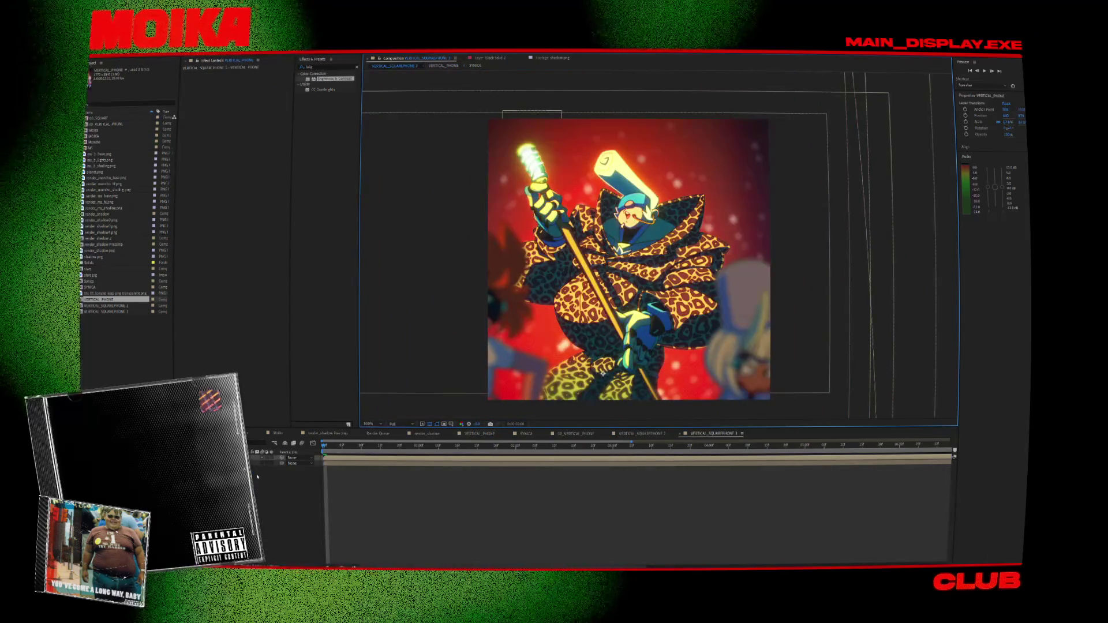
scroll(732, 218, down, 4)
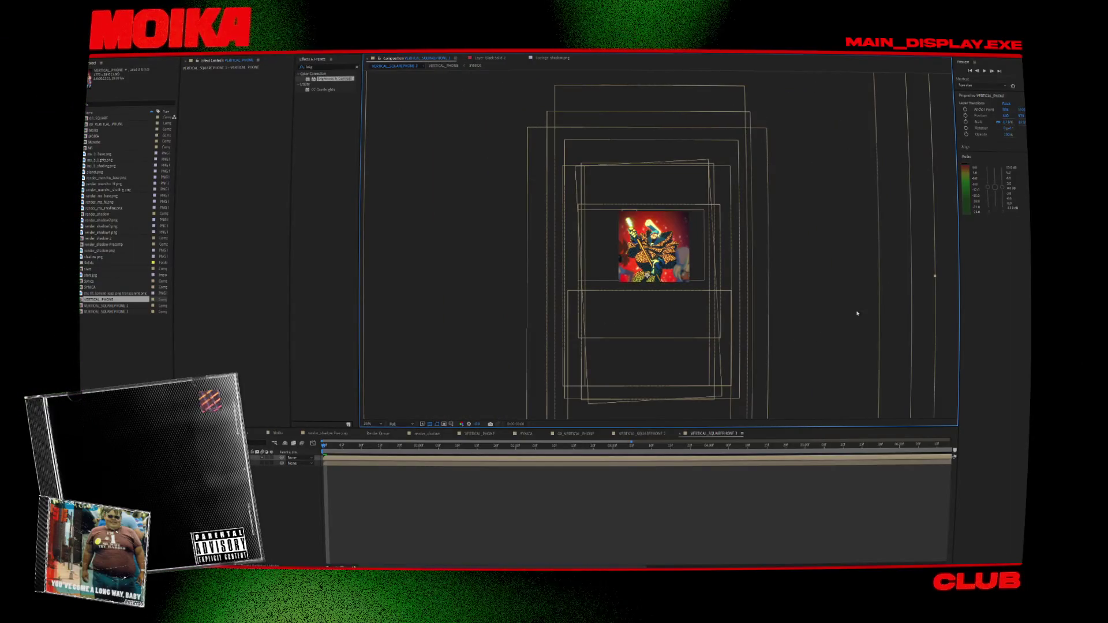
drag(919, 279, 896, 277)
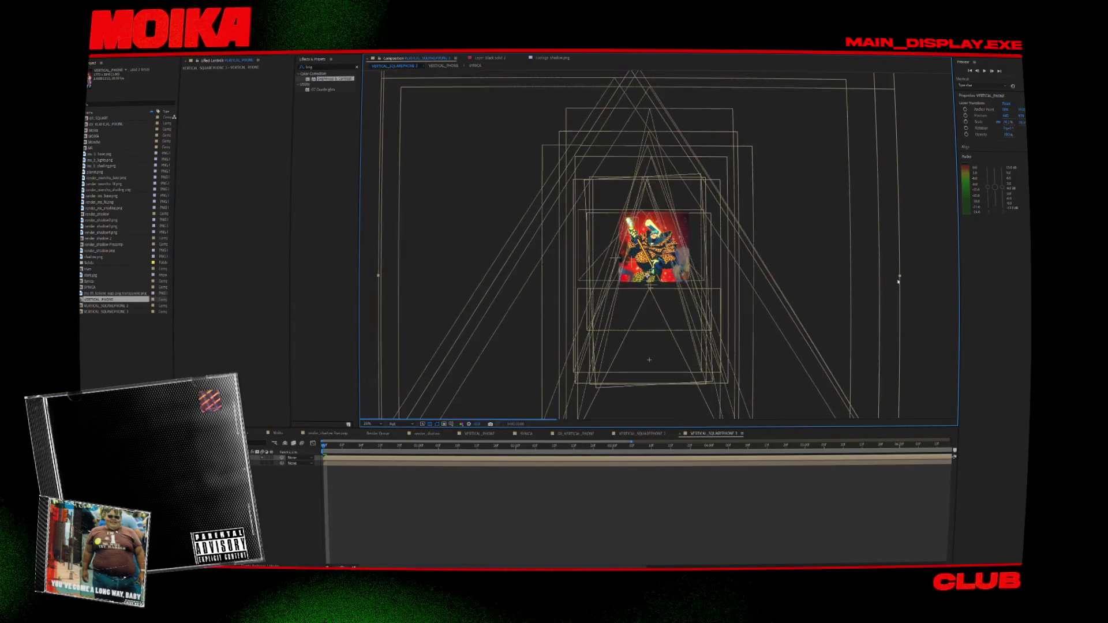
scroll(661, 243, up, 4)
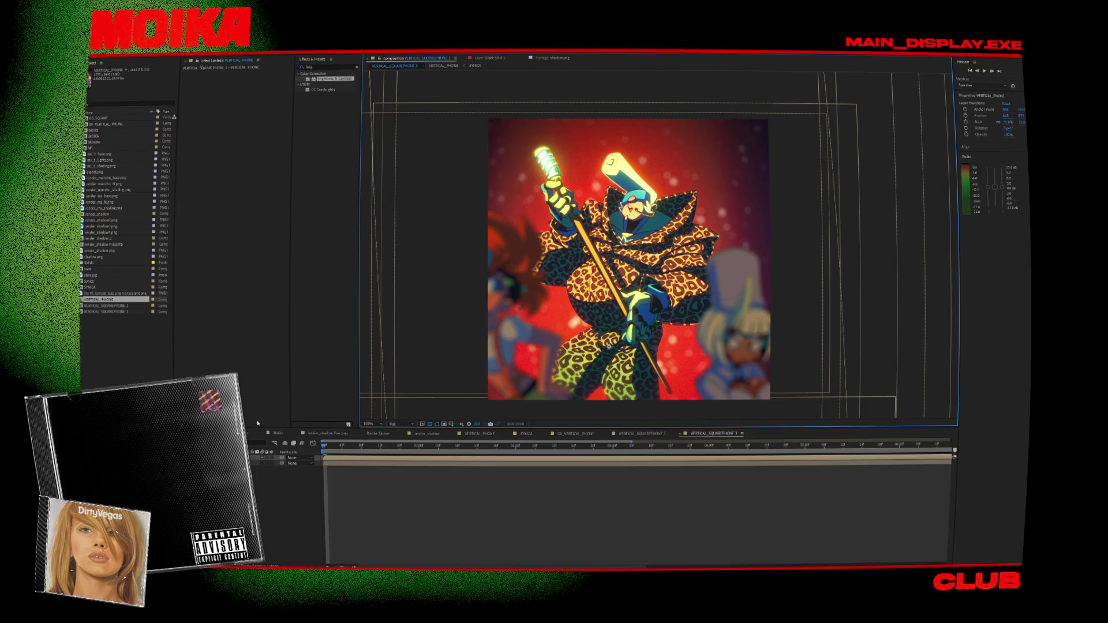
click(635, 508)
click(479, 433)
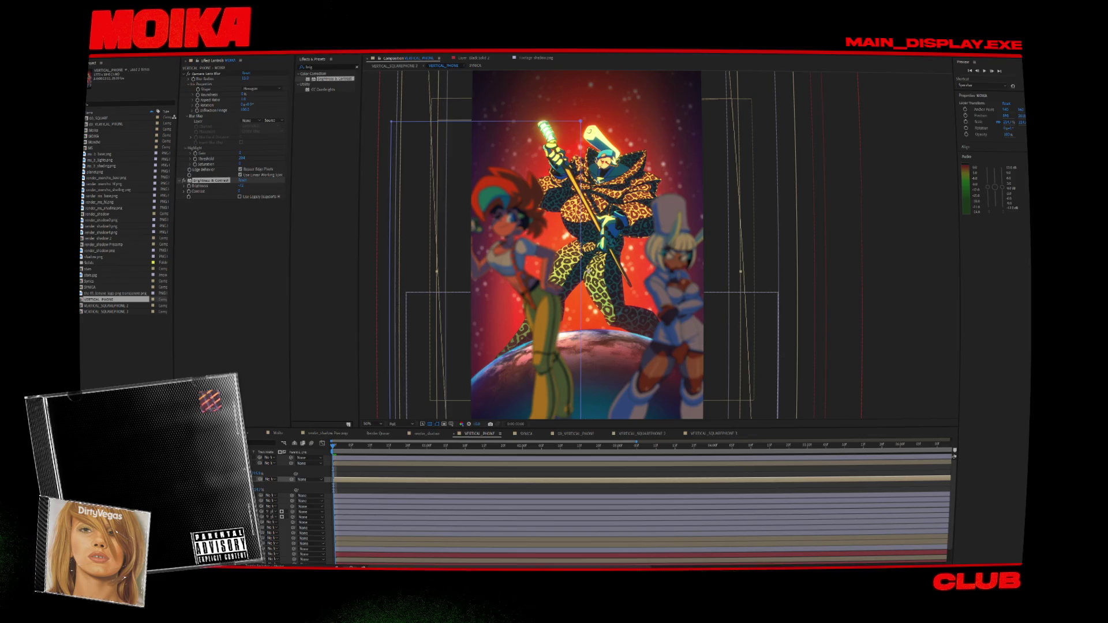
Back in VERTICAL_PHONE, nudge SYNICA slightly up and to the left.
click(607, 290)
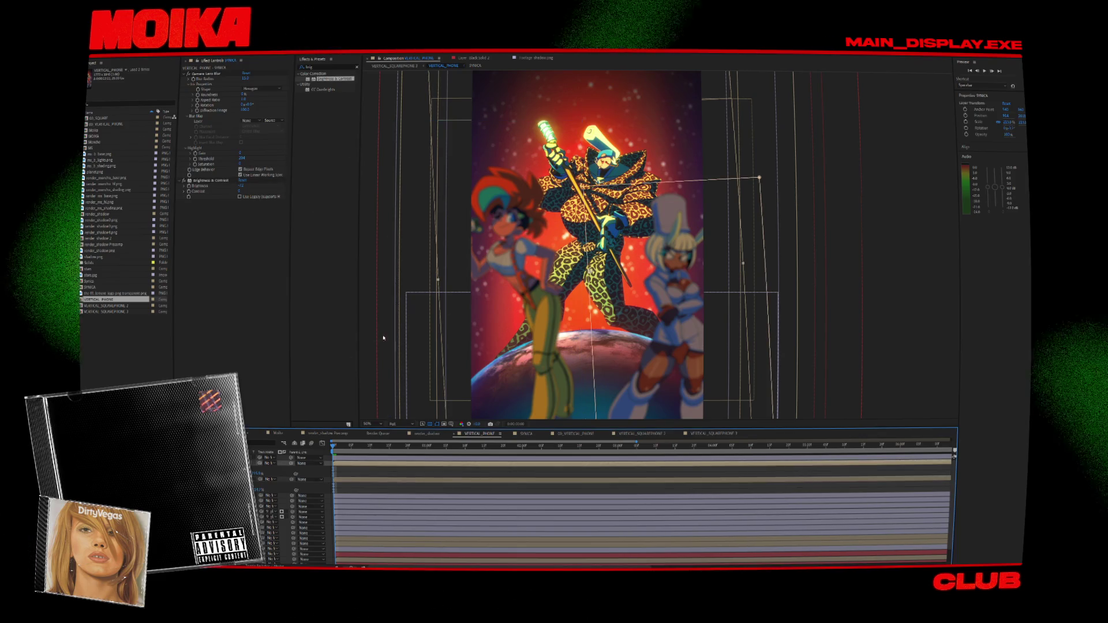
drag(656, 277, 682, 245)
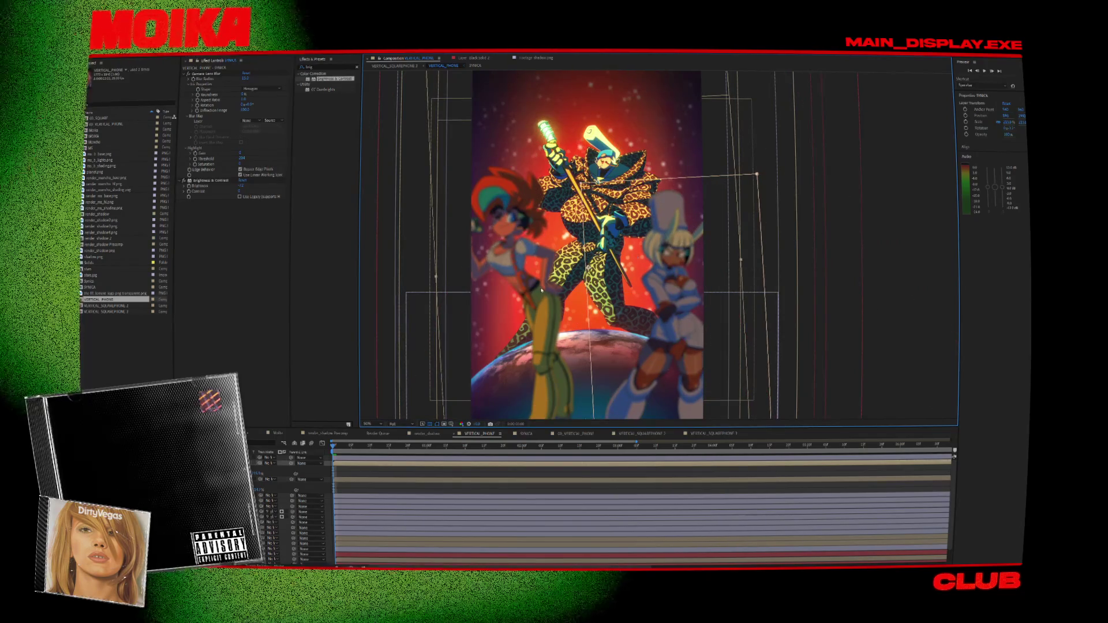
click(635, 478)
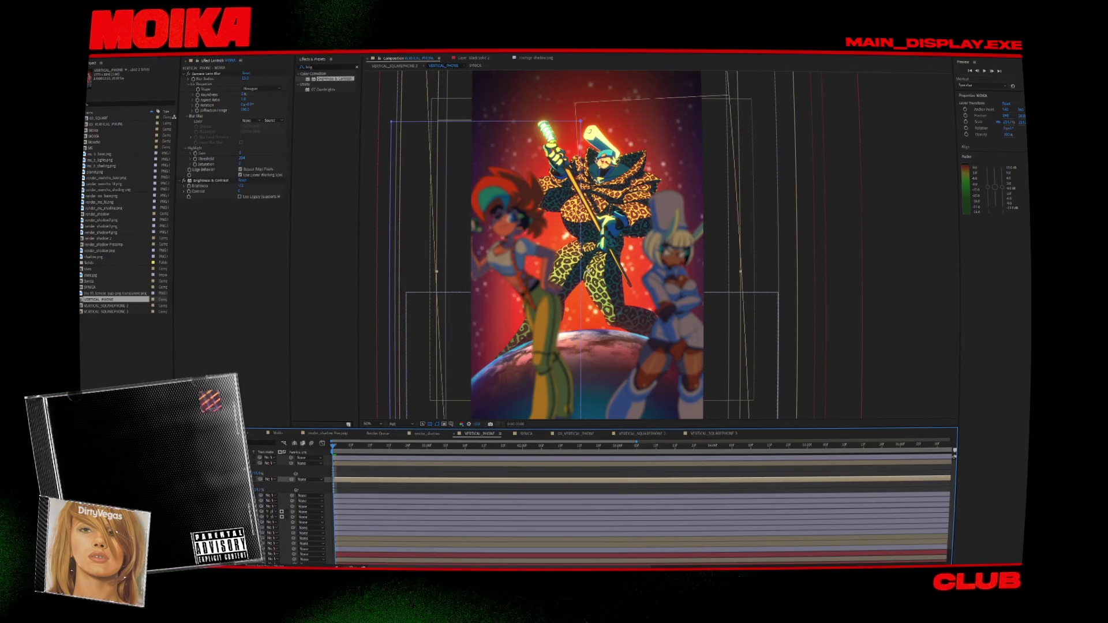
click(635, 462)
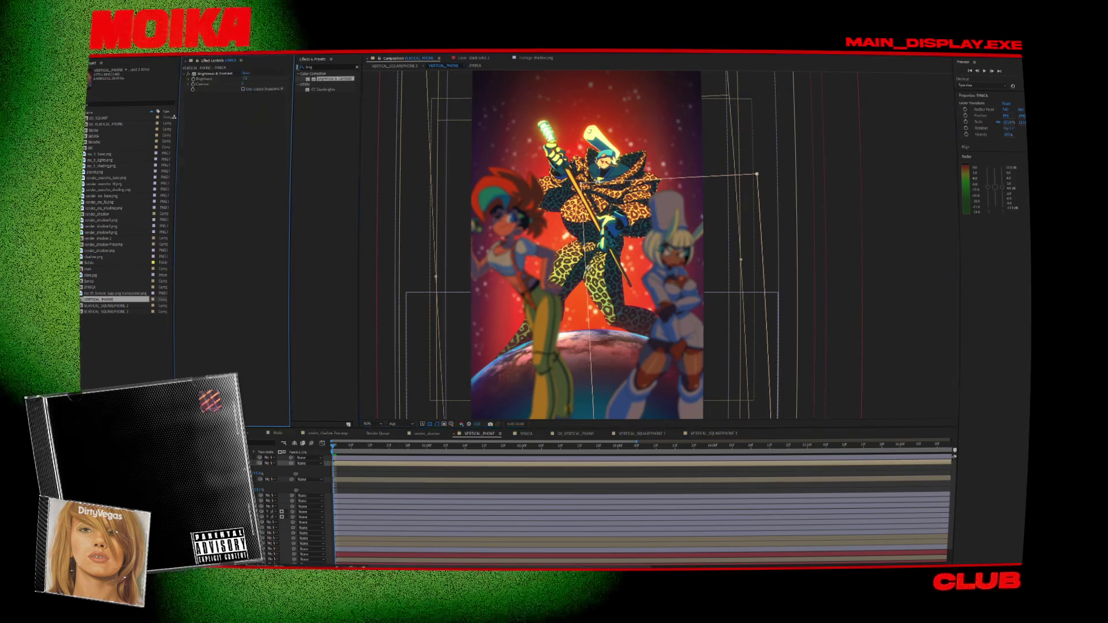
click(310, 67)
Apply Gaussian Blur to both the SYNICA and MOIKA character layers.
text(gaus)
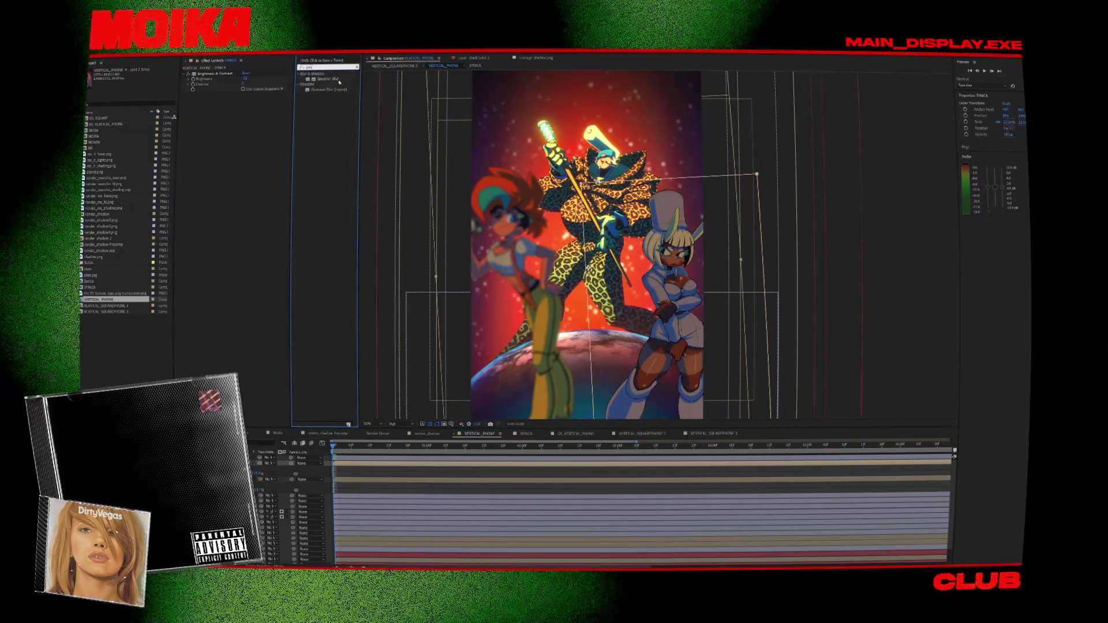
mouse_move(329, 79)
mouse_down()
mouse_move(273, 121)
mouse_move(309, 101)
mouse_up()
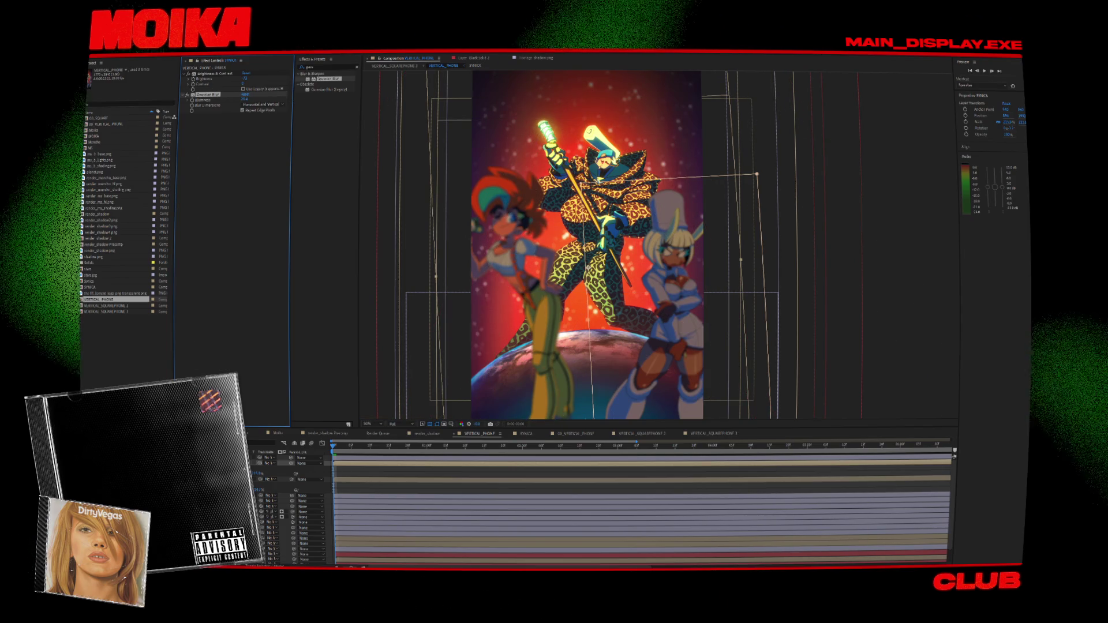
click(268, 479)
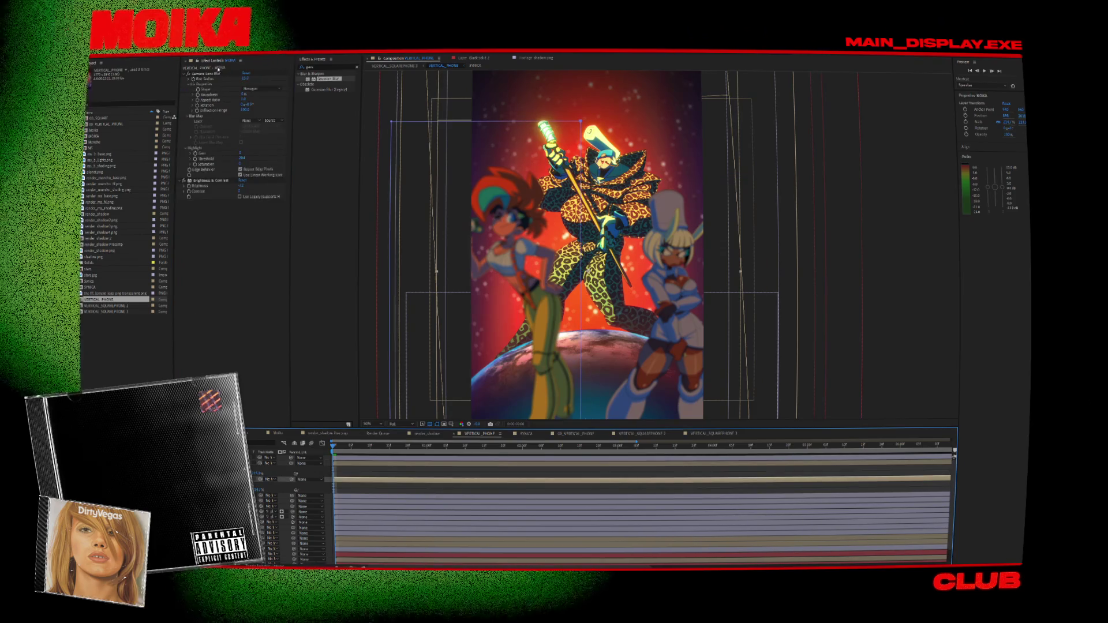
click(218, 74)
double_click(328, 78)
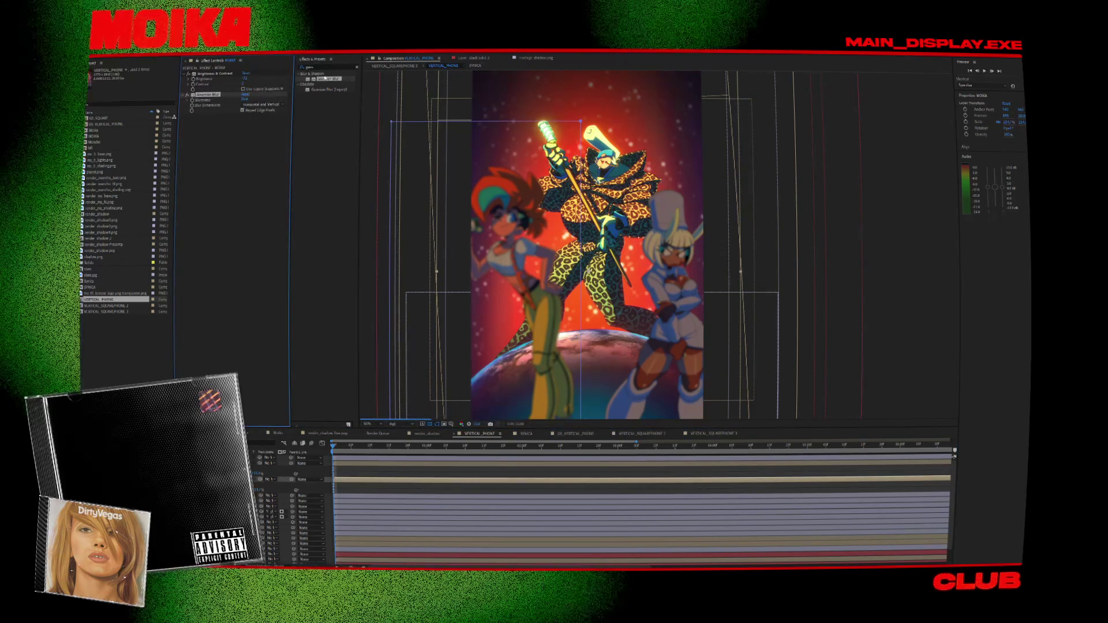
Inside VERTICAL_PHONE, select all layers and scale them up together.
click(407, 66)
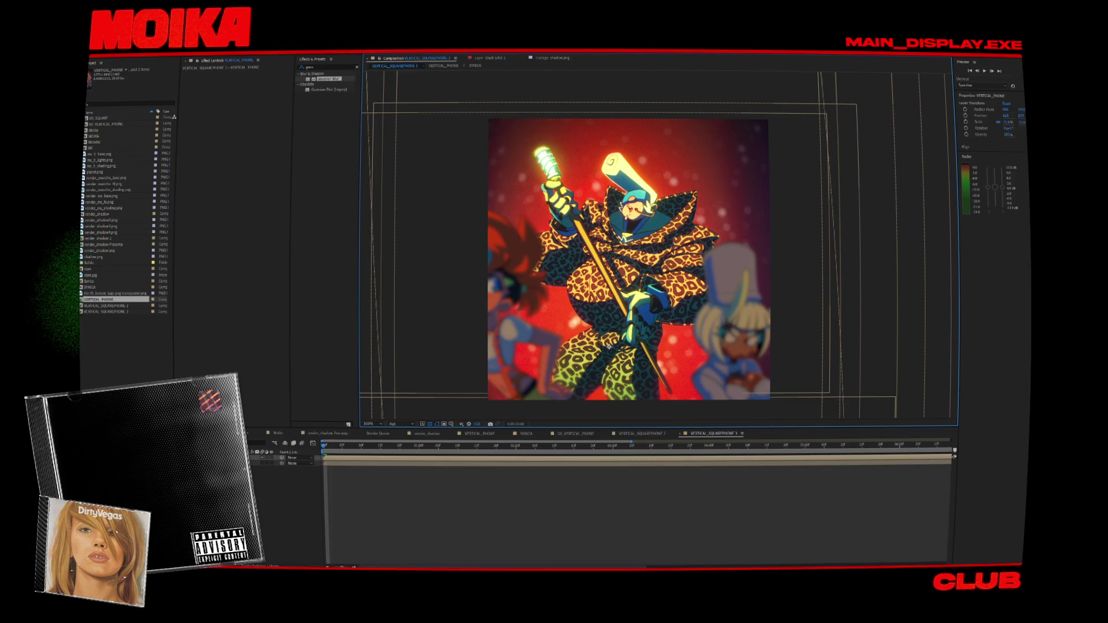
click(291, 457)
double_click(281, 457)
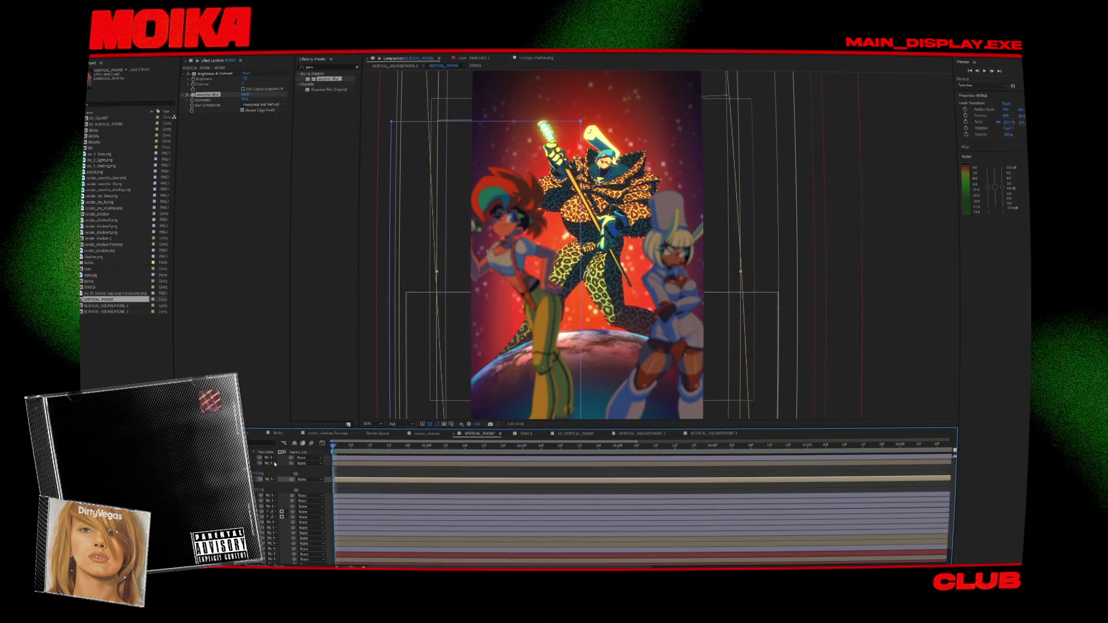
key(ctrl+a)
key(comma)
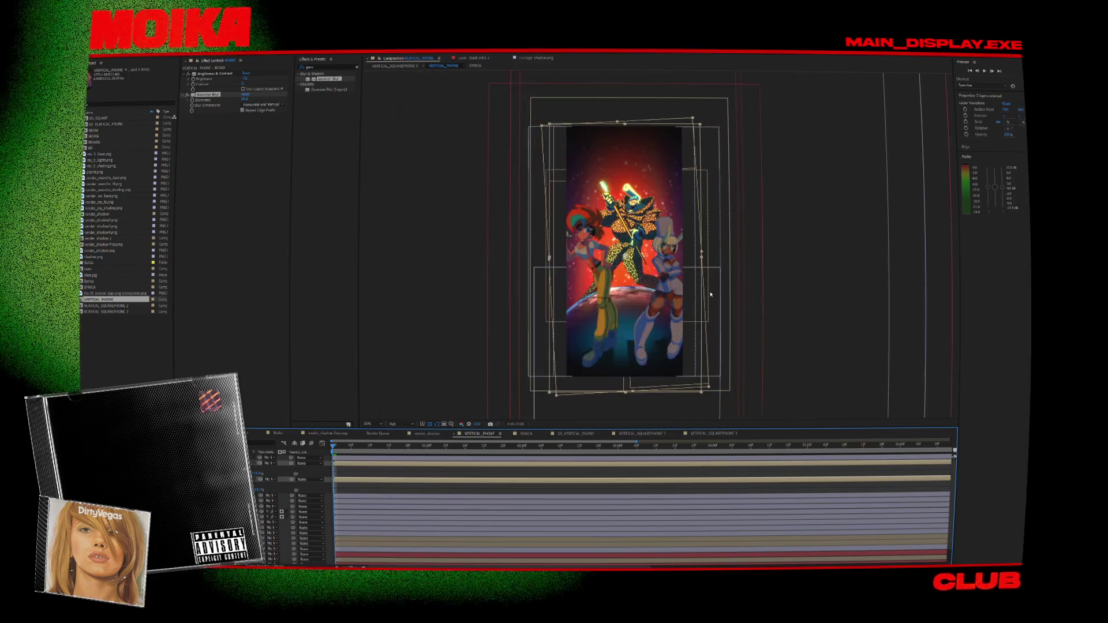
drag(709, 394, 737, 418)
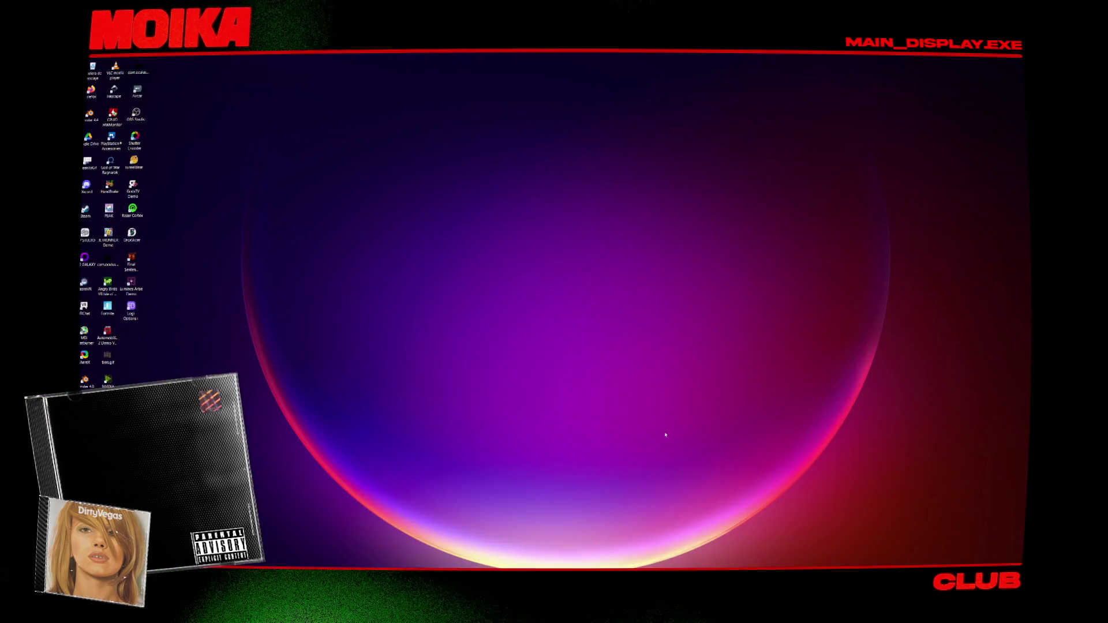
key(super)
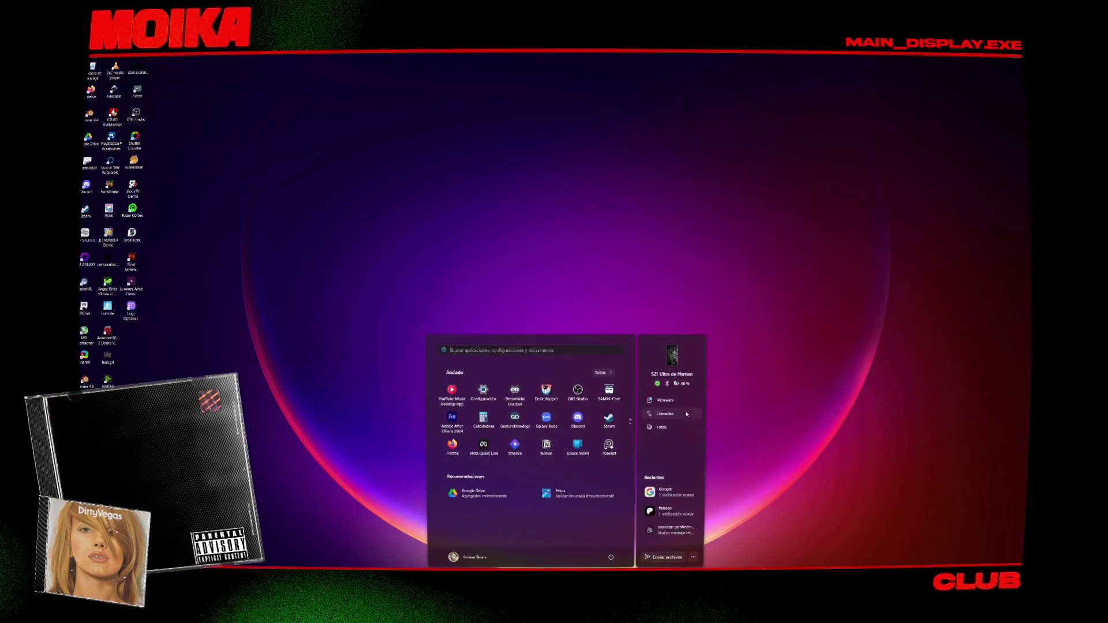
Relaunch After Effects 2024 and continue past the Crash Repair Options dialog.
text(afte)
click(530, 406)
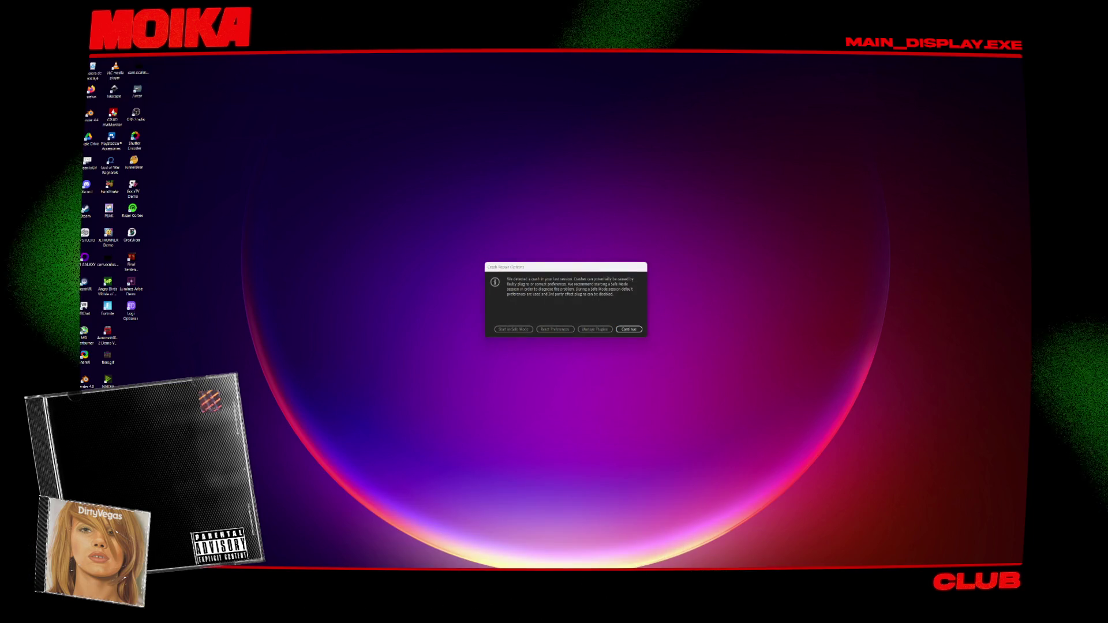
click(628, 329)
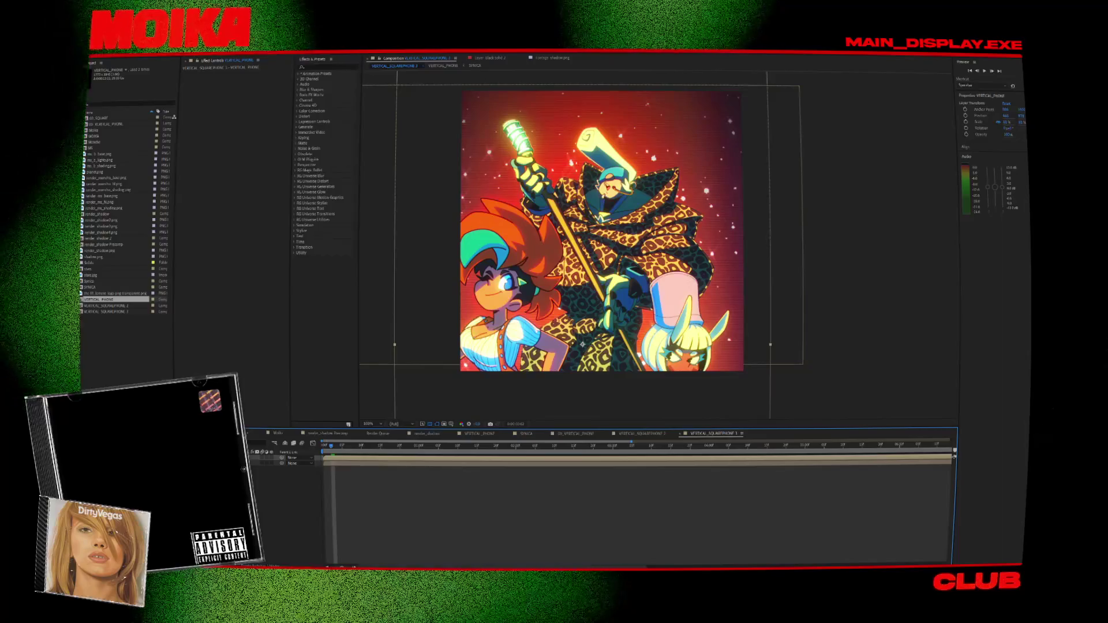
Nudge SYNICA slightly to the right, redoing an overshot move.
click(578, 277)
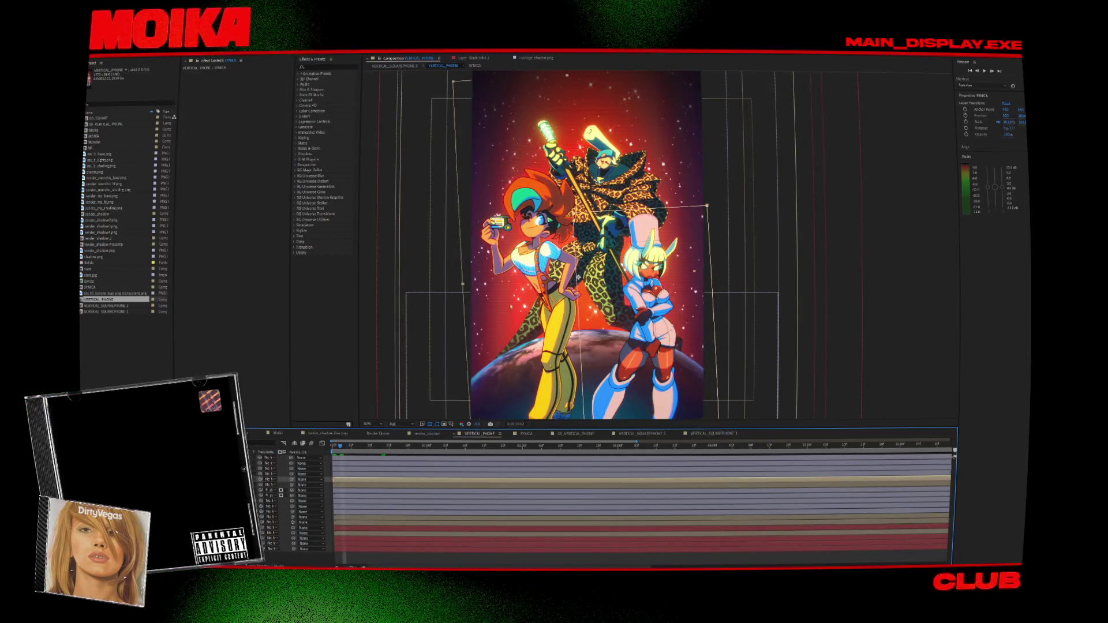
drag(690, 279, 715, 277)
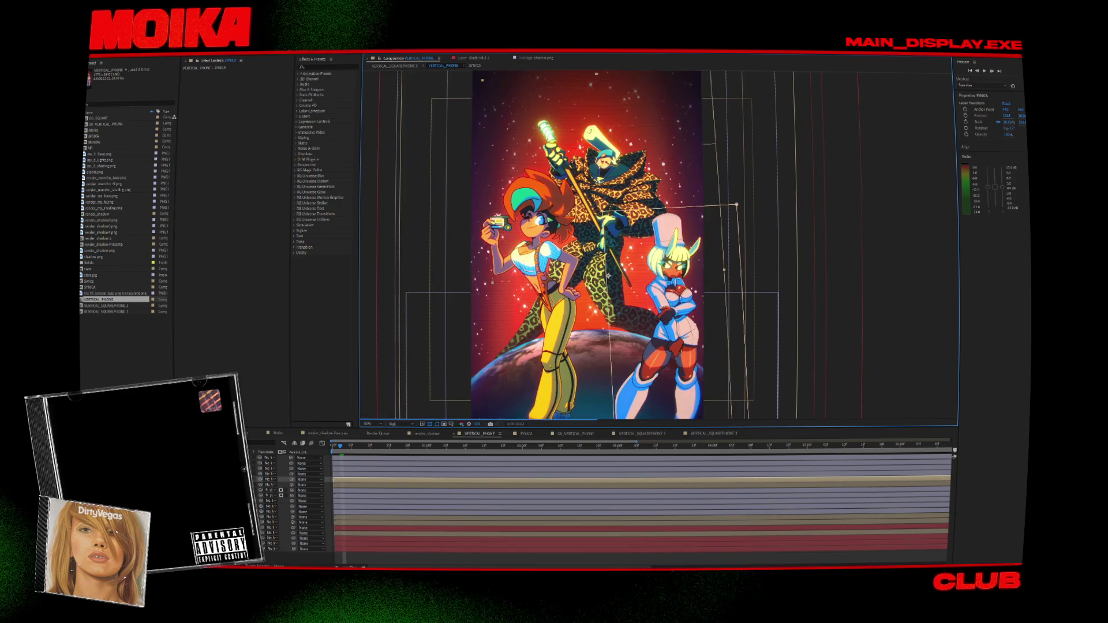
key(ctrl+z)
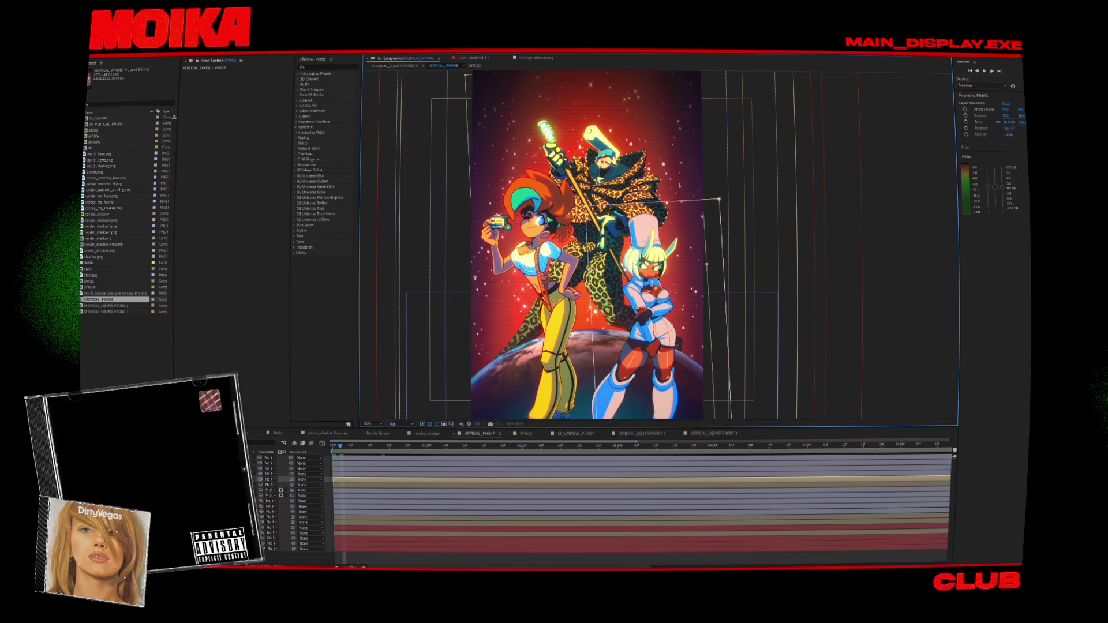
drag(640, 289, 661, 289)
Apply Gaussian Blur to SYNICA and shift MOIKA slightly left and down.
click(326, 67)
text(gaus)
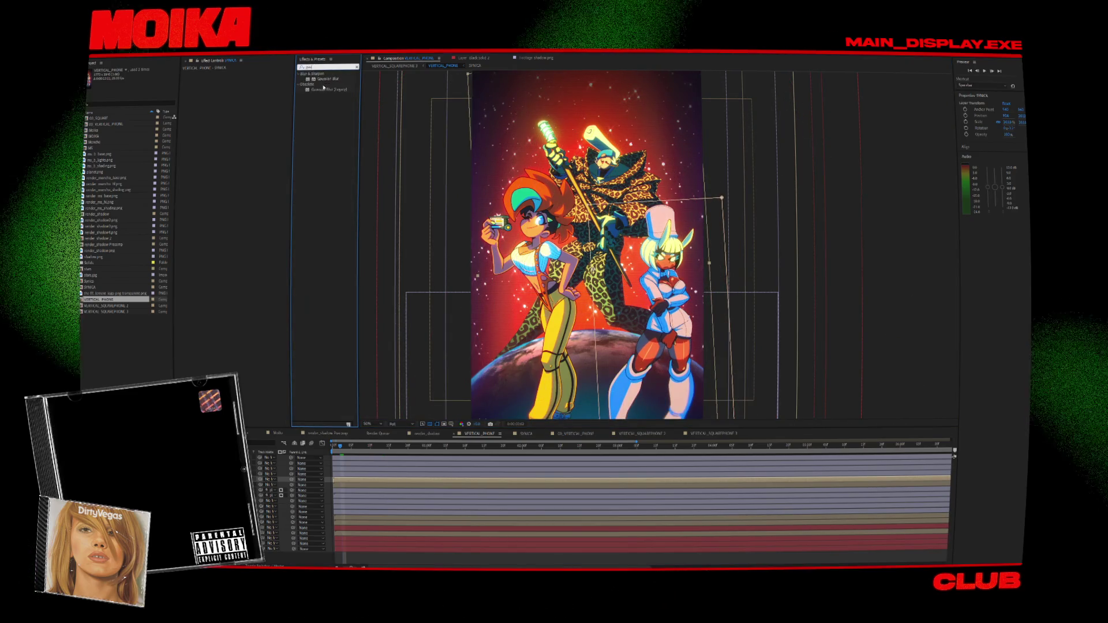
mouse_move(328, 79)
mouse_down()
mouse_move(245, 83)
mouse_move(256, 75)
mouse_up()
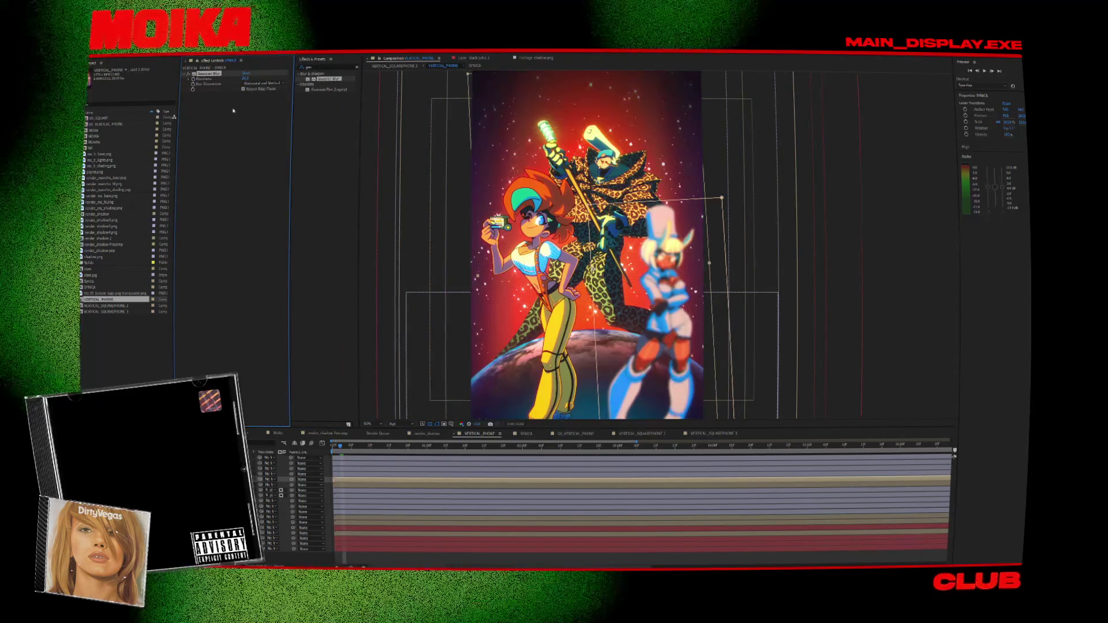
key(ctrl+Down)
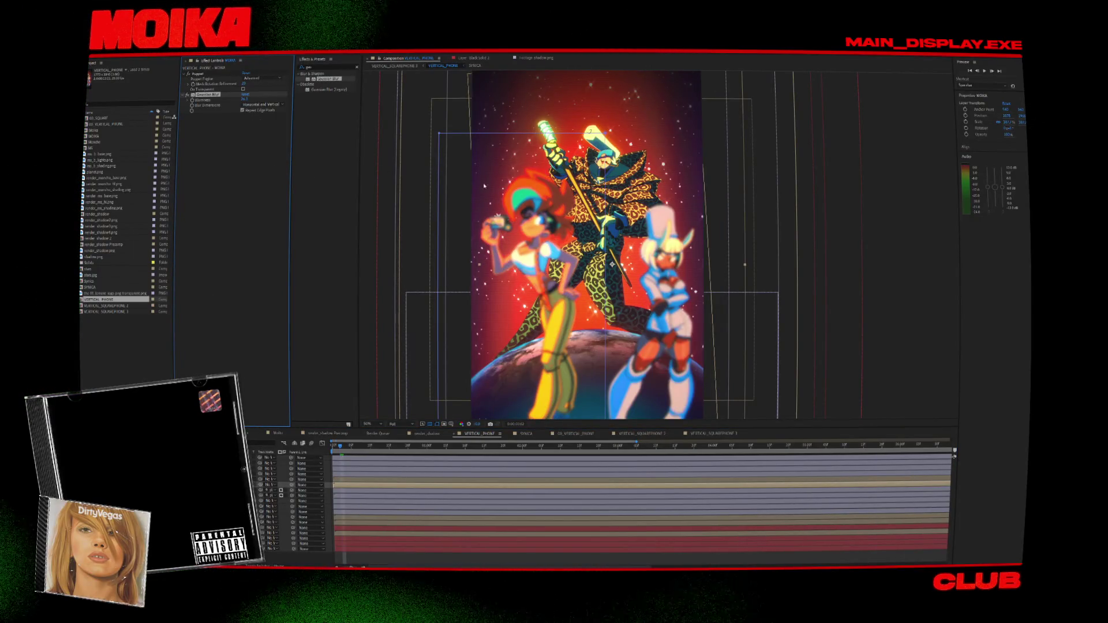
drag(523, 226, 506, 246)
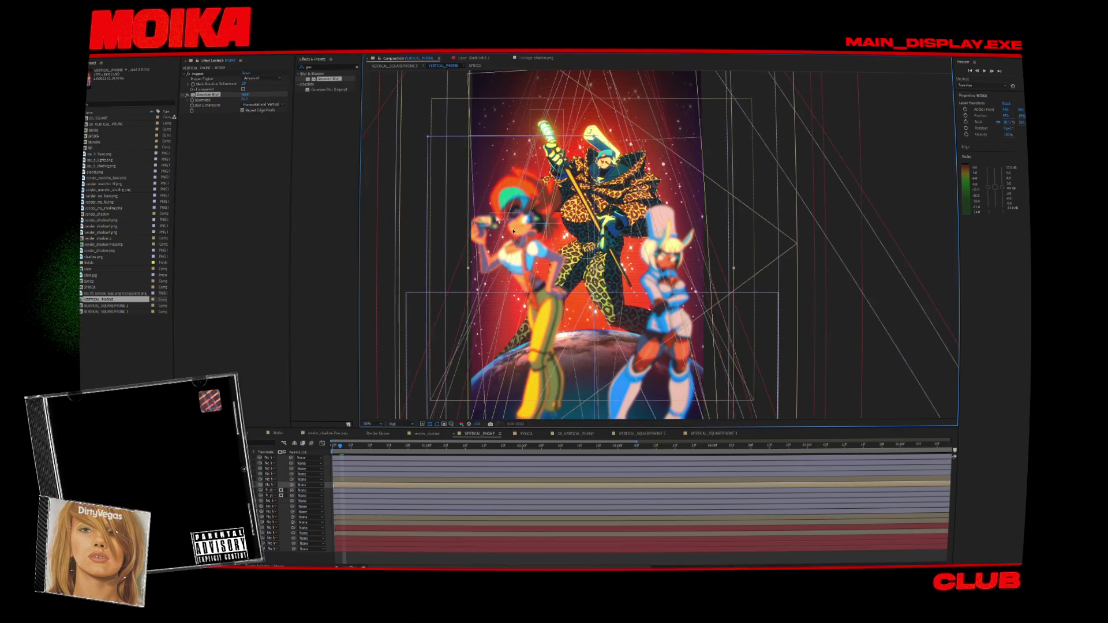
click(228, 99)
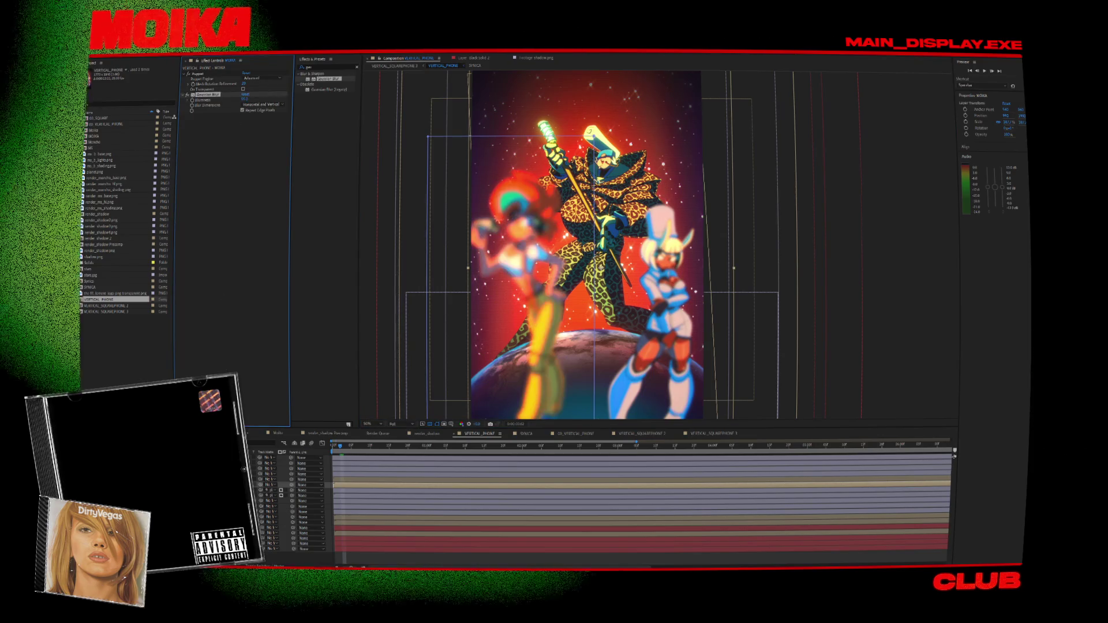
key(ctrl+Up)
click(209, 282)
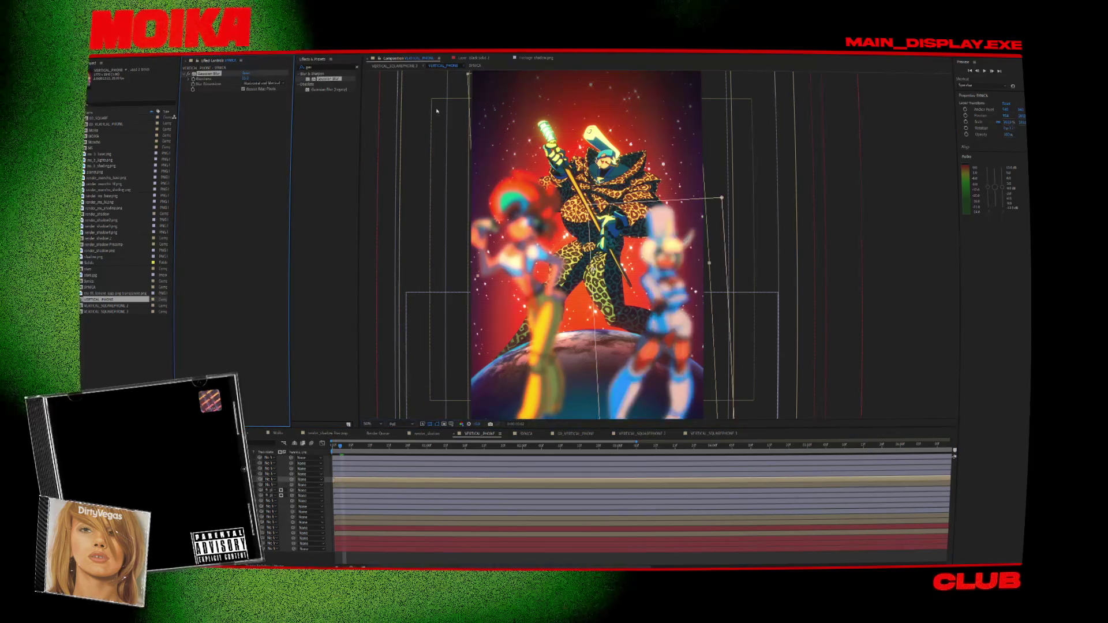
Reveal the character layers' effects and shift MOIKA slightly to the right.
click(414, 66)
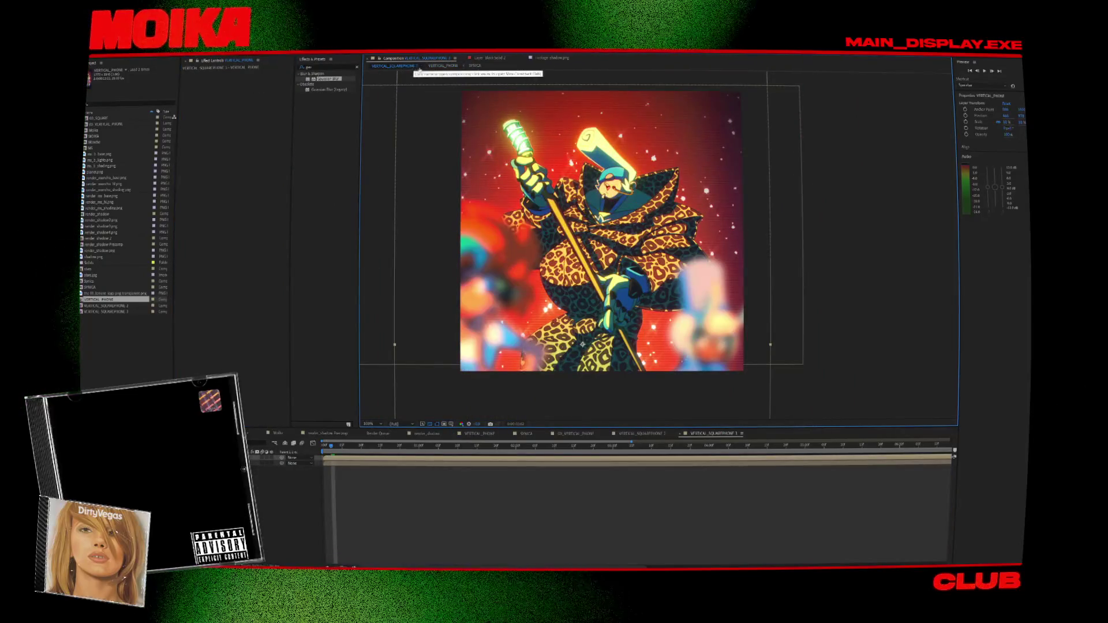
click(442, 67)
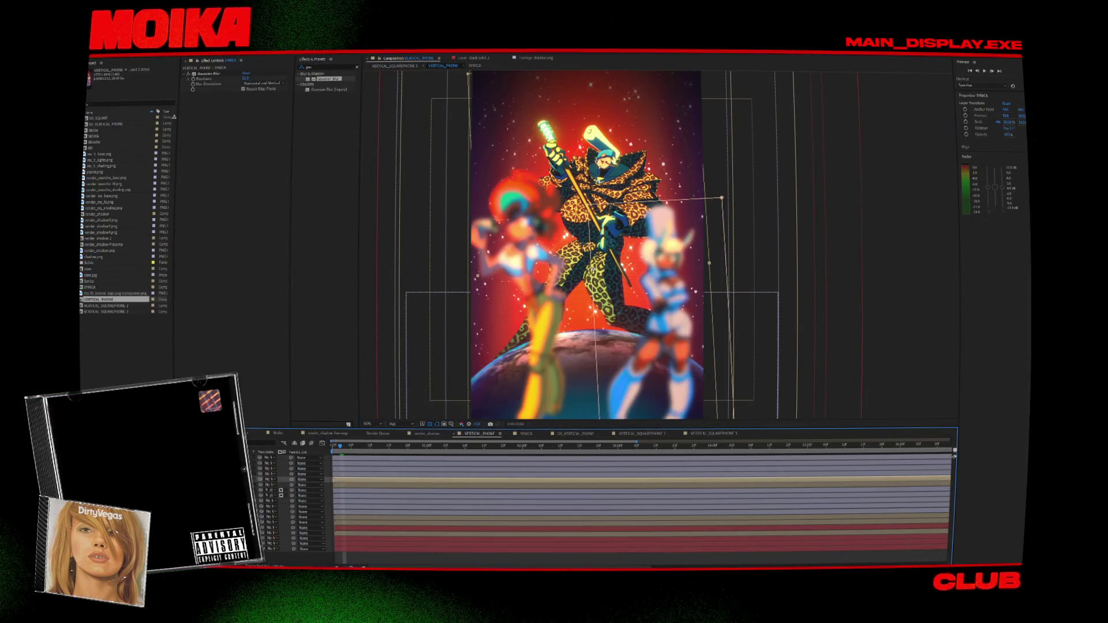
key(e)
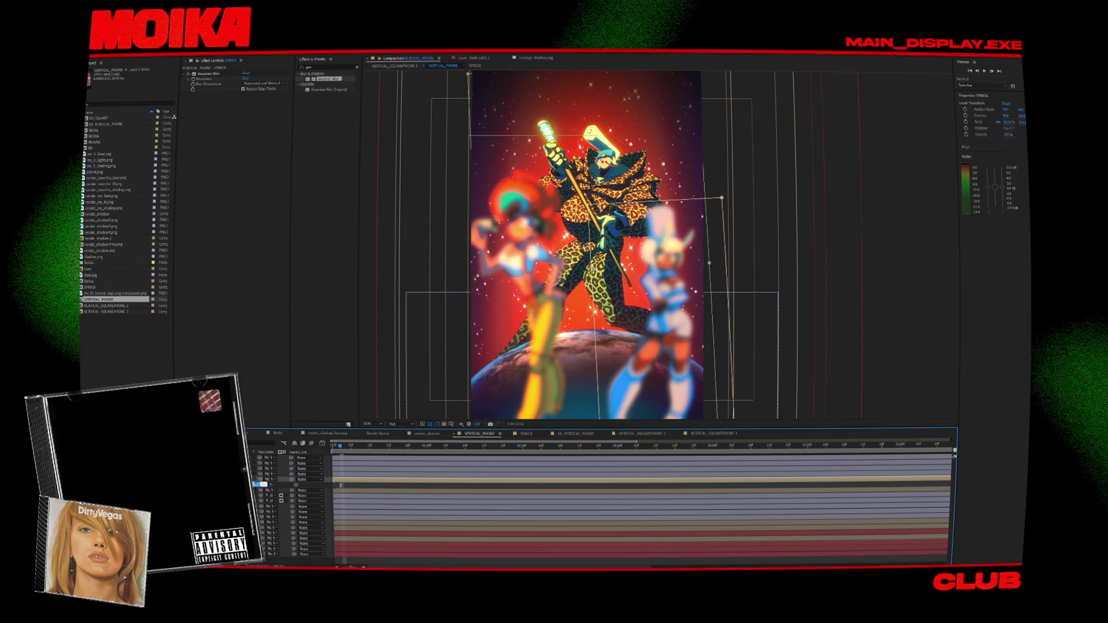
click(258, 490)
key(e)
click(258, 495)
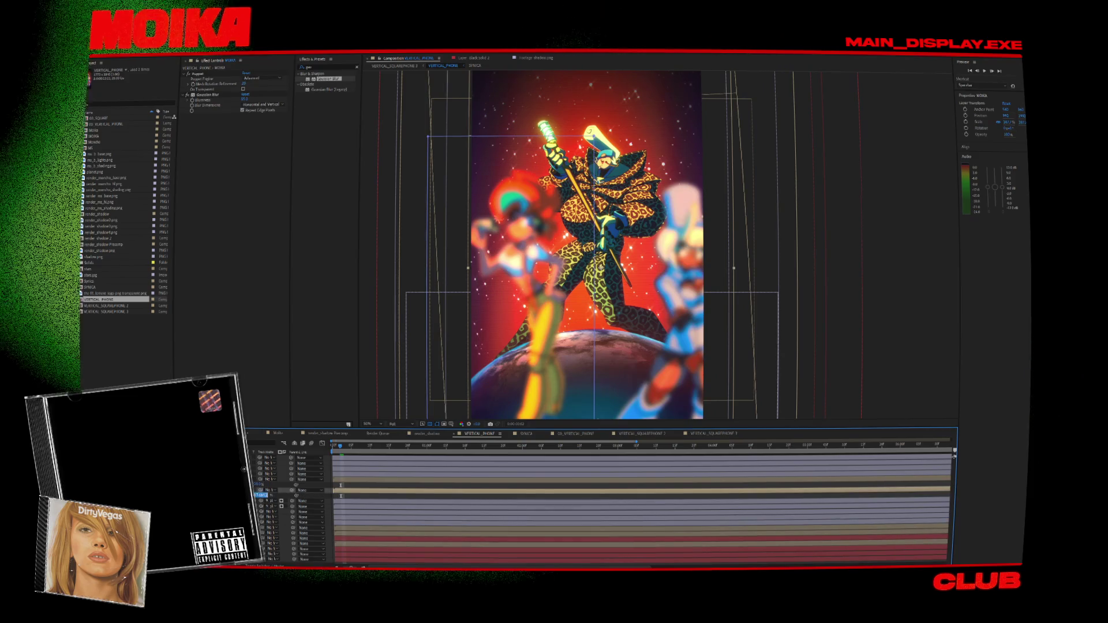
click(262, 500)
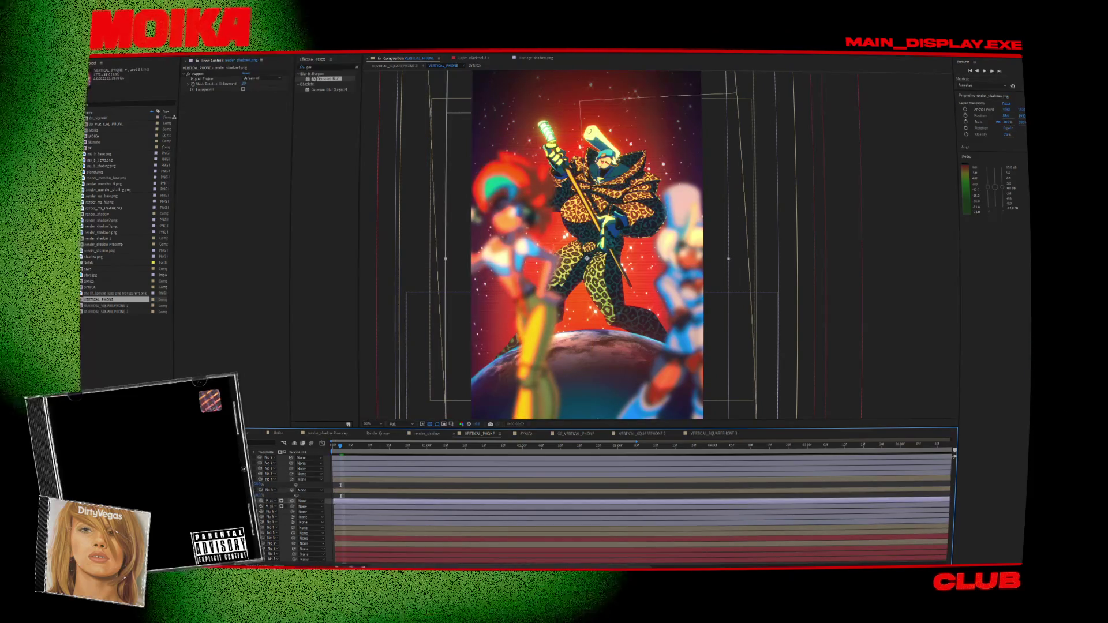
click(684, 262)
drag(684, 261, 697, 261)
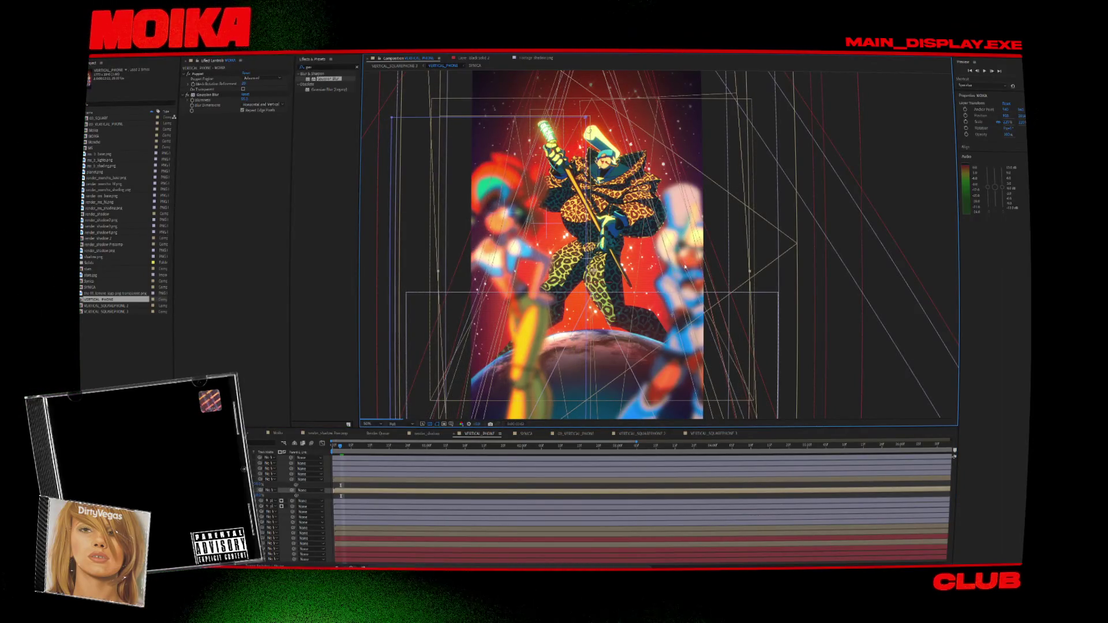
Add Gaussian Blur to Adjustment Layer 1 to soften the whole vertical image.
click(415, 351)
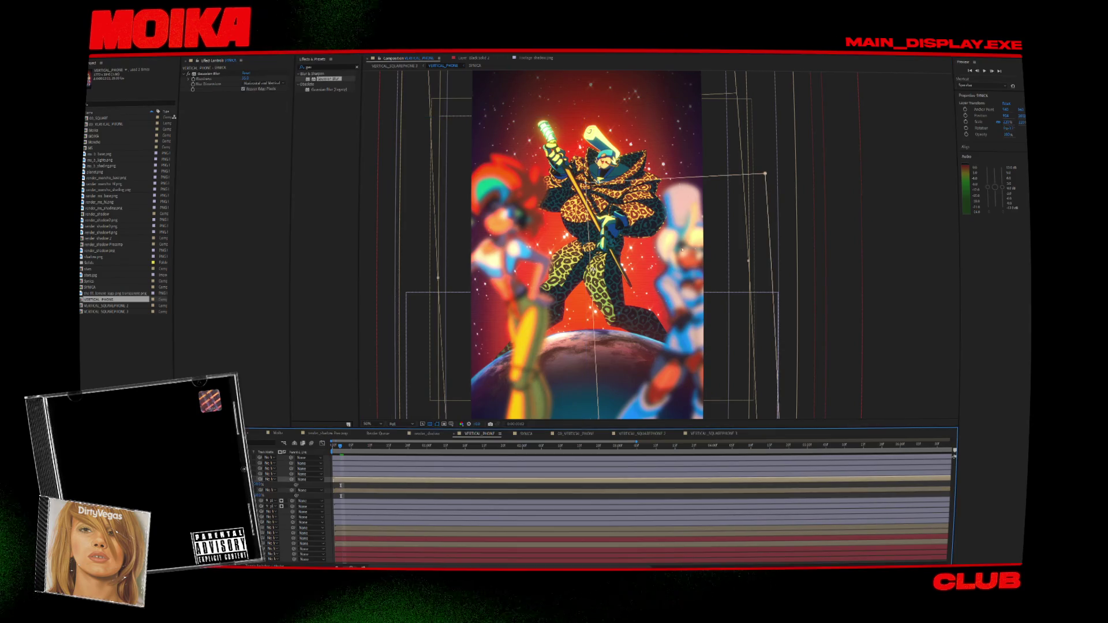
click(635, 538)
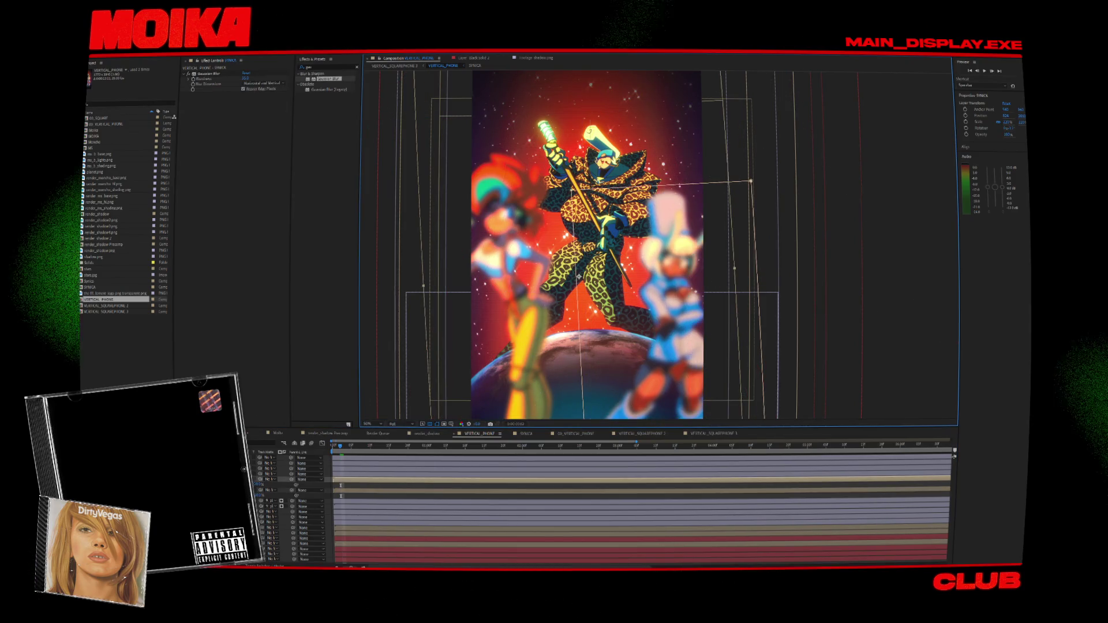
click(634, 533)
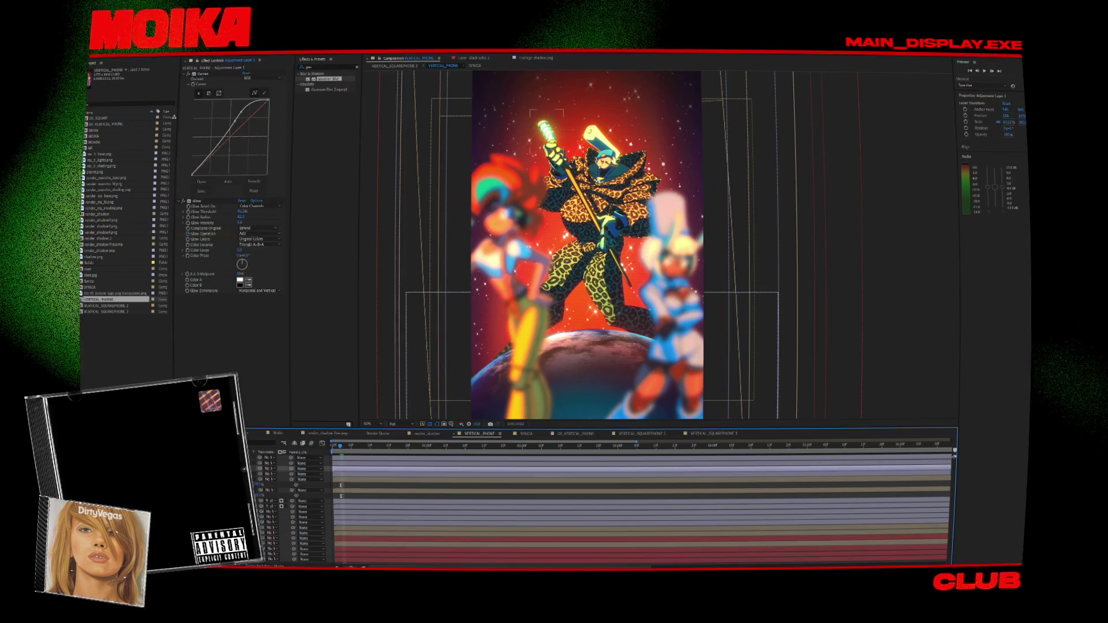
click(255, 321)
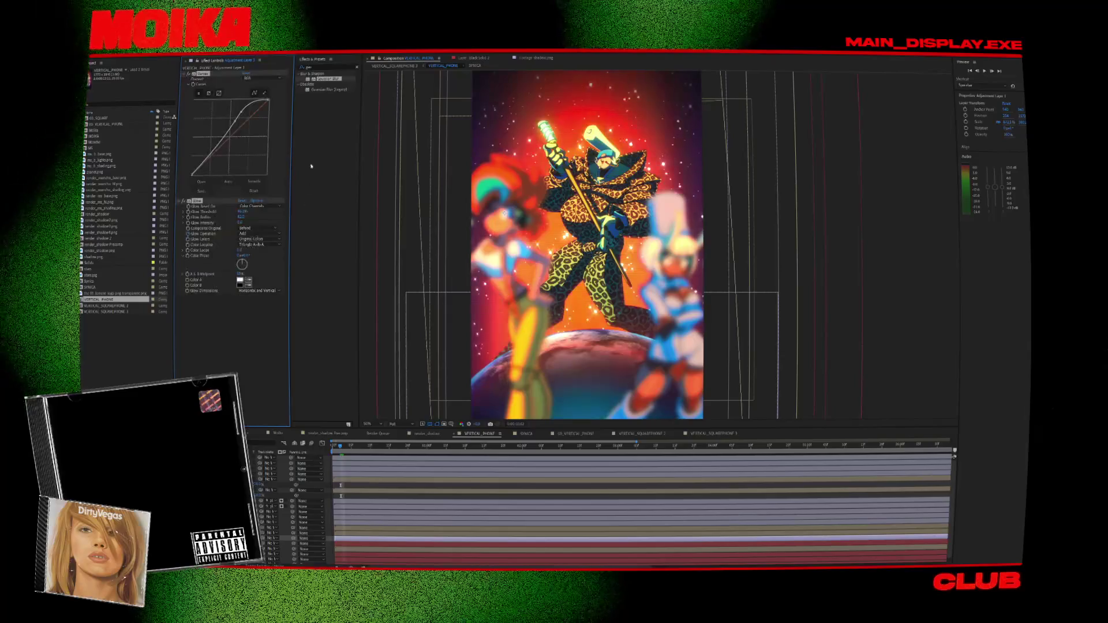
drag(323, 81, 241, 305)
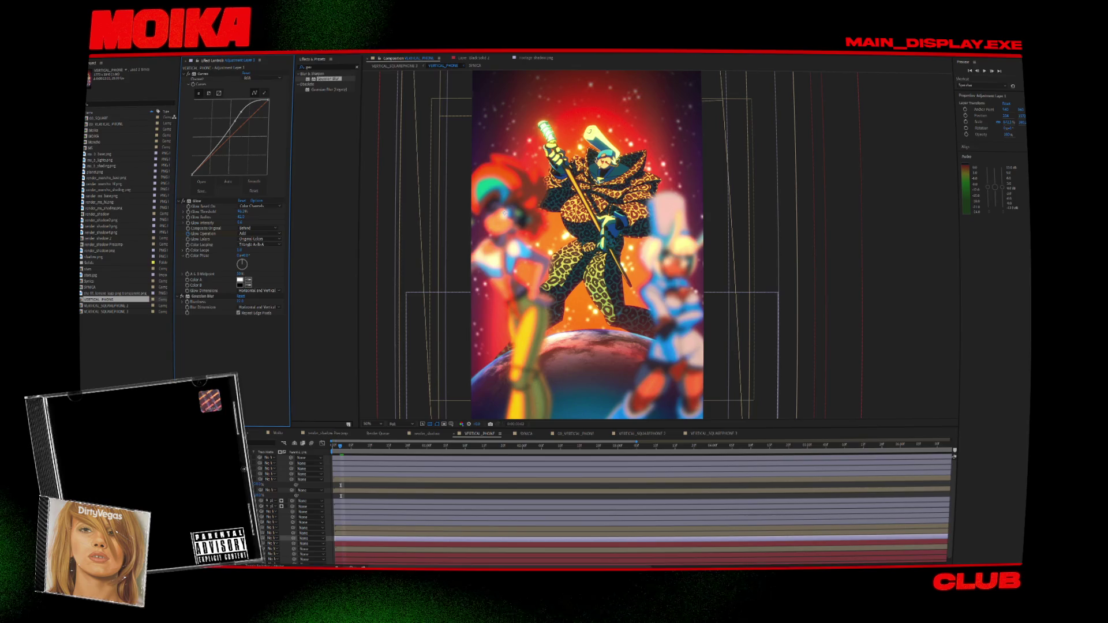
click(395, 65)
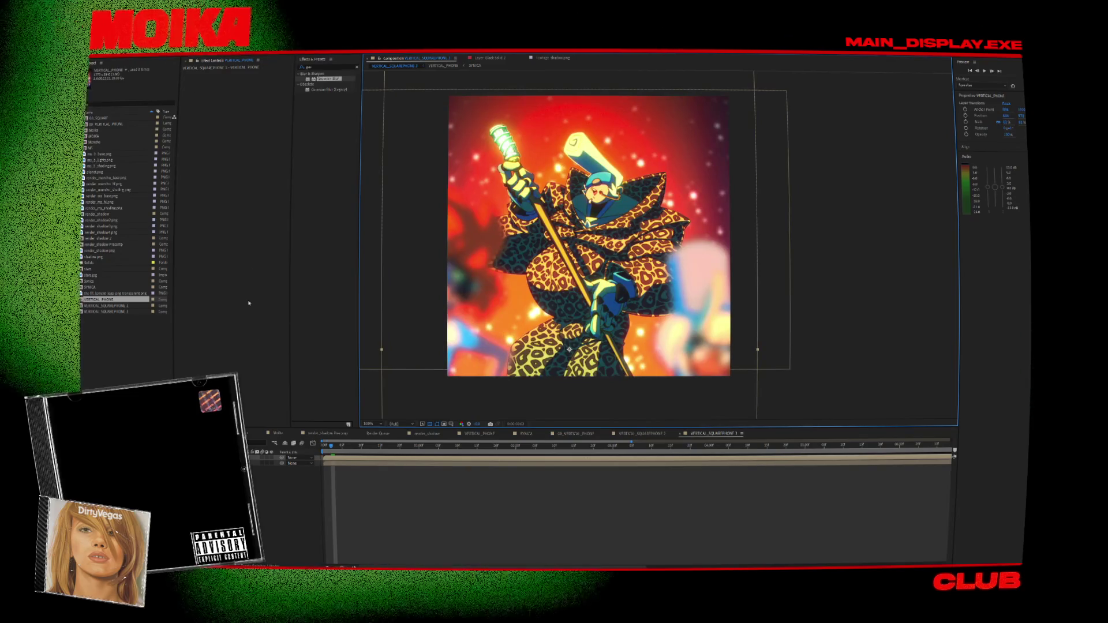
Render the square composition's current frame to a PNG in the Instagram folder.
click(116, 53)
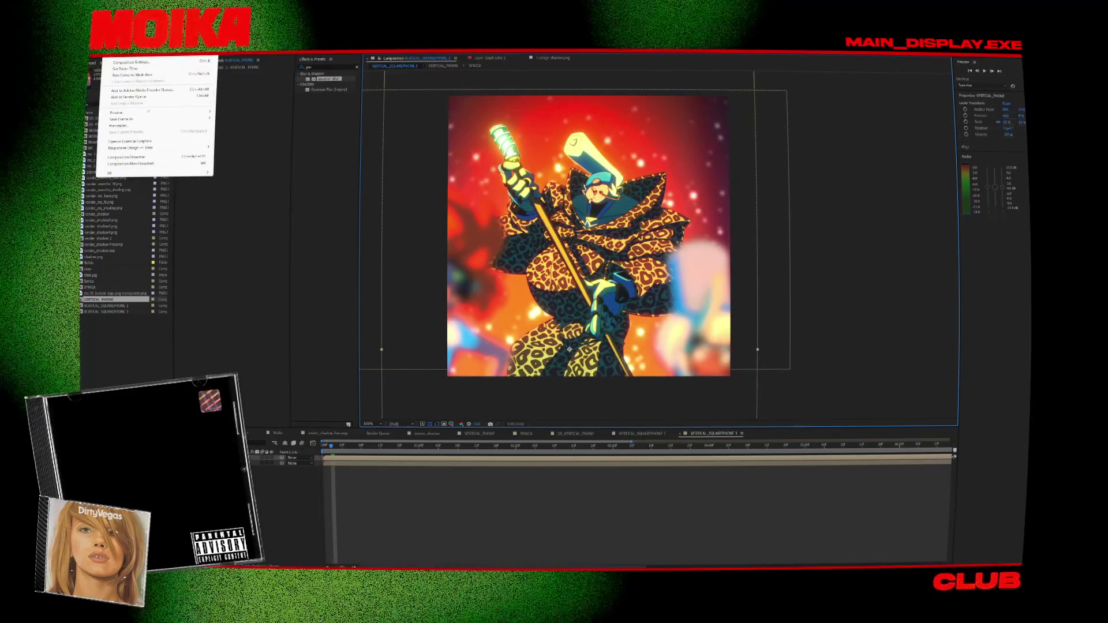
mouse_move(163, 113)
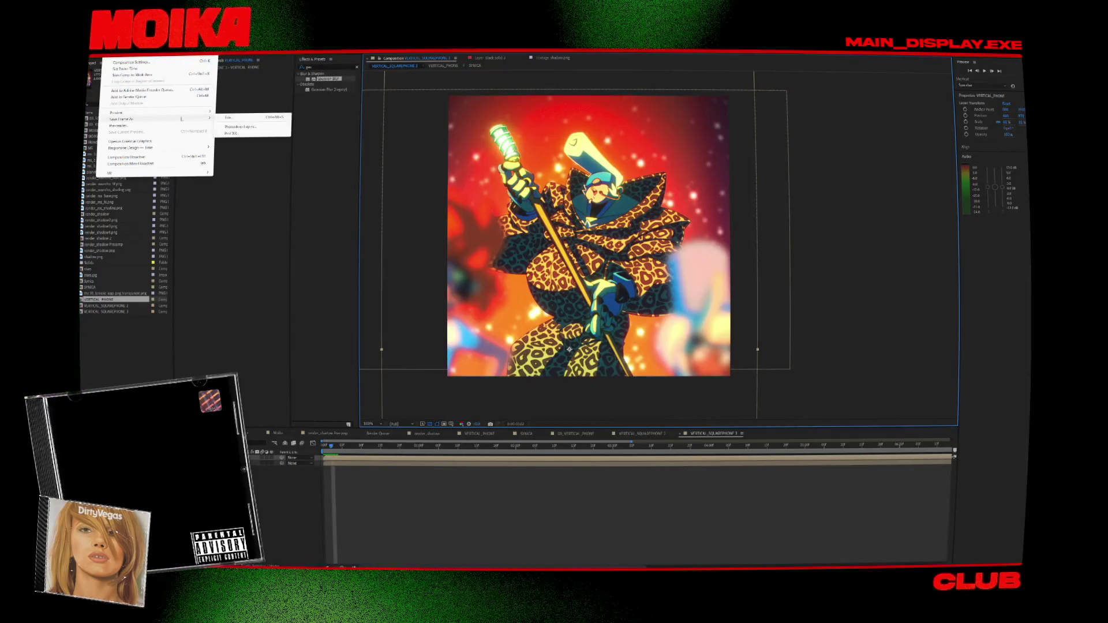
click(233, 119)
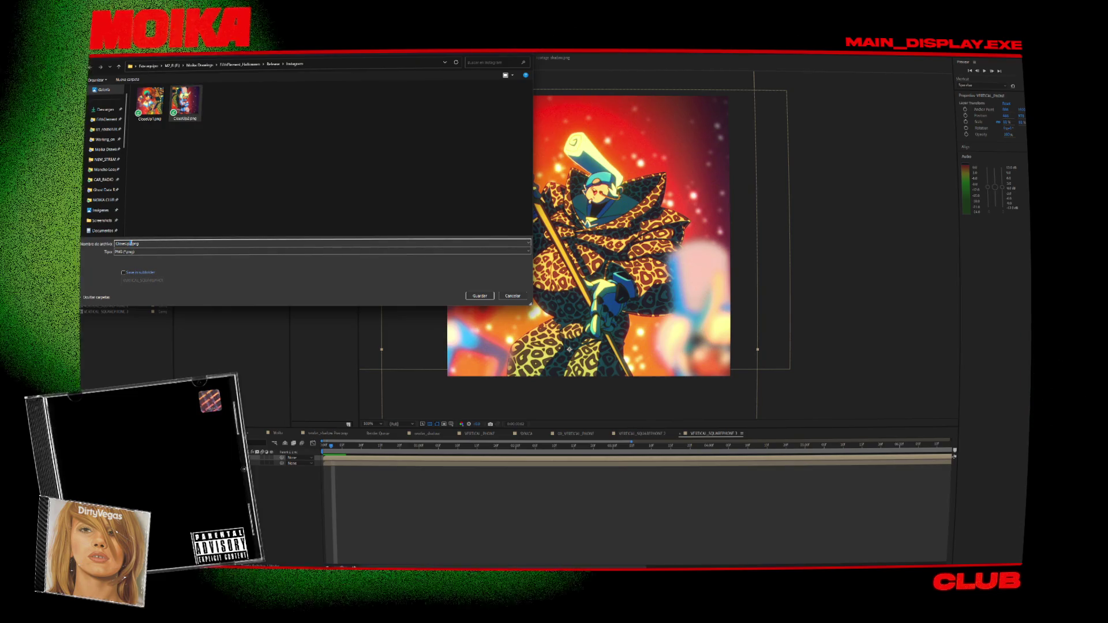
click(474, 298)
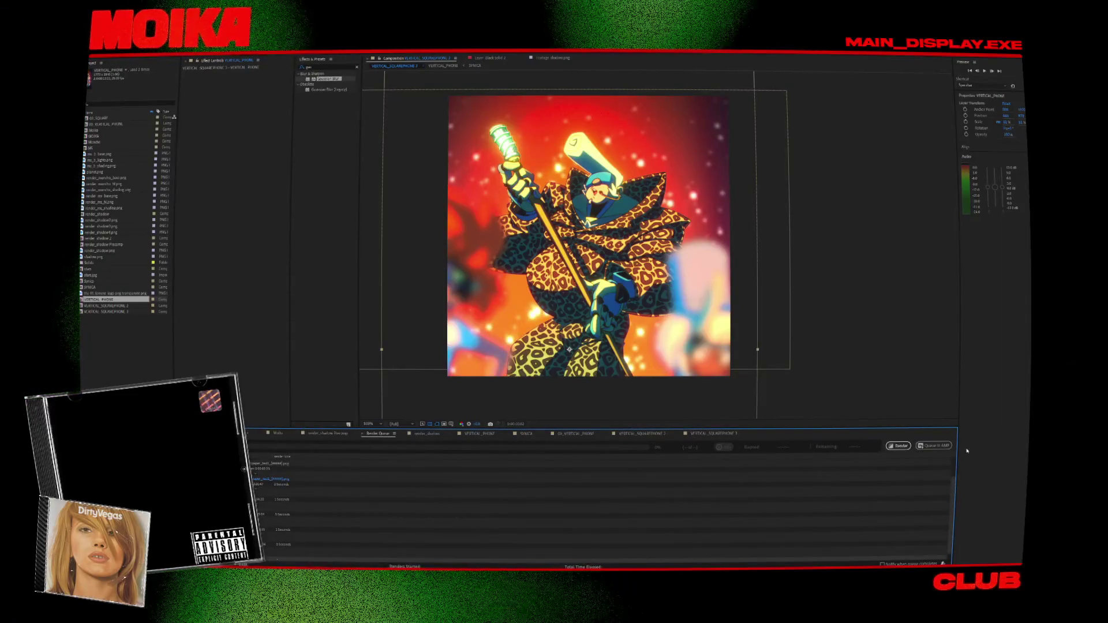
click(898, 446)
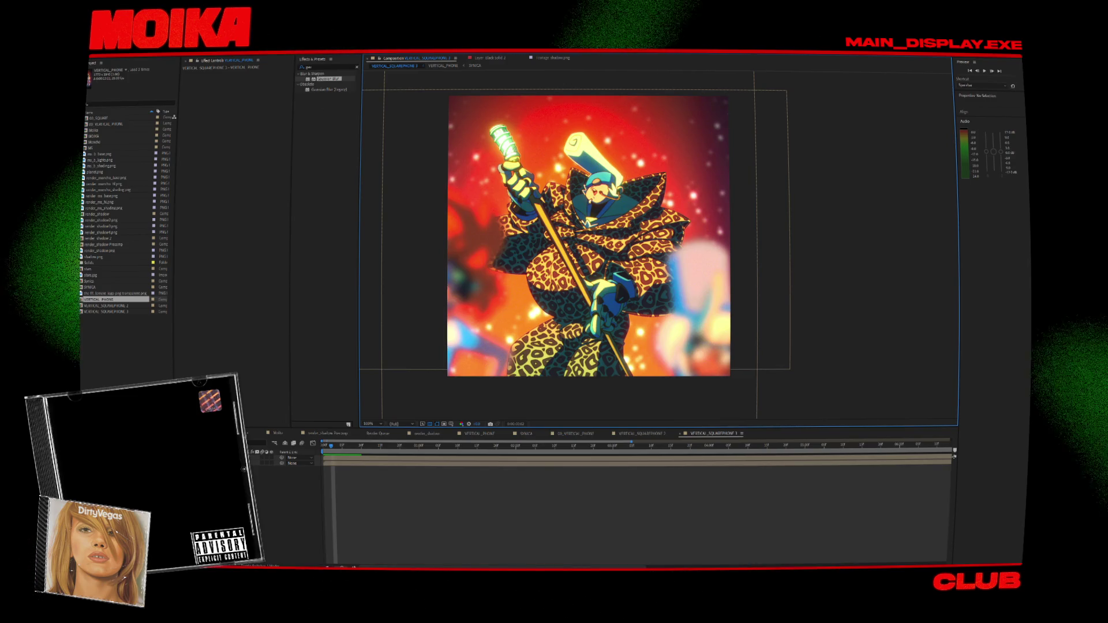
Start a new project, bringing up the save-changes prompt.
click(96, 53)
mouse_move(116, 56)
click(96, 114)
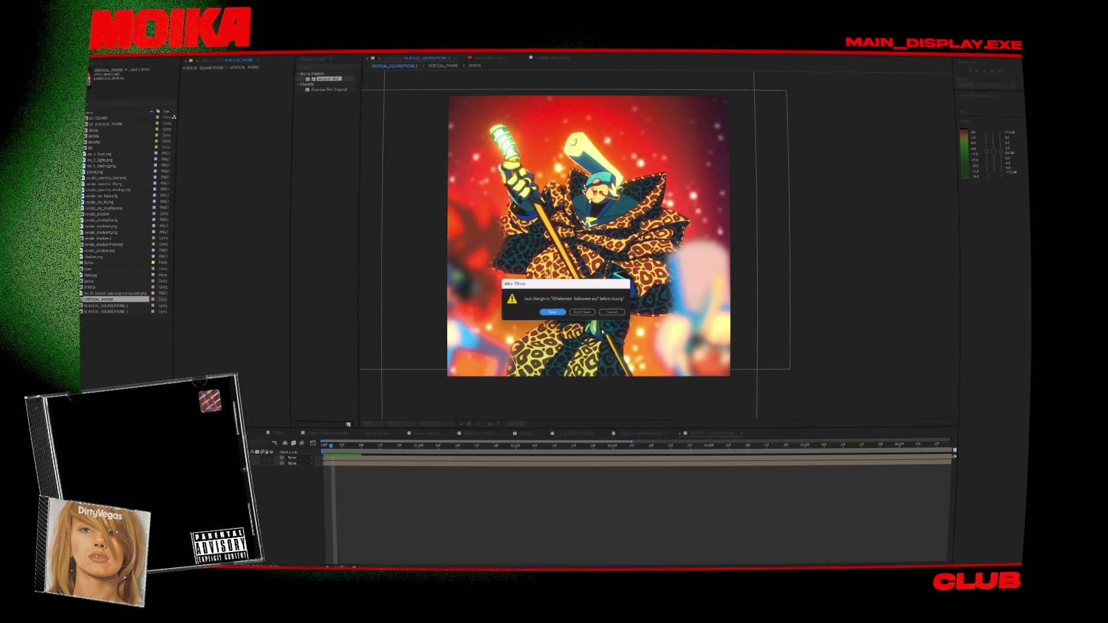
Answer the save prompt, import Fifth Element.mp4 and build a composition from it.
key(Return)
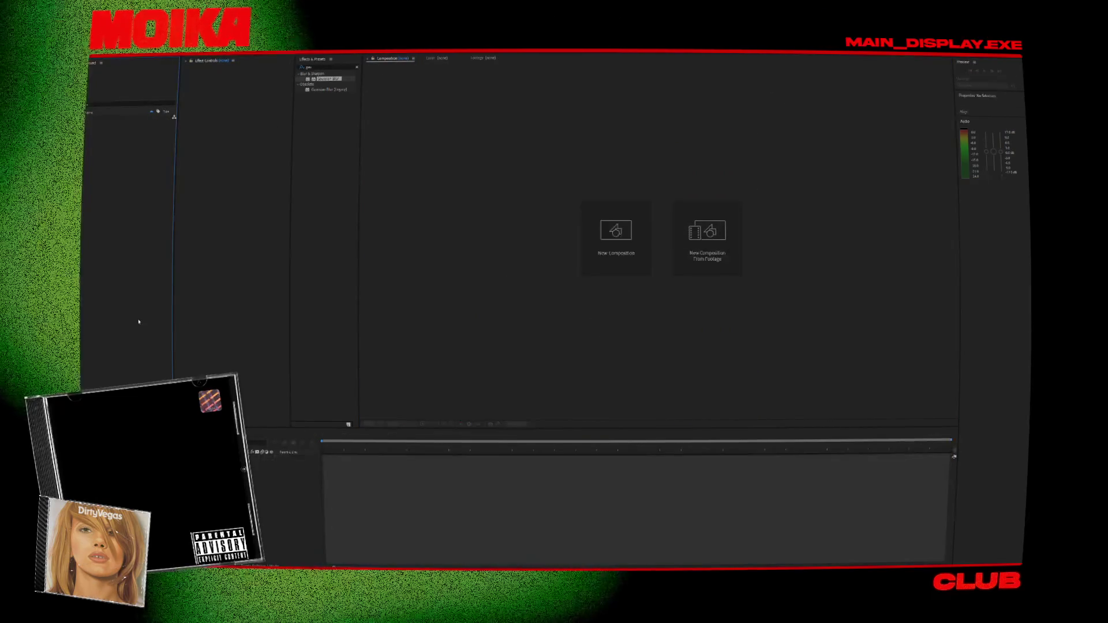
double_click(139, 321)
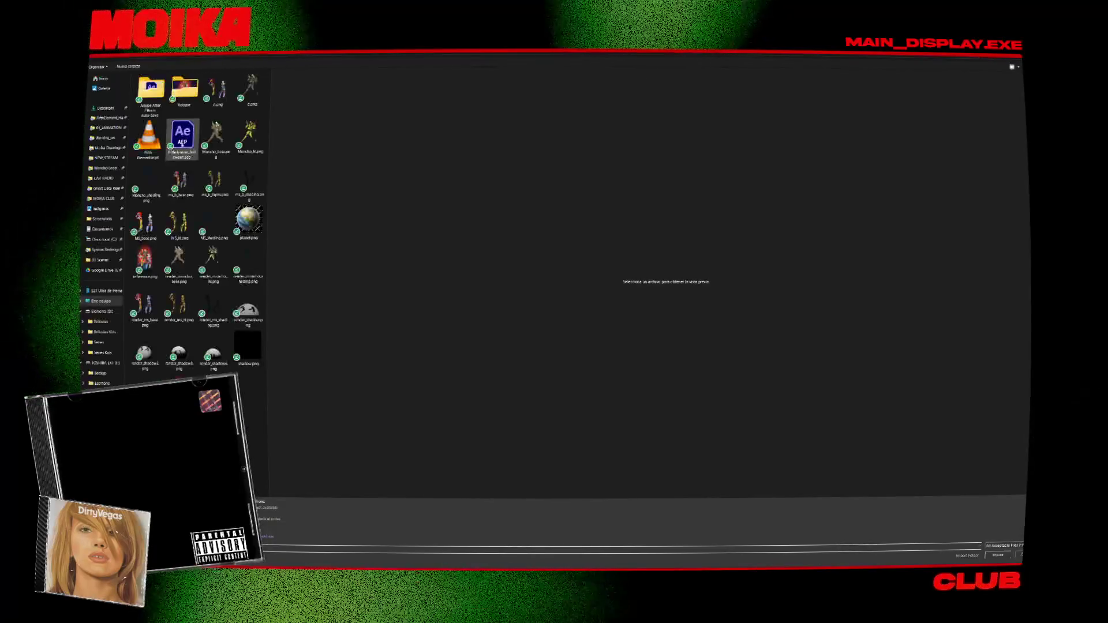
double_click(139, 154)
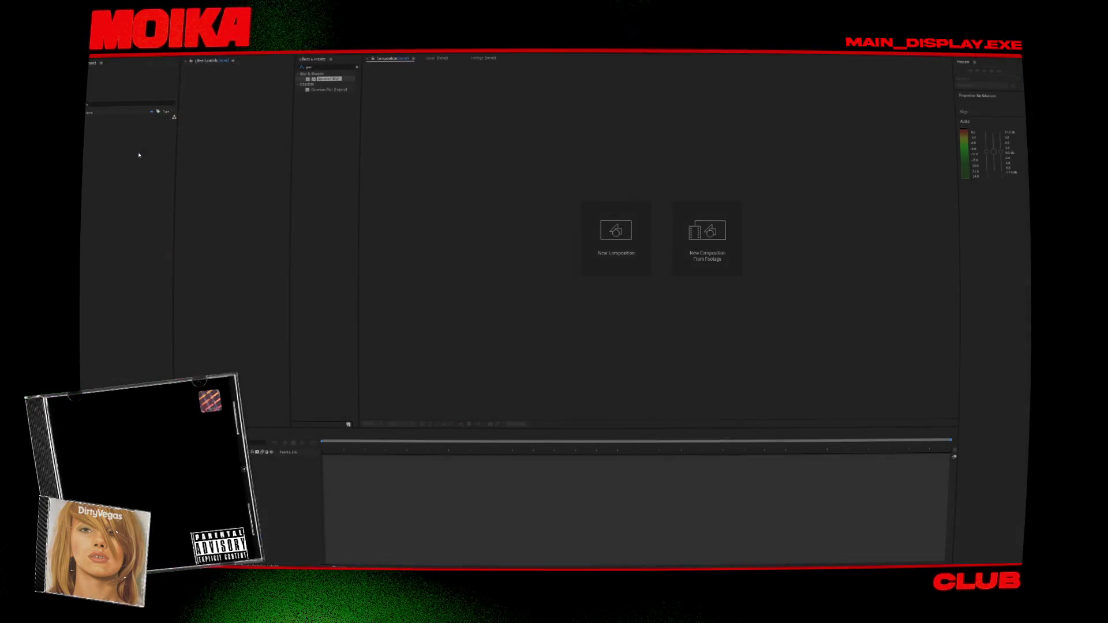
drag(368, 170, 369, 169)
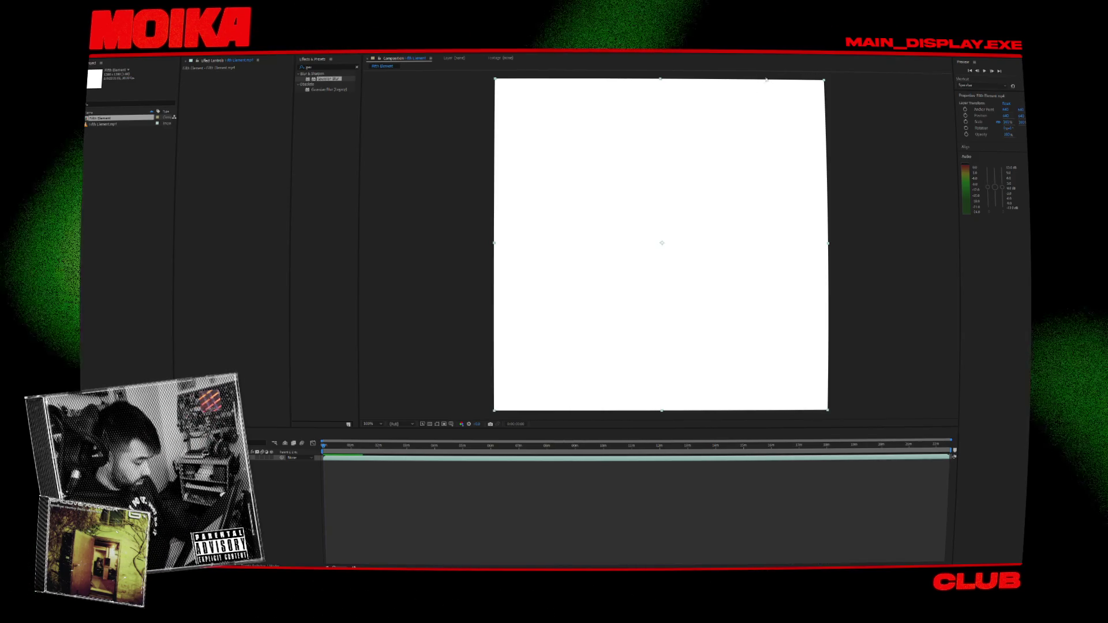
Scrub through the sketch footage back to an earlier three-character frame.
click(485, 448)
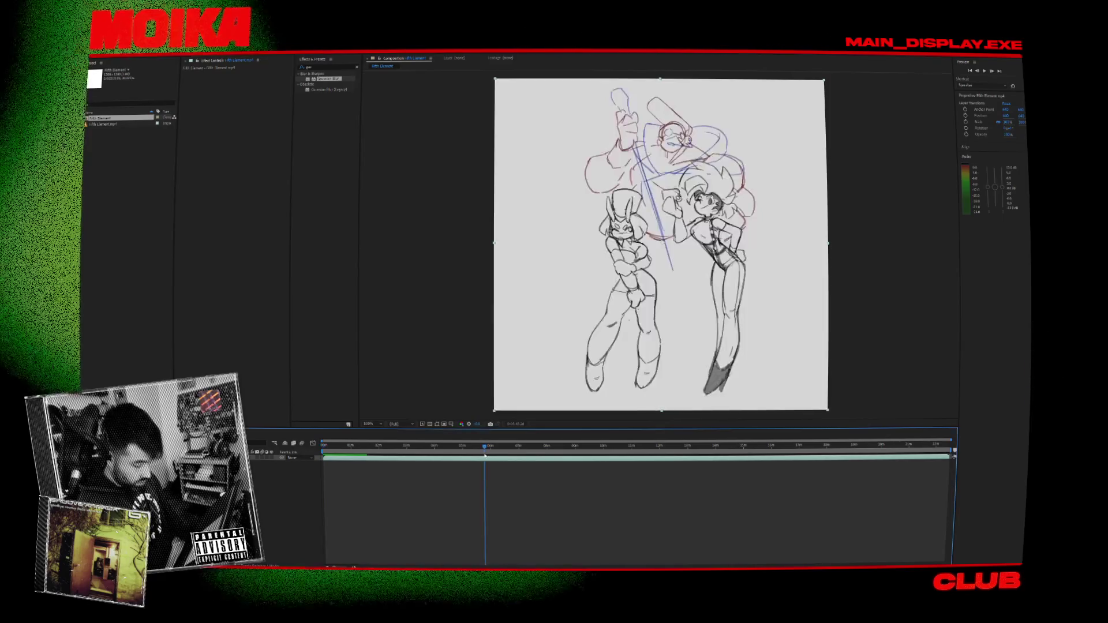
mouse_move(485, 456)
mouse_down()
mouse_move(360, 452)
mouse_move(914, 456)
mouse_move(892, 457)
mouse_move(904, 457)
mouse_up()
click(374, 459)
click(373, 459)
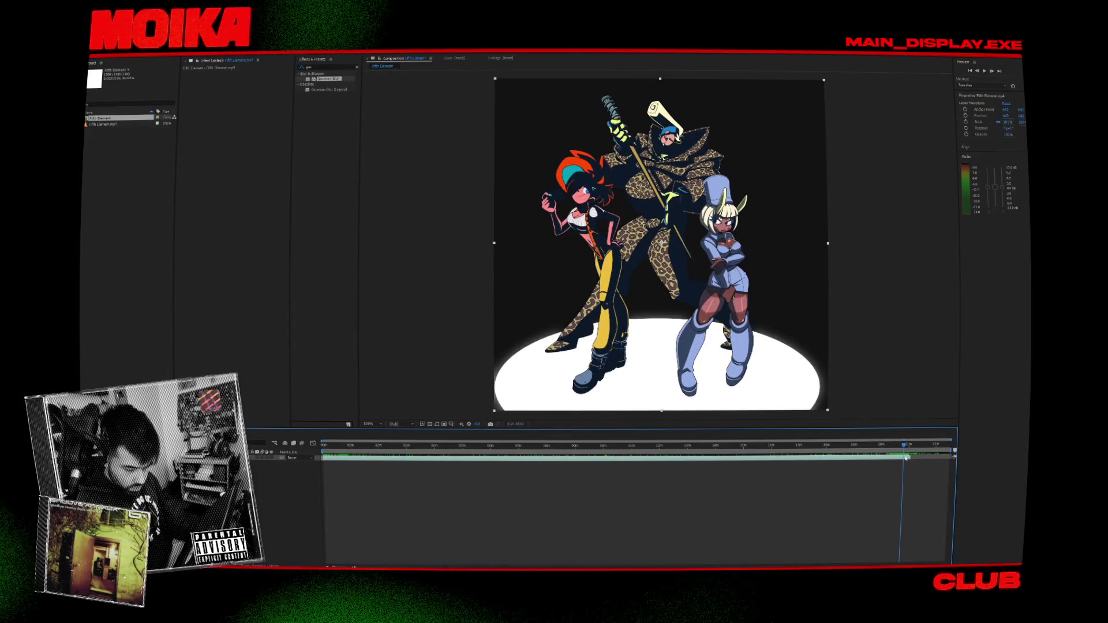
key(ctrl+shift+d)
key(ctrl+z)
drag(905, 457, 326, 457)
Preview the composition from its first frame, then stop playback.
key(Home)
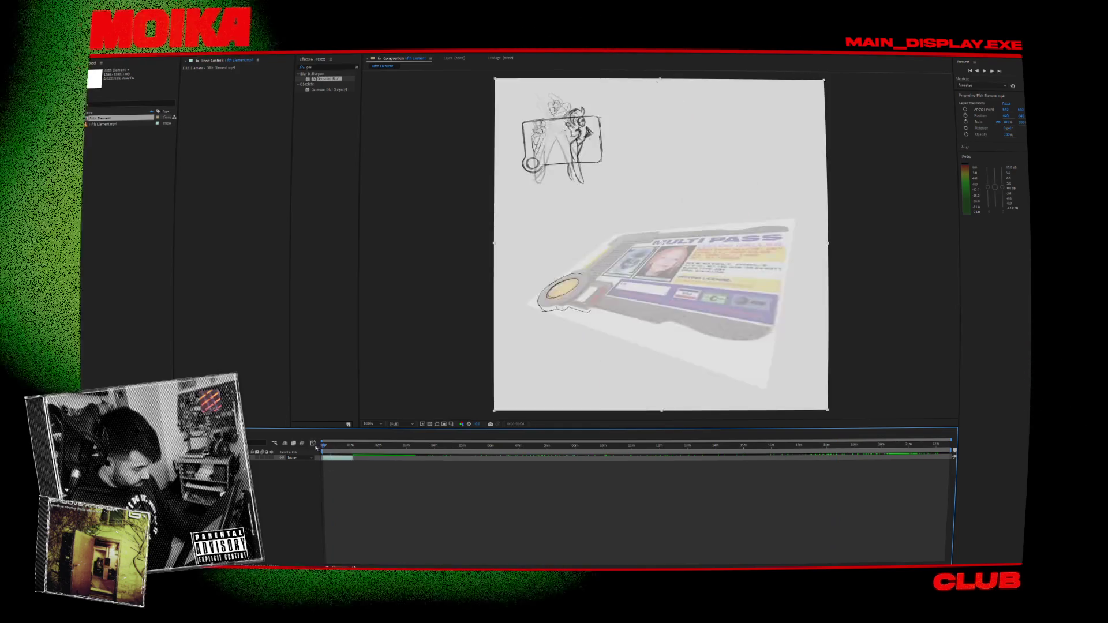
key(space)
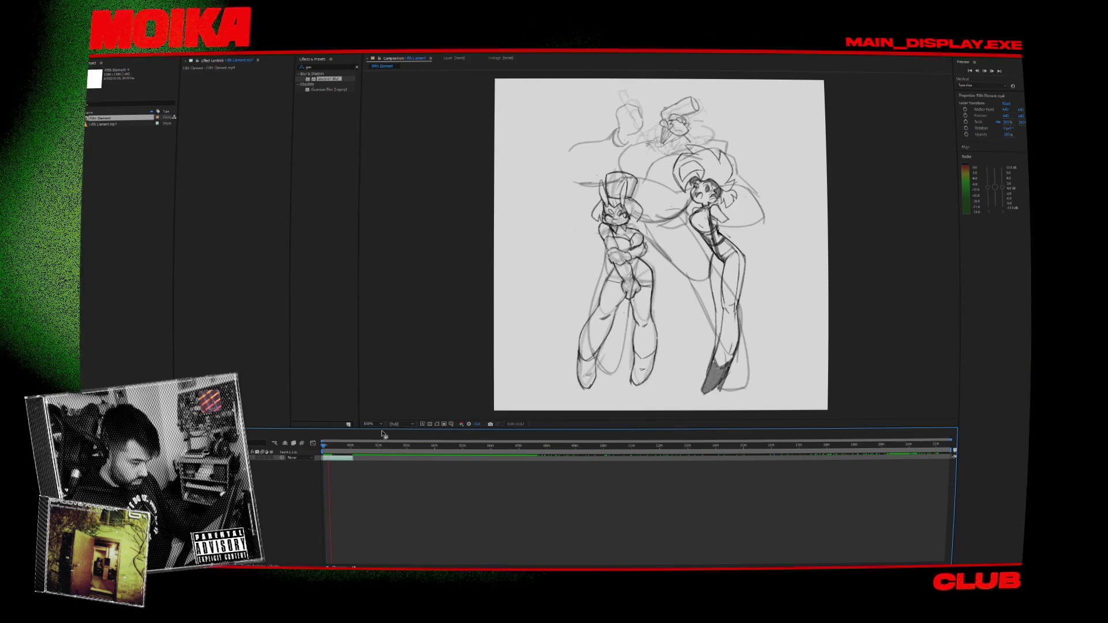
key(space)
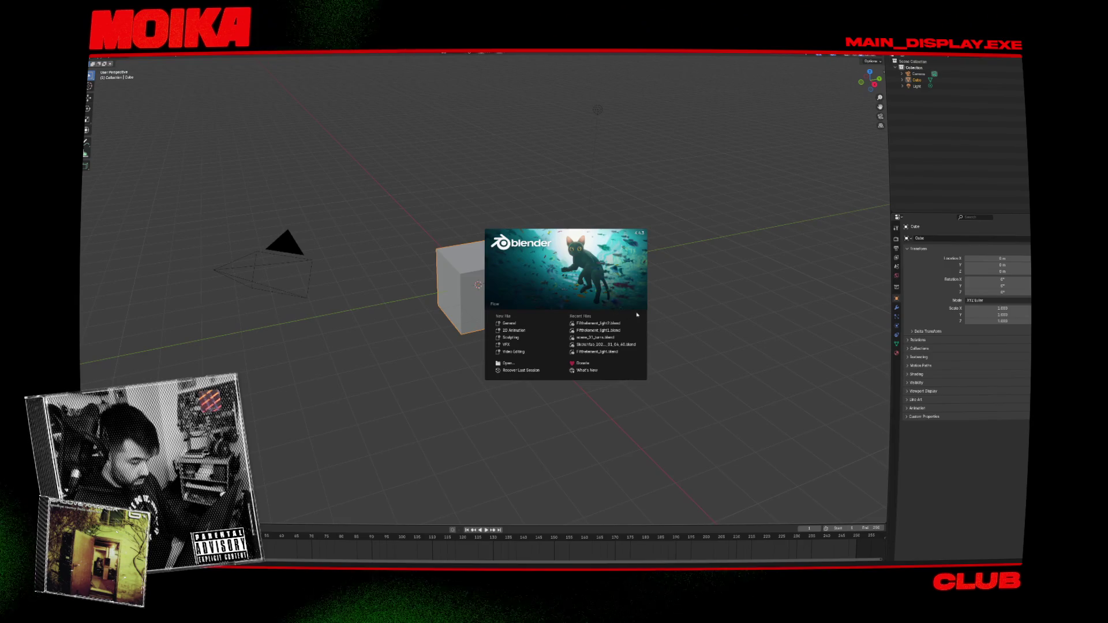
Open the recent Fifthelement_light1.blend scene, discarding the default scene's changes.
click(613, 323)
key(super)
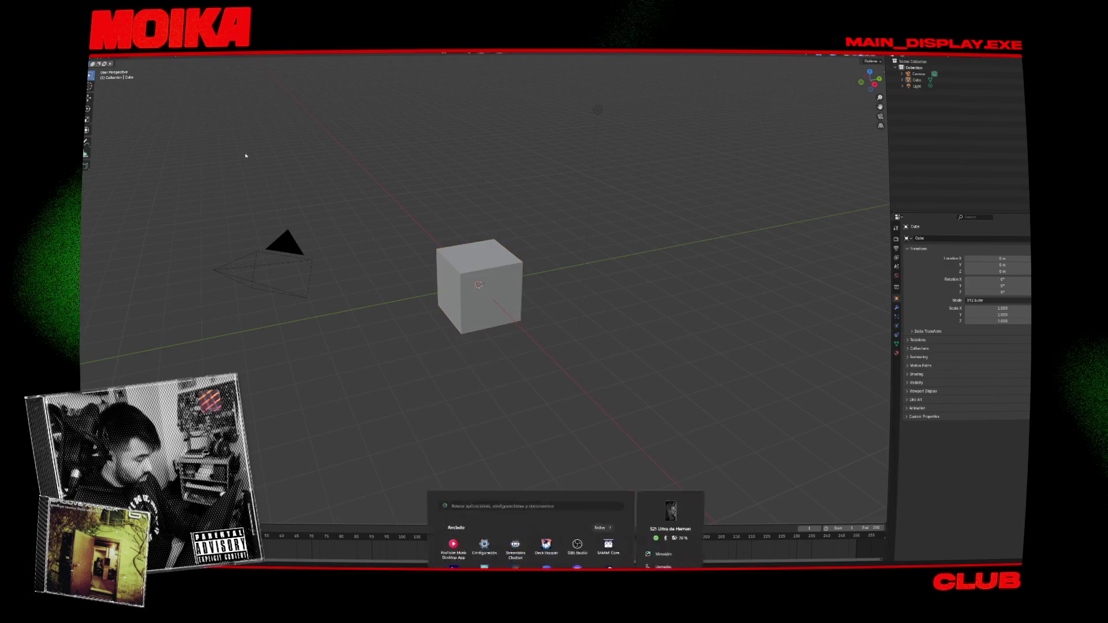
click(97, 53)
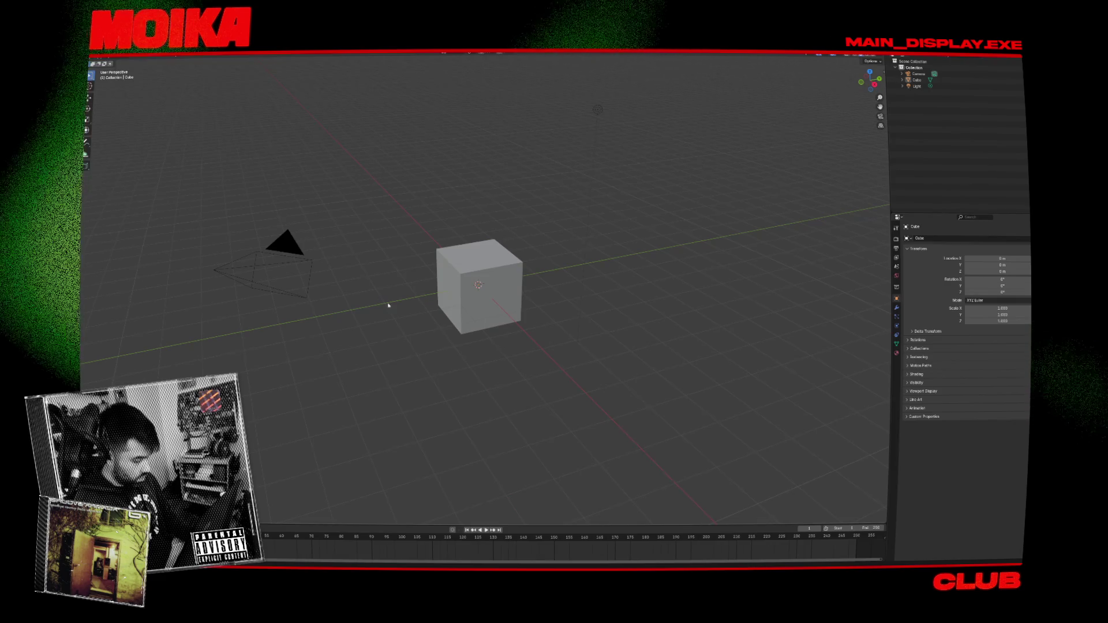
key(super)
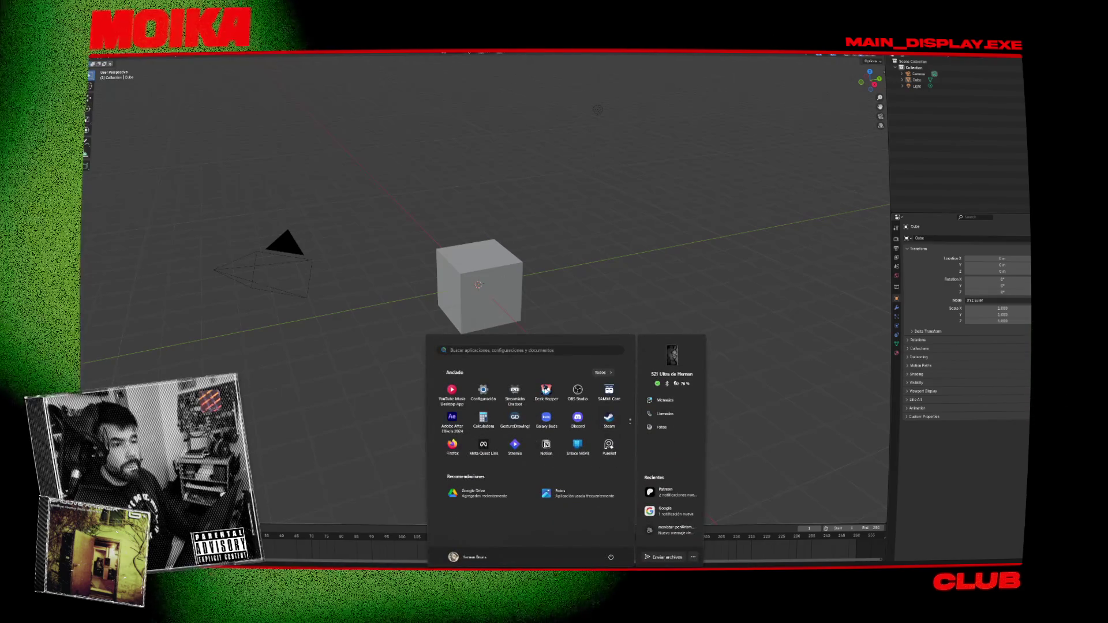
key(super)
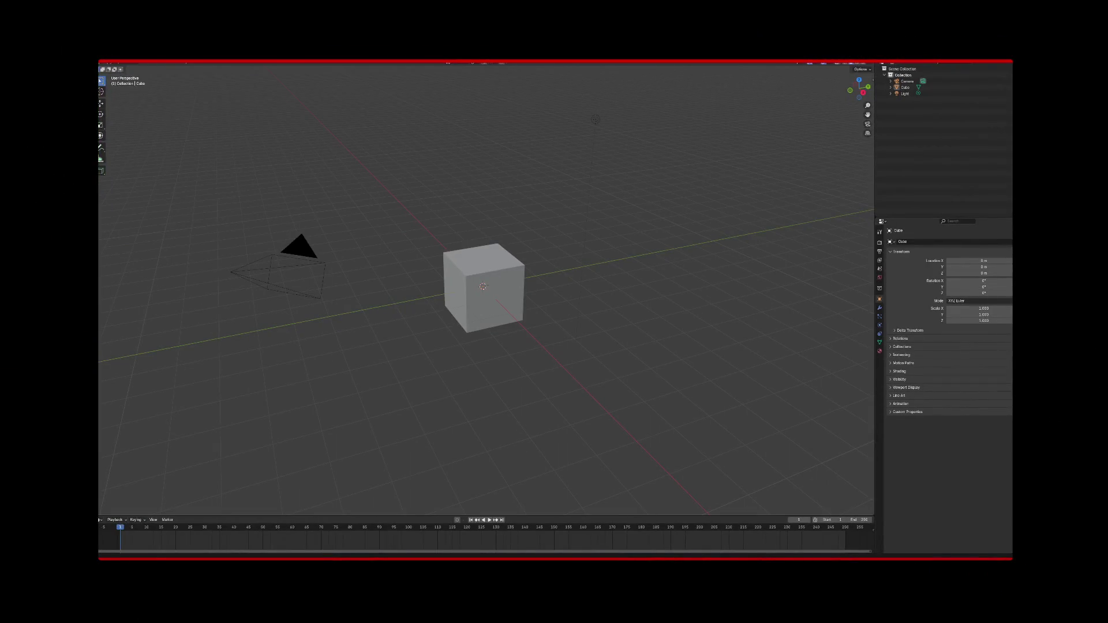
click(107, 59)
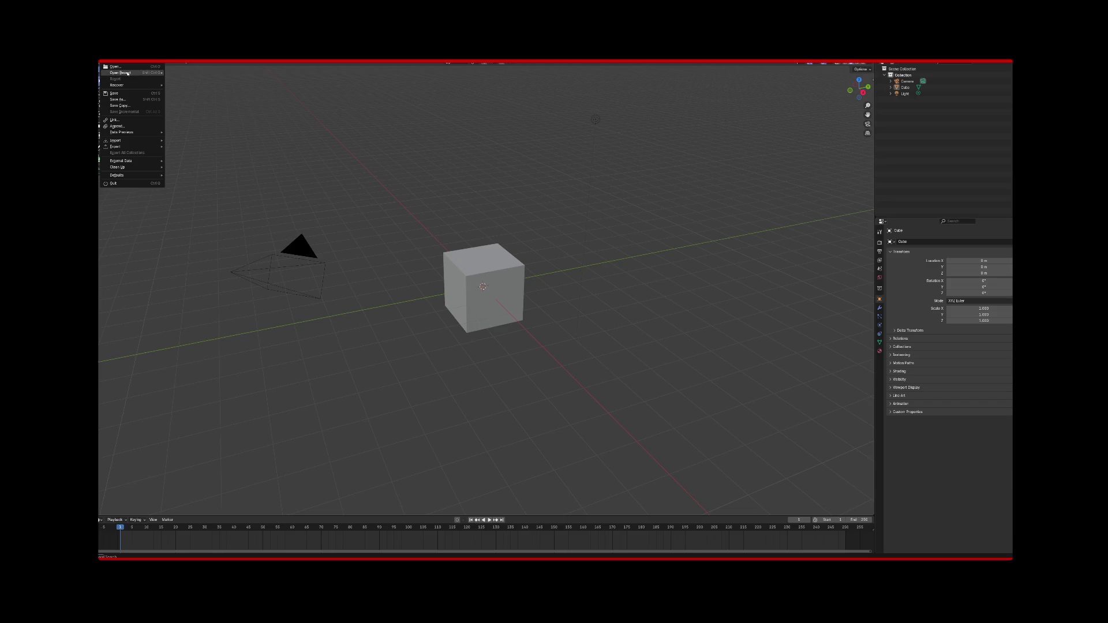
mouse_move(138, 73)
click(215, 79)
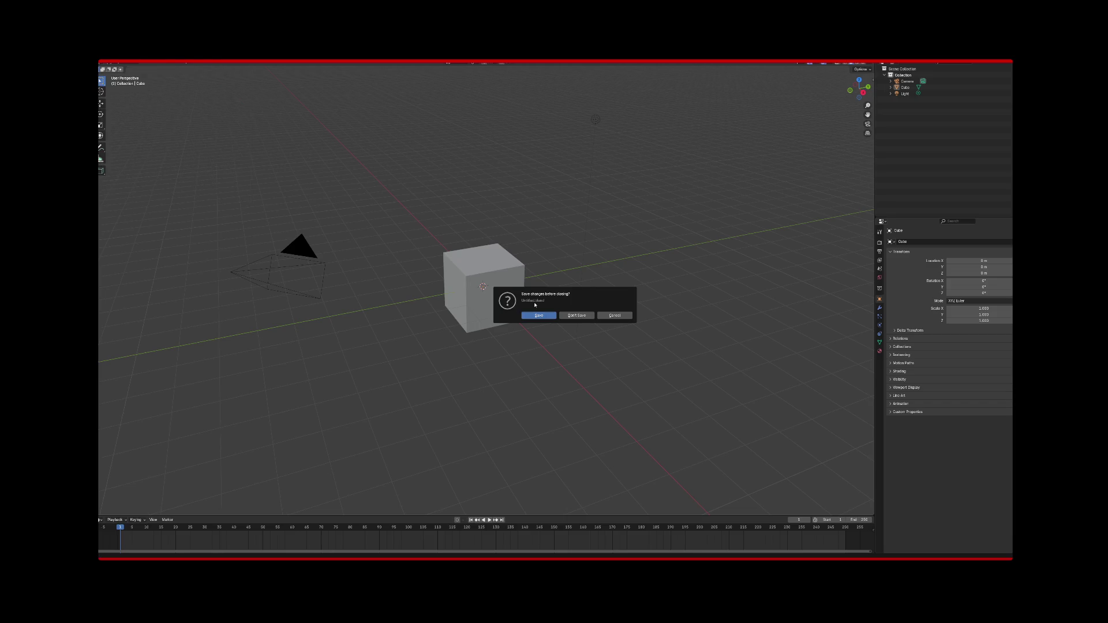
click(566, 316)
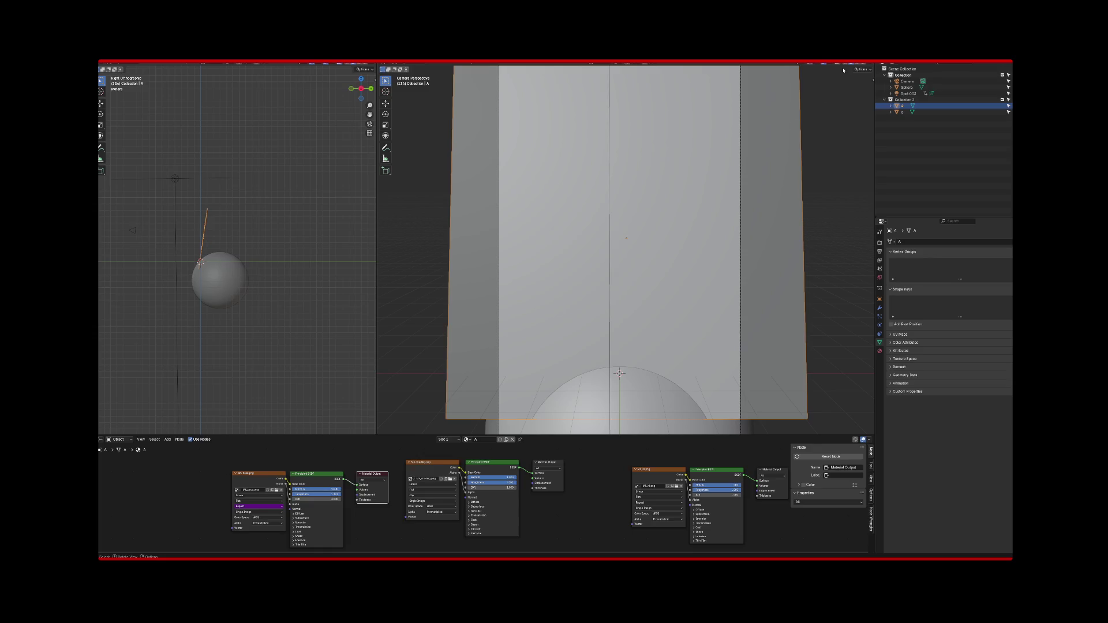
Widen the camera viewport, show the Render properties and select character plane A.
mouse_move(789, 167)
mouse_down()
mouse_move(765, 169)
mouse_move(784, 210)
mouse_move(723, 165)
mouse_move(741, 175)
mouse_up()
key(KP_0)
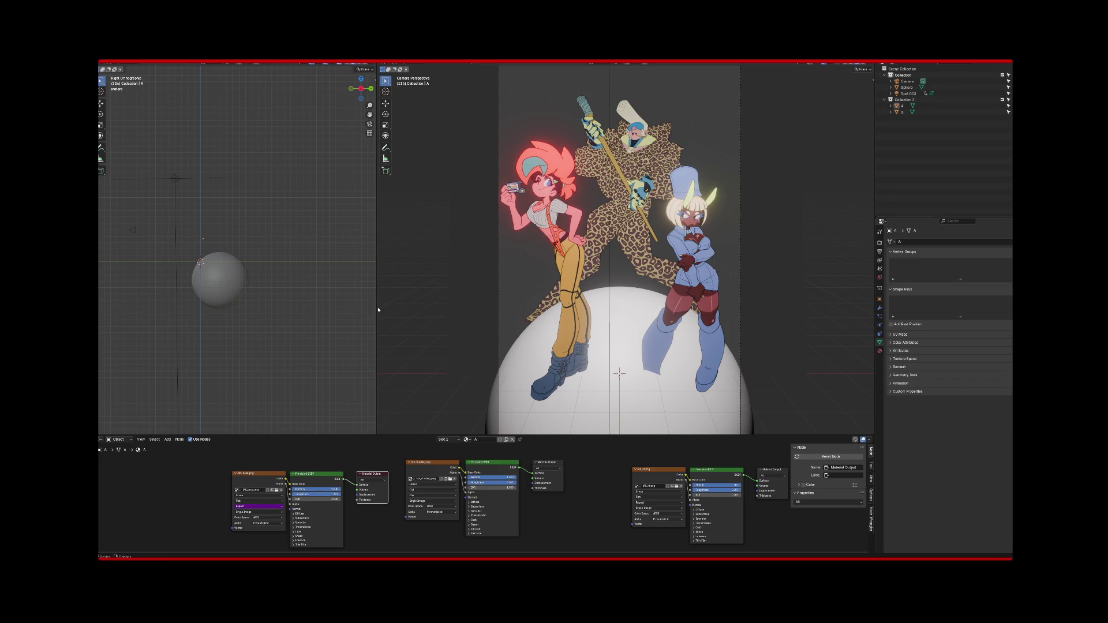
drag(378, 310, 314, 312)
scroll(692, 217, down, 1)
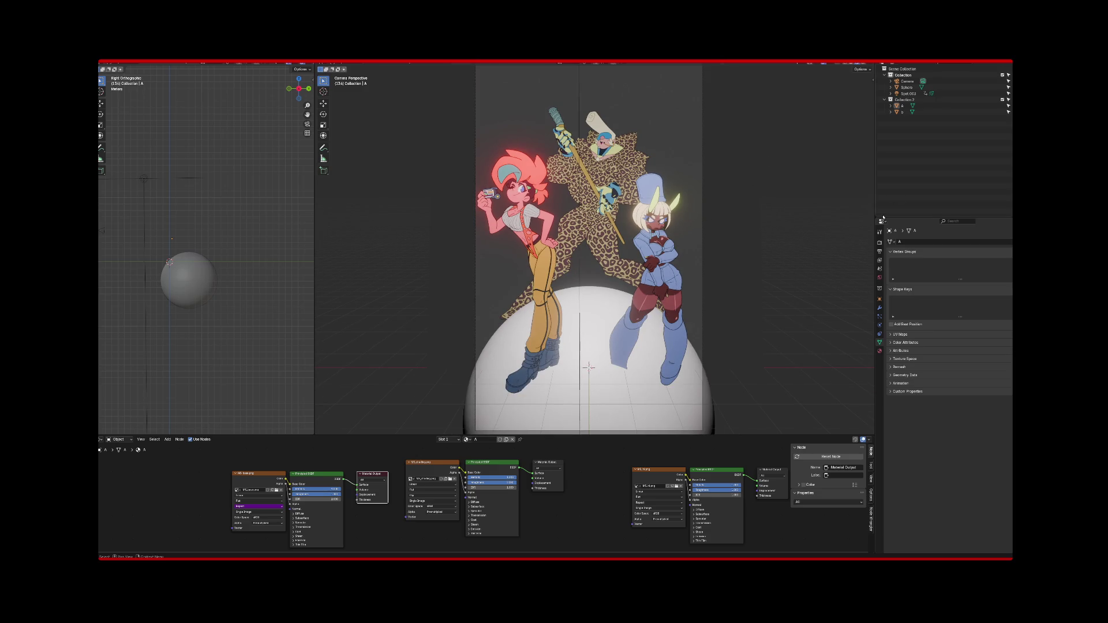
click(880, 243)
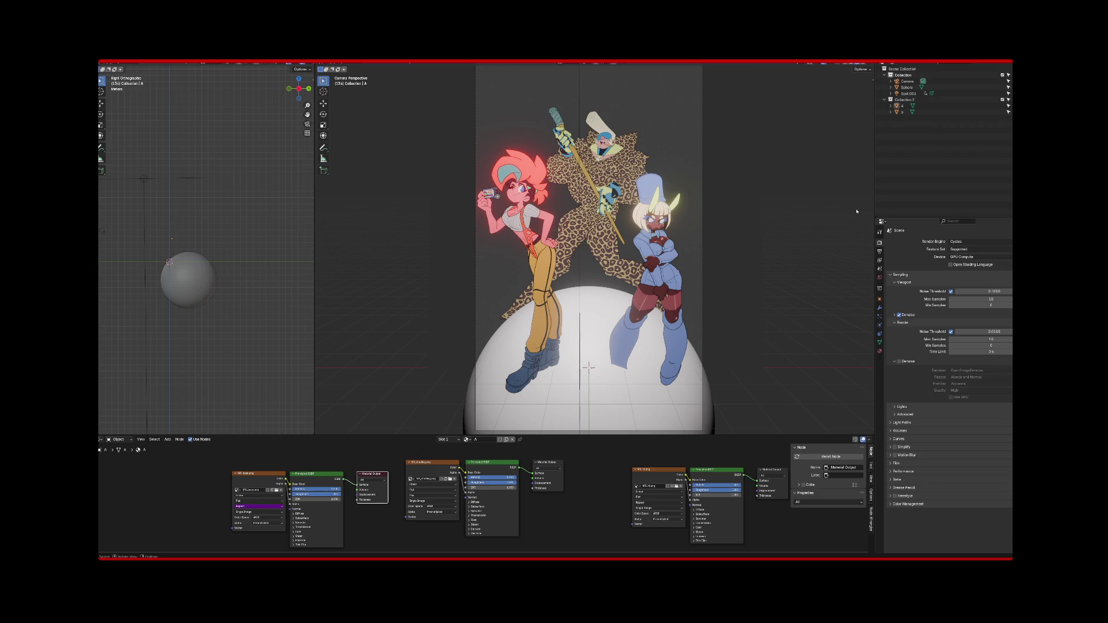
mouse_move(766, 245)
mouse_down()
mouse_move(676, 197)
mouse_move(646, 160)
mouse_up()
click(668, 190)
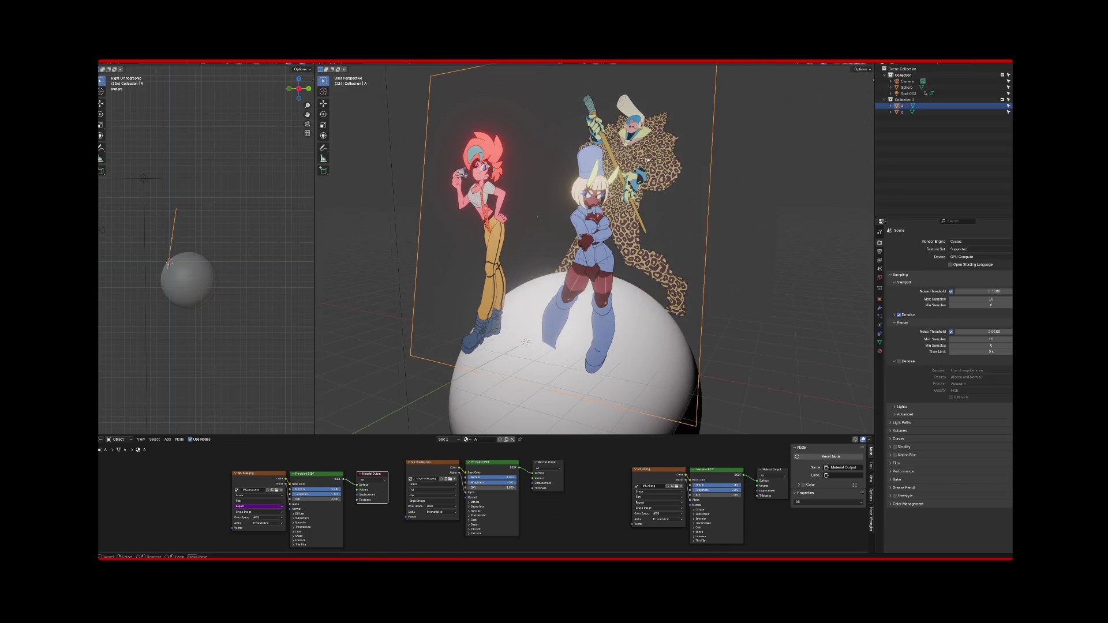
Select the sphere and character plane A and inspect the Principled BSDF material node.
click(543, 392)
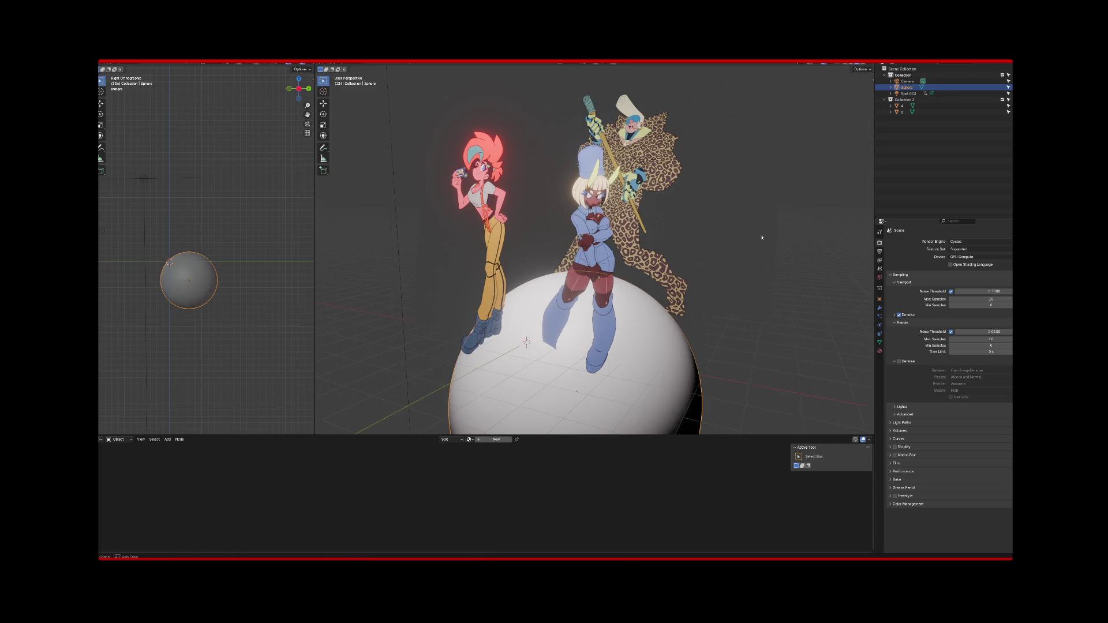
drag(762, 235, 915, 235)
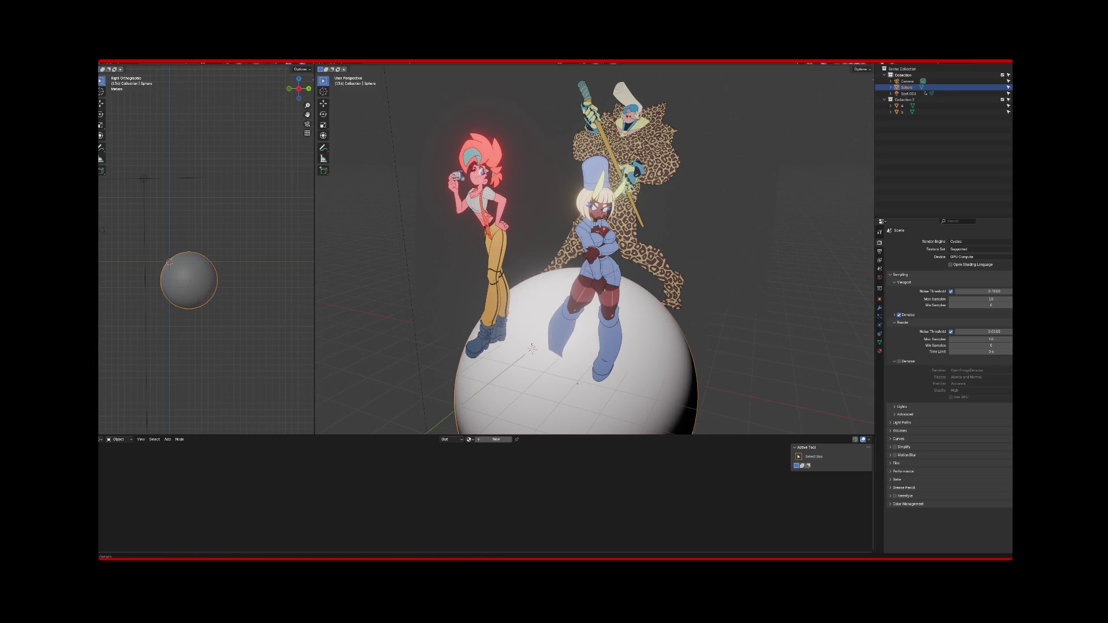
mouse_move(779, 115)
mouse_down()
mouse_move(714, 166)
mouse_move(687, 208)
mouse_move(731, 205)
mouse_move(687, 207)
mouse_up()
key(KP_0)
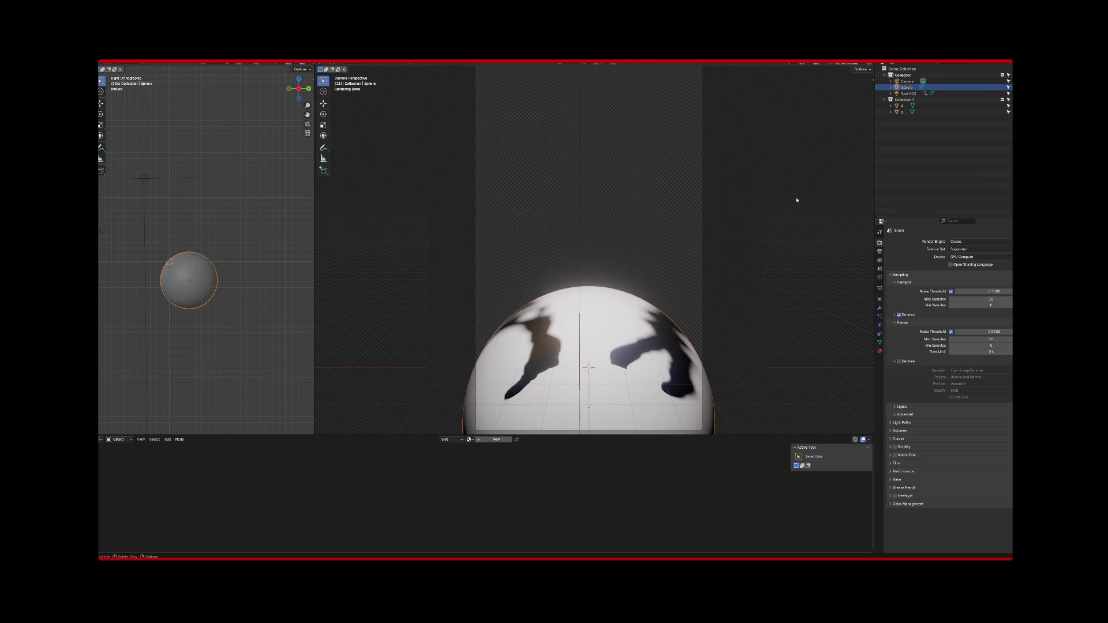
drag(711, 319, 712, 274)
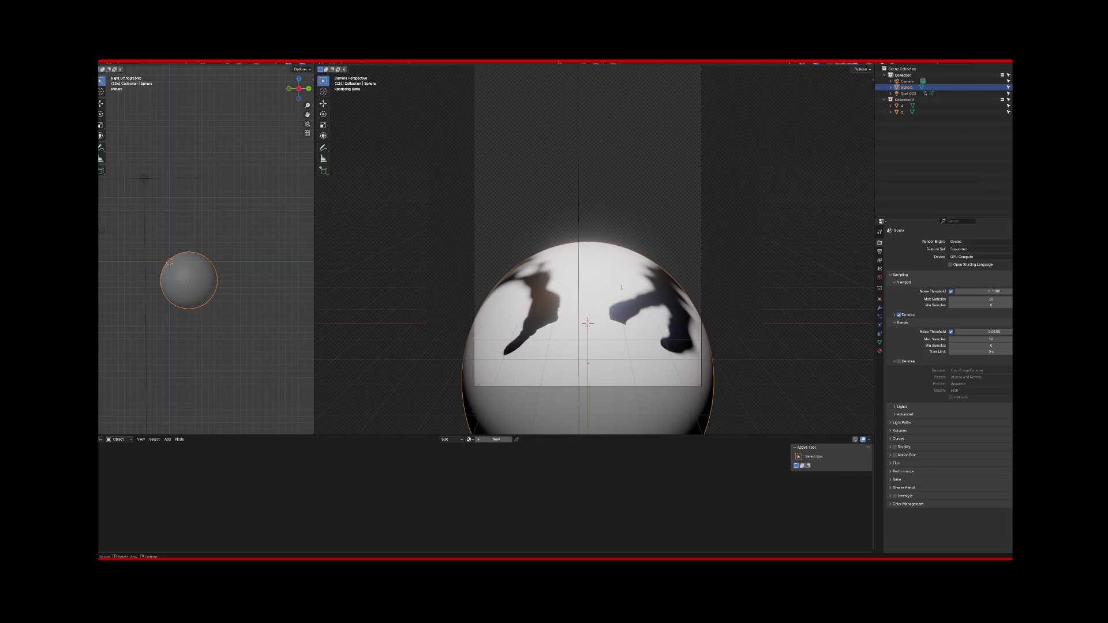
click(723, 250)
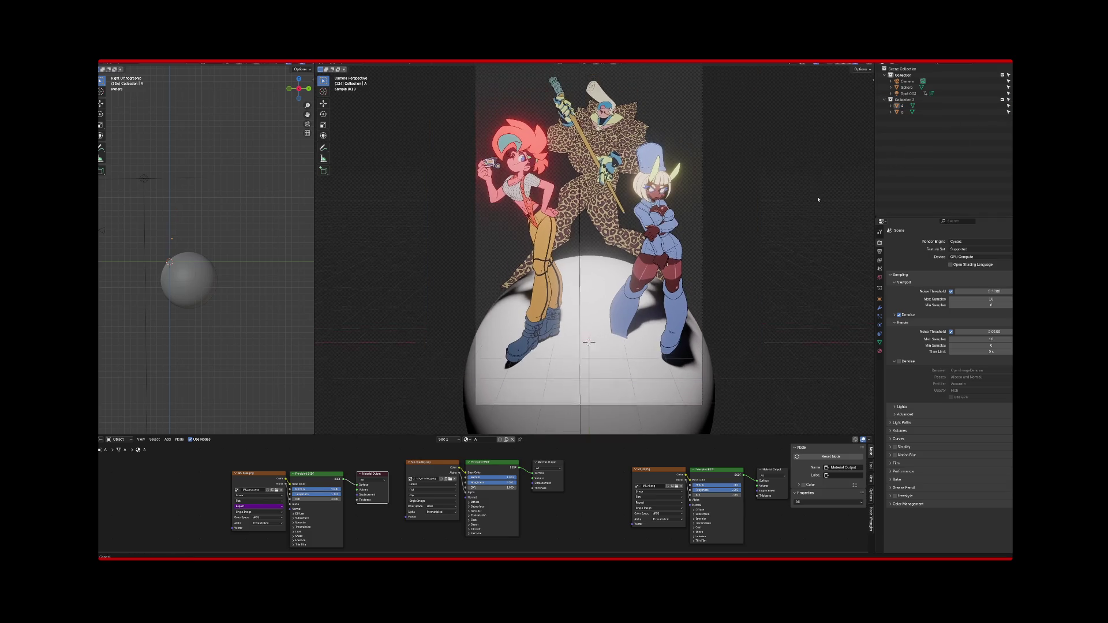
drag(819, 177, 818, 206)
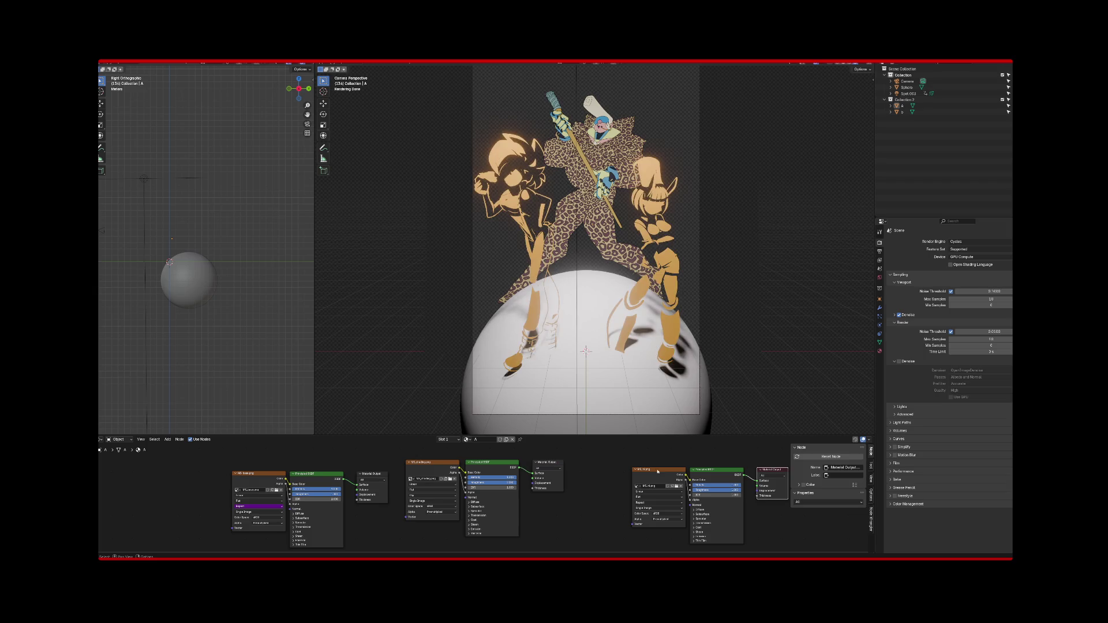
click(510, 466)
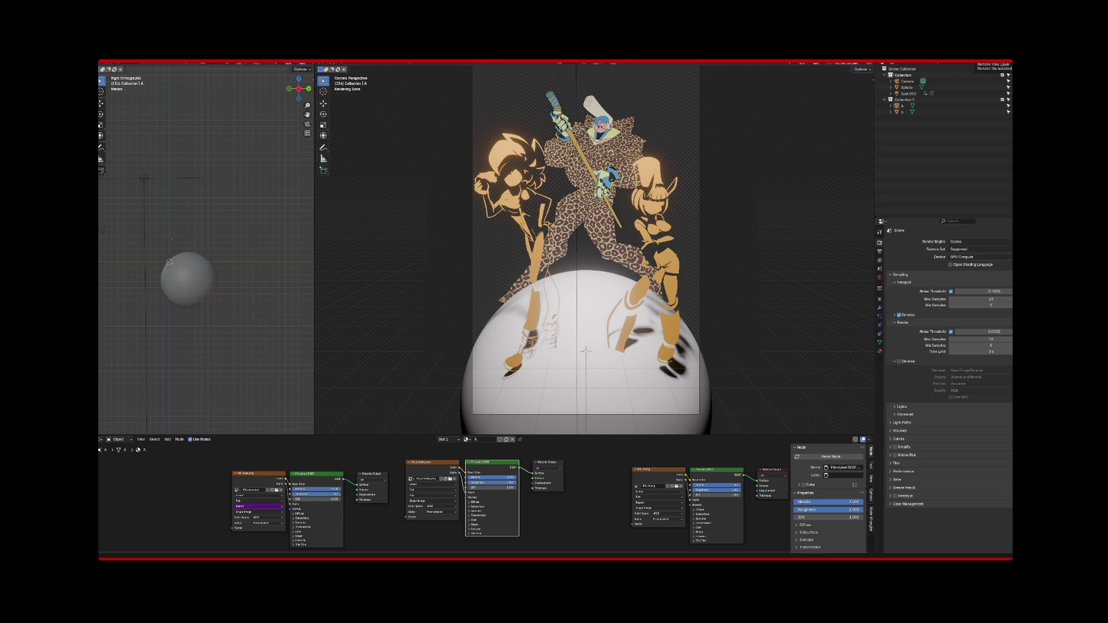
Quit Blender without saving and open After Effects' file import dialog.
key(ctrl+q)
click(577, 315)
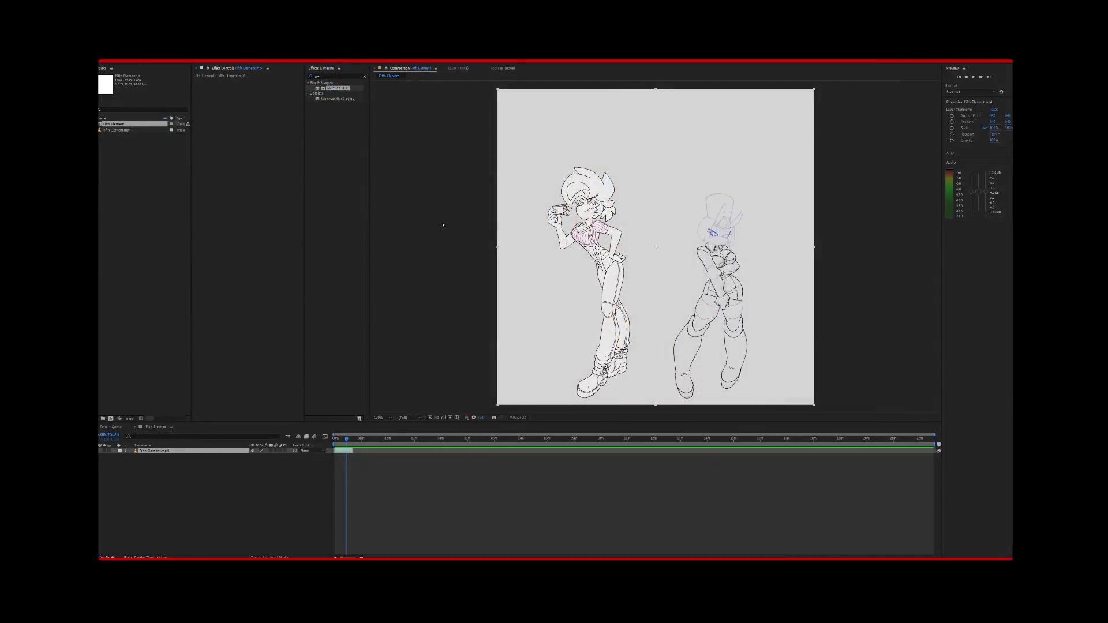
double_click(158, 229)
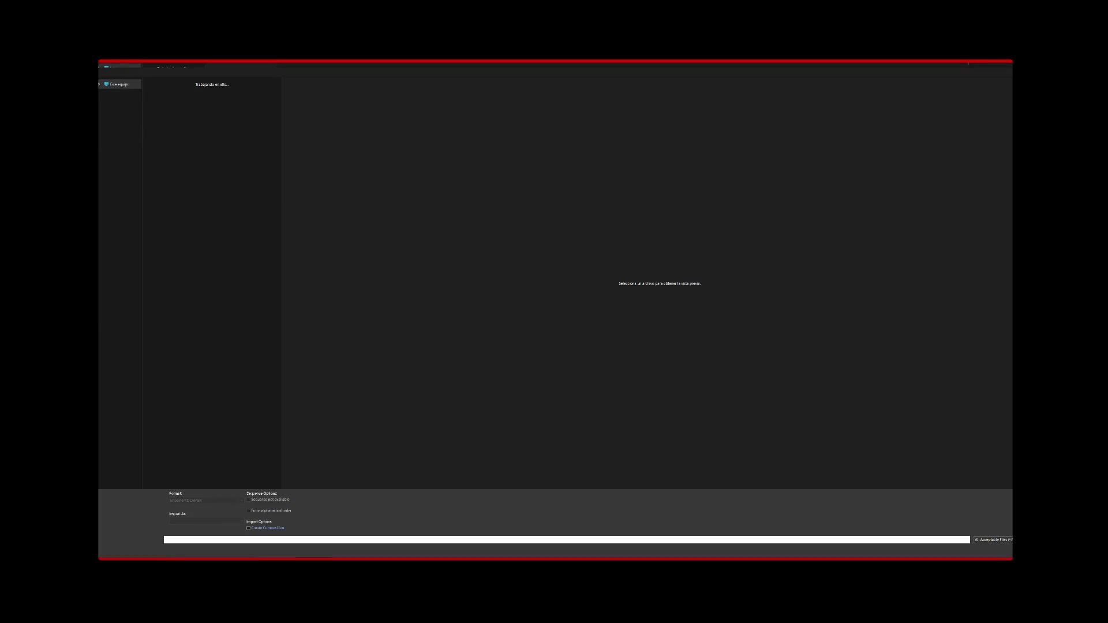
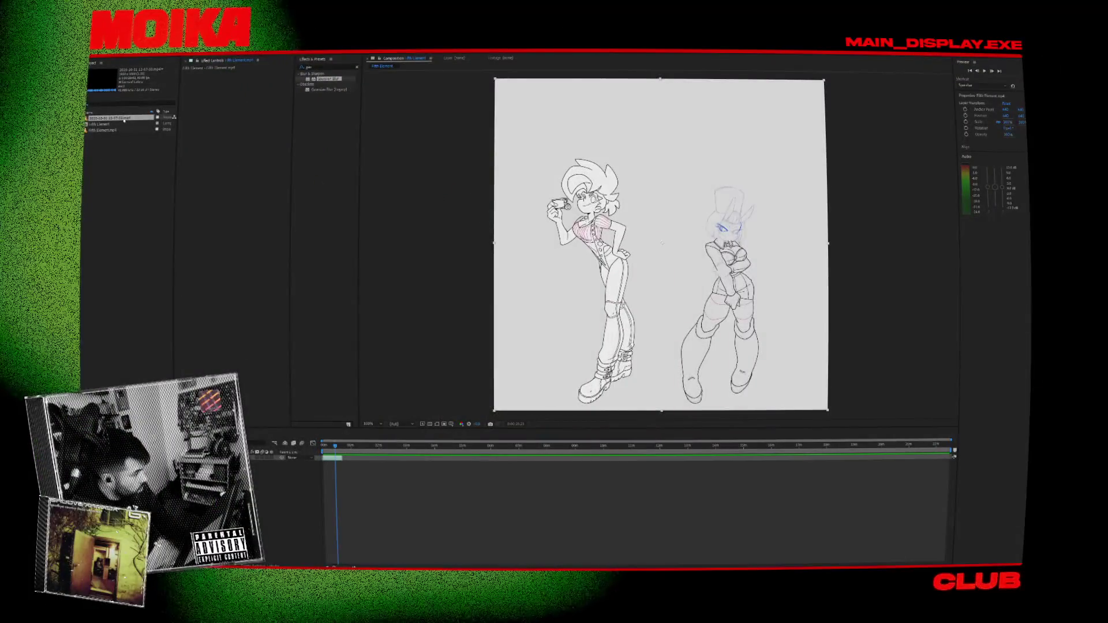
Add the Blender process footage over the line art and scale it to about double size.
mouse_move(119, 118)
mouse_down()
mouse_move(314, 467)
mouse_move(348, 464)
mouse_move(345, 443)
mouse_up()
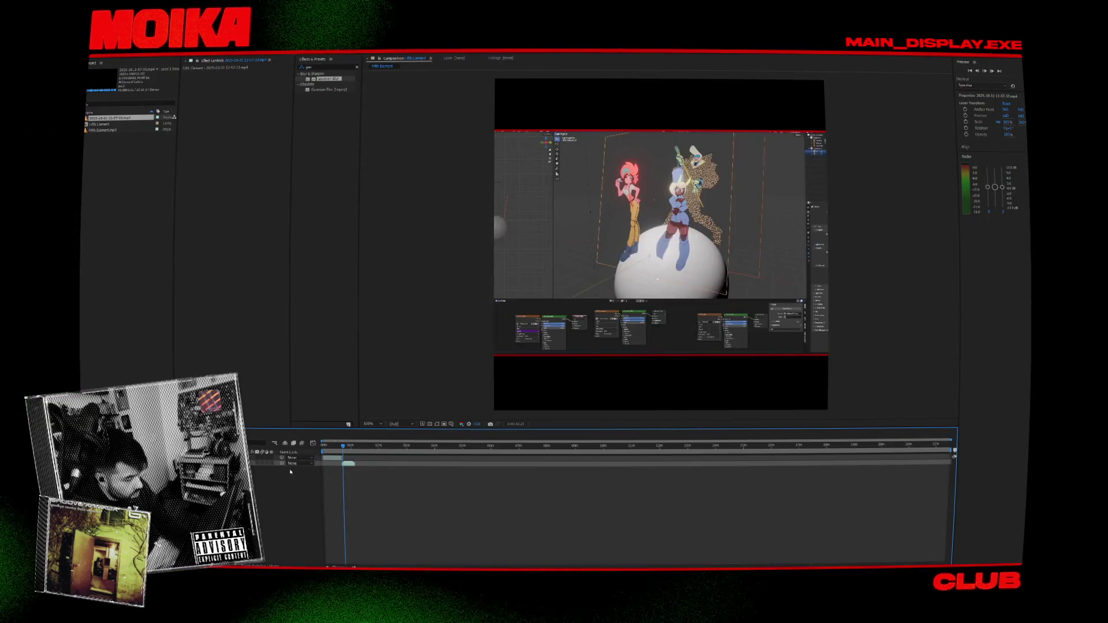
key(comma)
key(comma)
drag(783, 316, 854, 351)
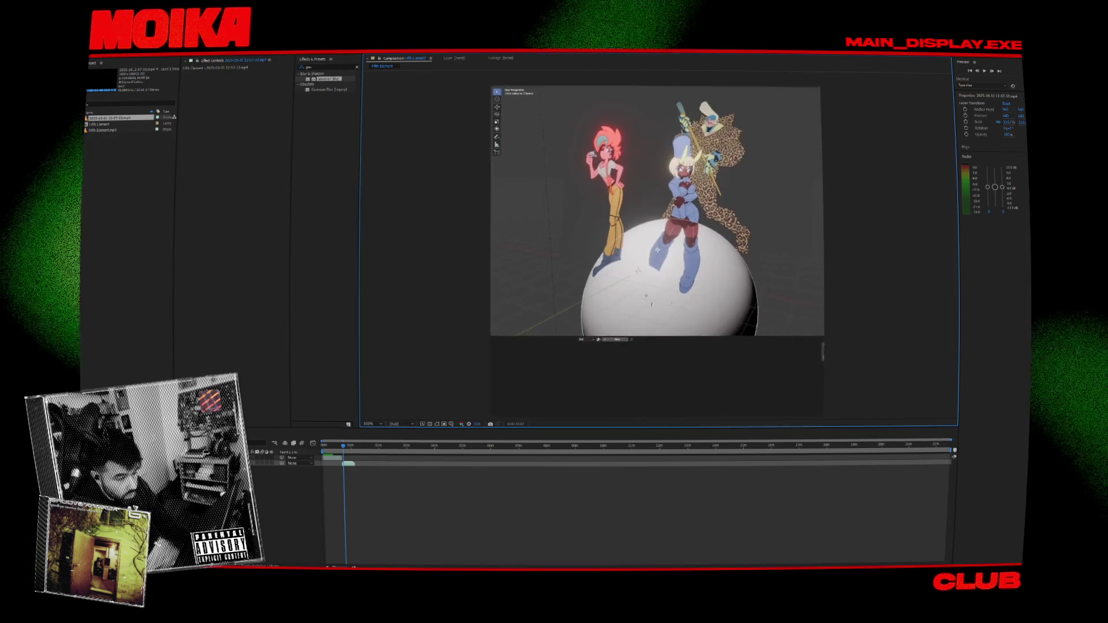
Preview the composition playback, checking the view at 50% and 100% zoom.
click(341, 446)
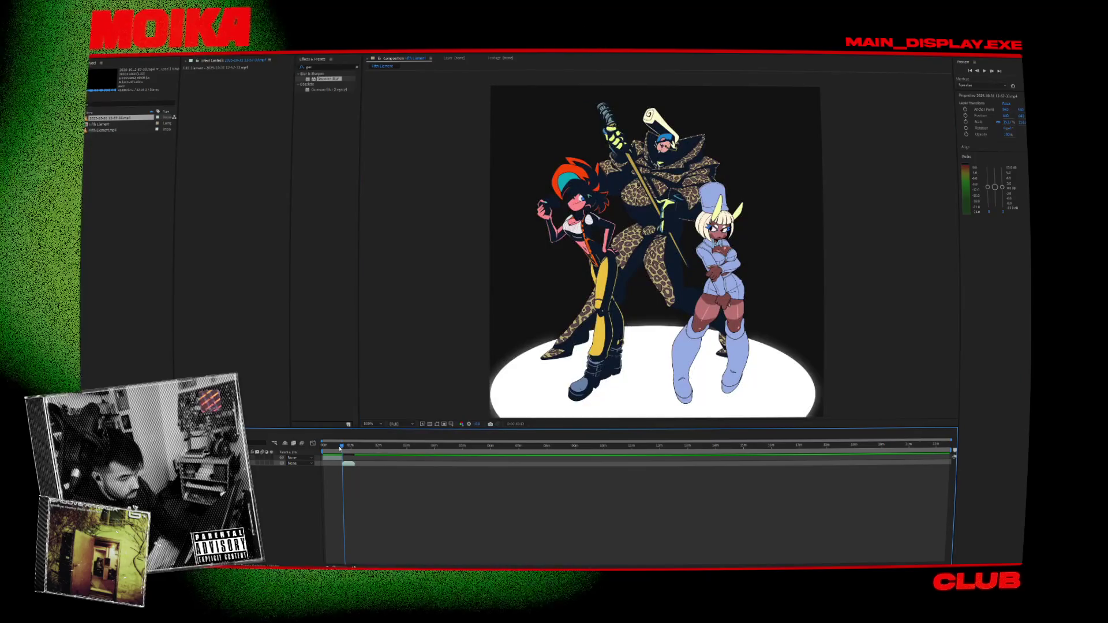
key(space)
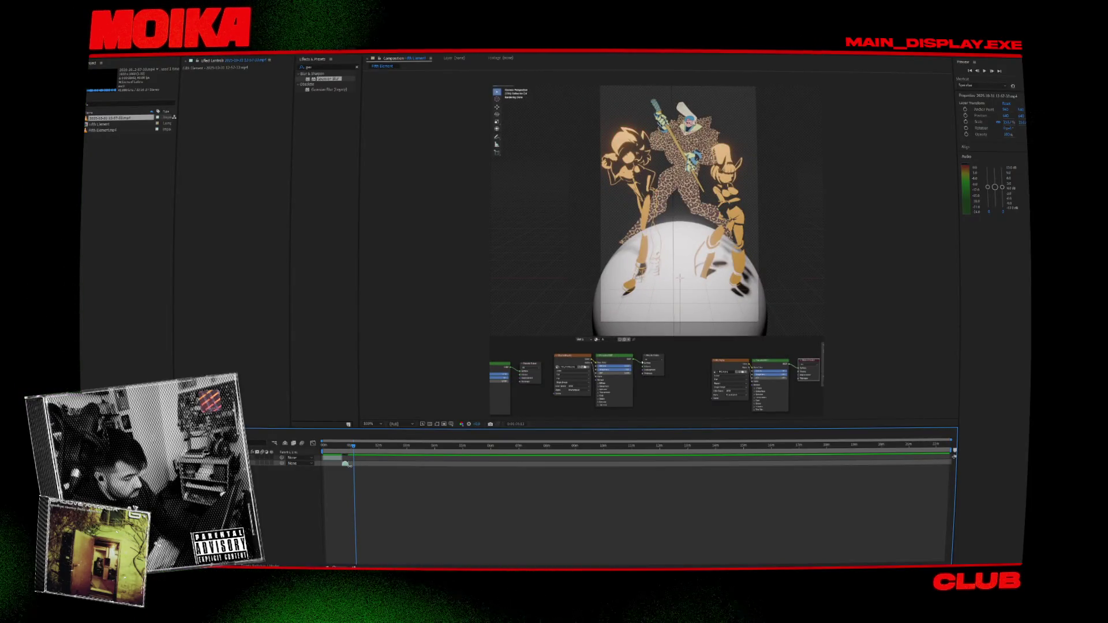
key(space)
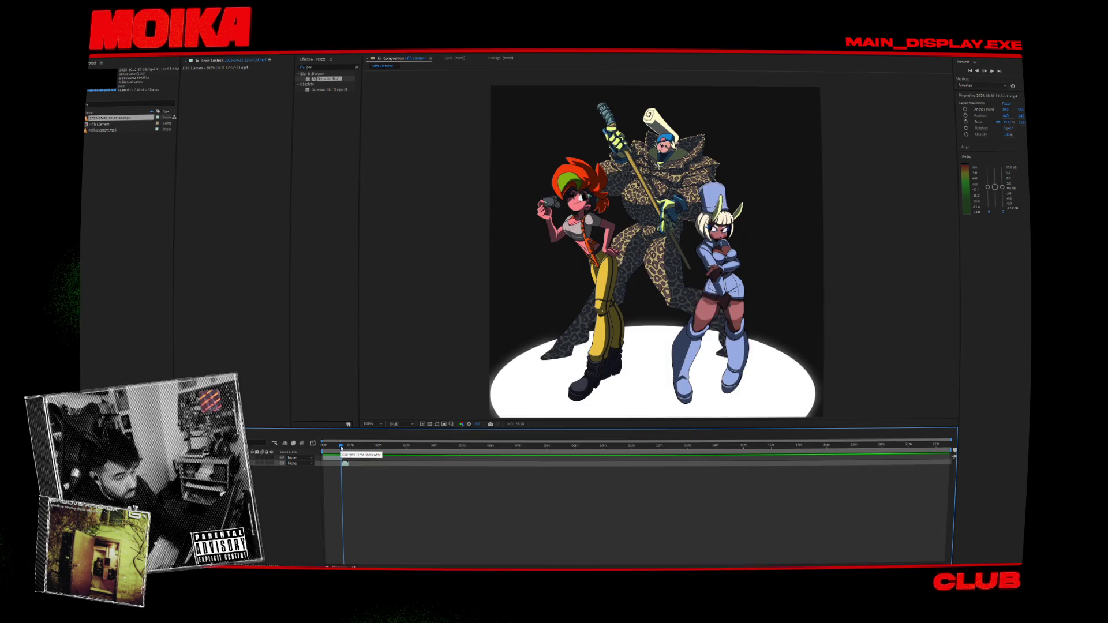
key(space)
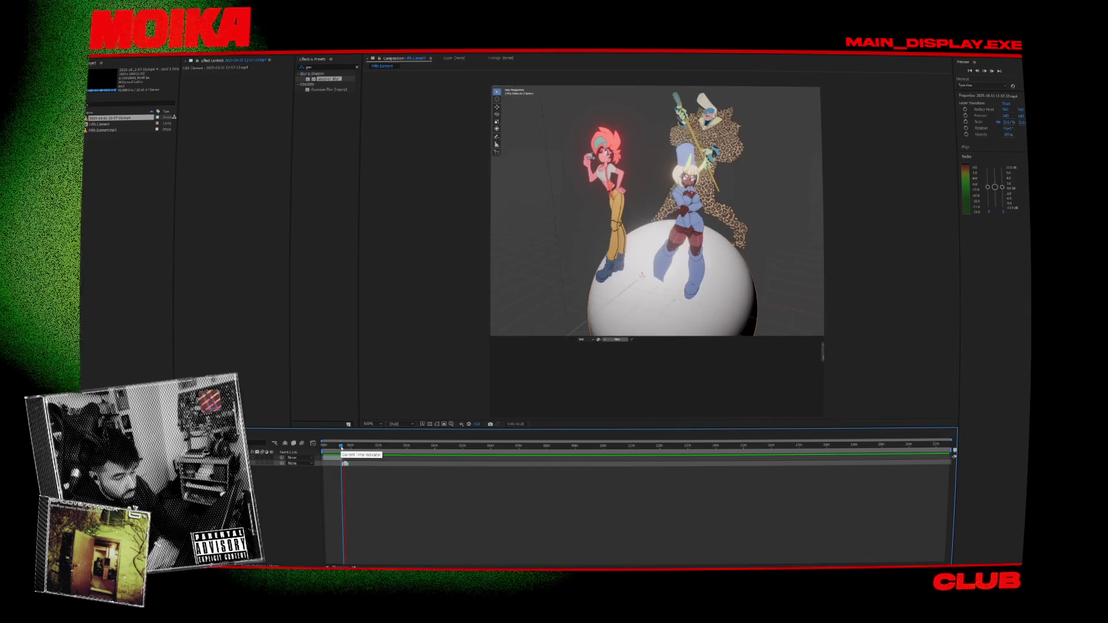
click(640, 88)
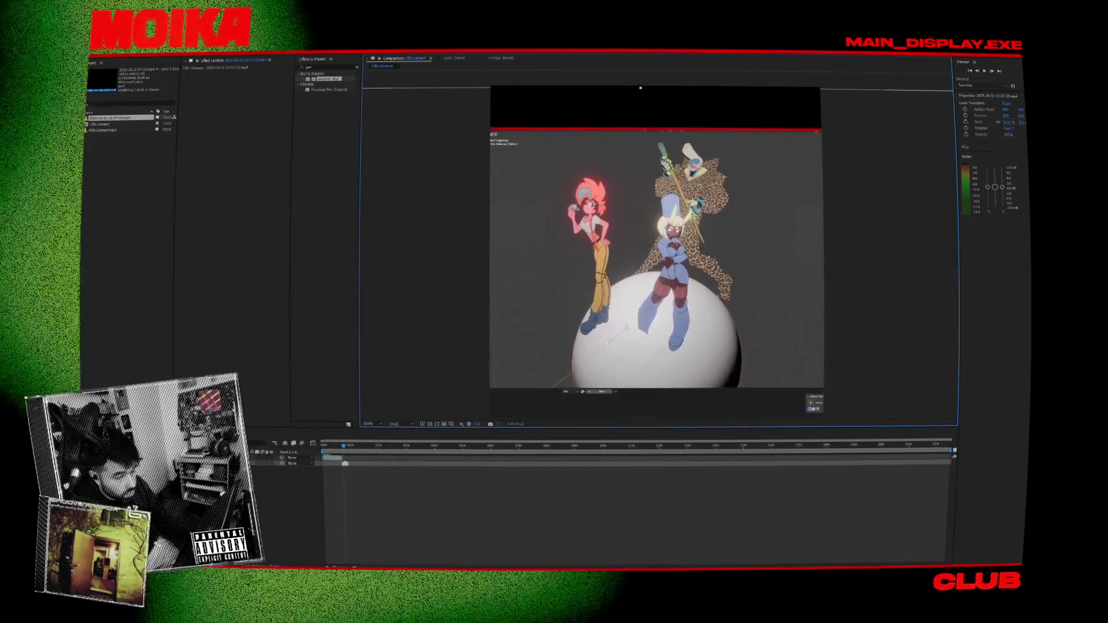
key(comma)
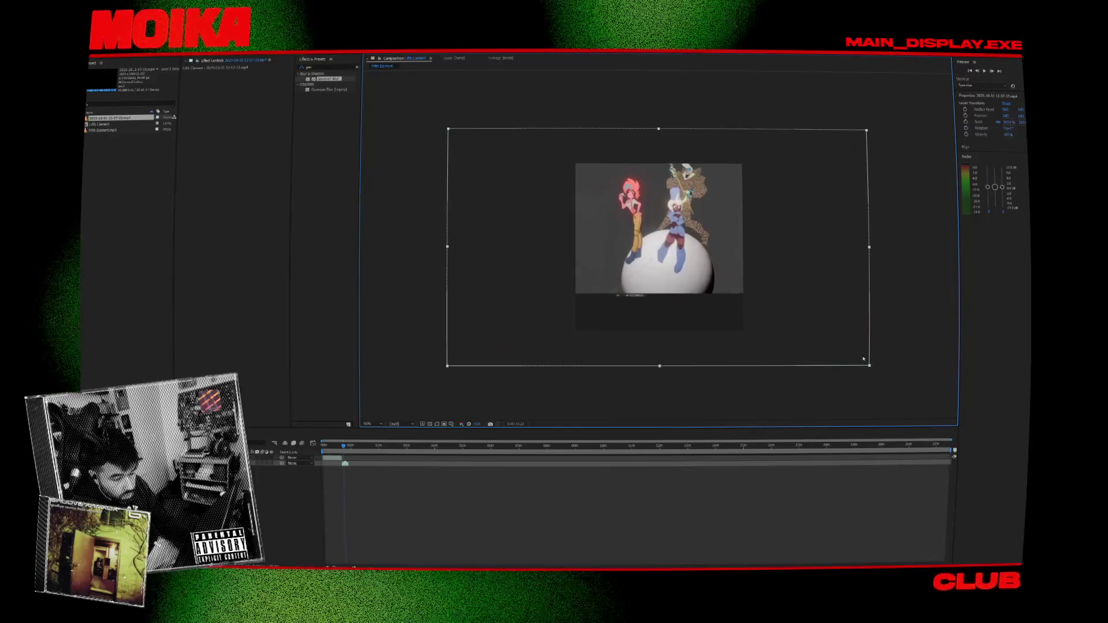
key(period)
key(space)
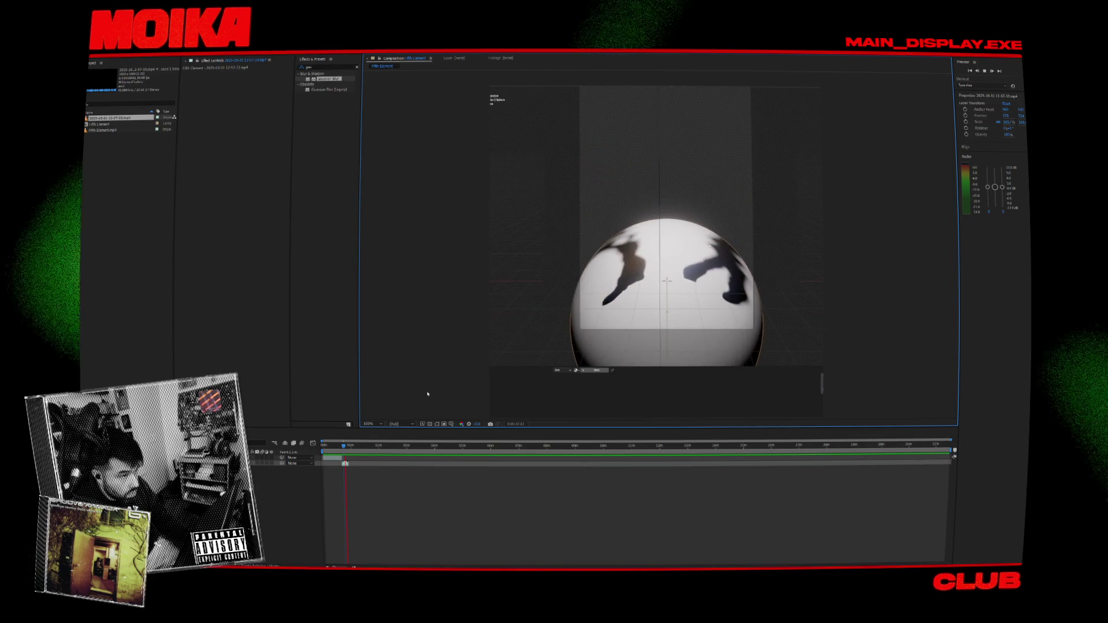
click(348, 447)
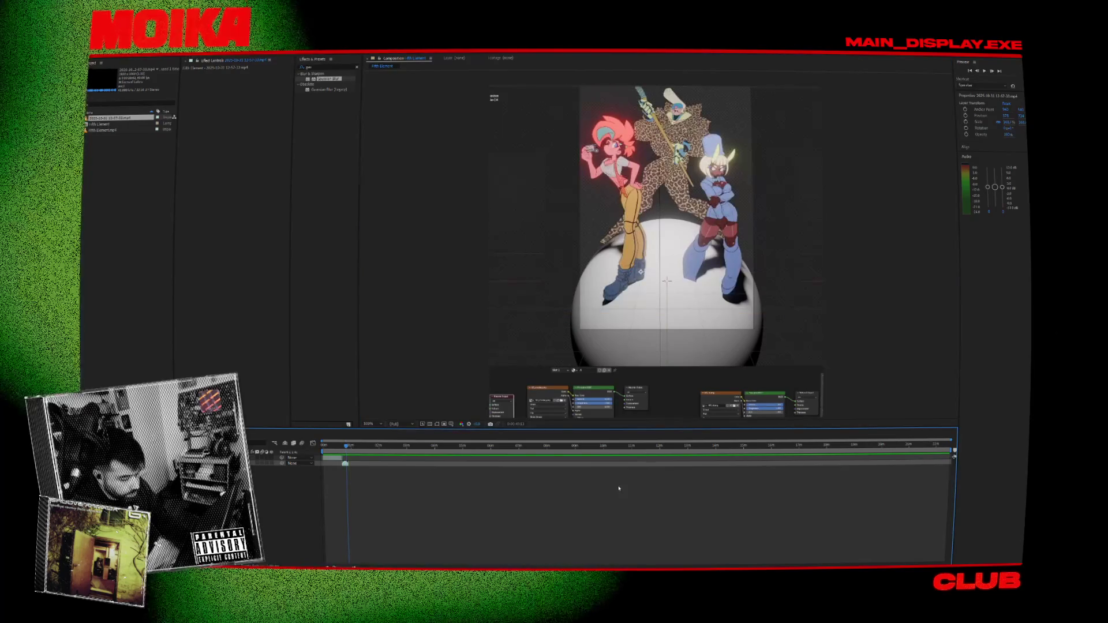
click(432, 168)
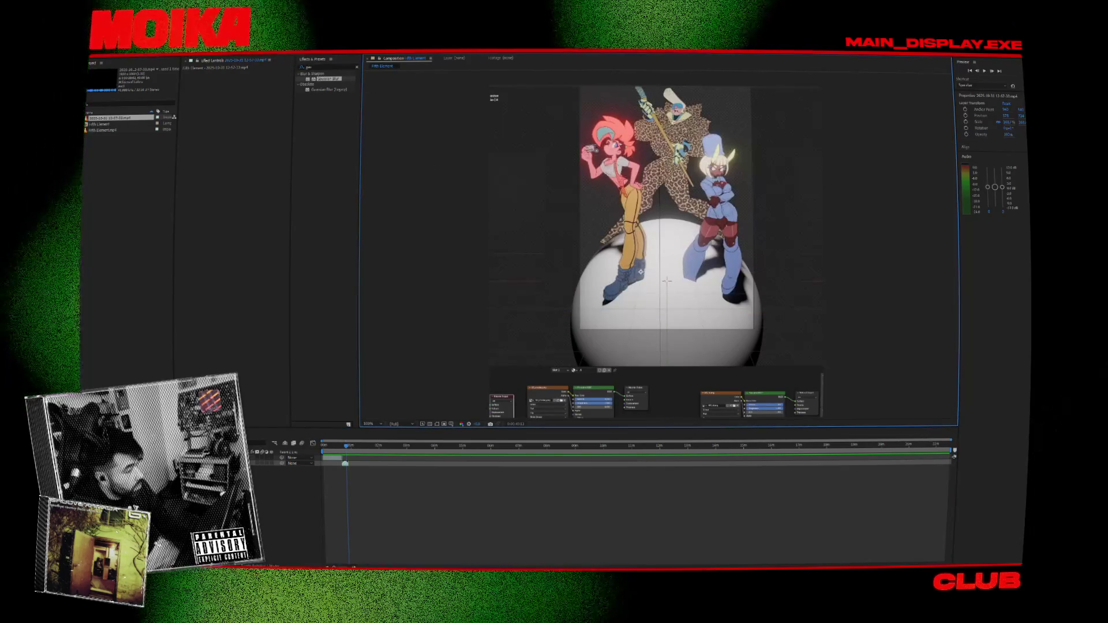
key(alt+f)
Save the project as 'fifthelement' in the FifthElement_Halloween folder.
mouse_move(96, 101)
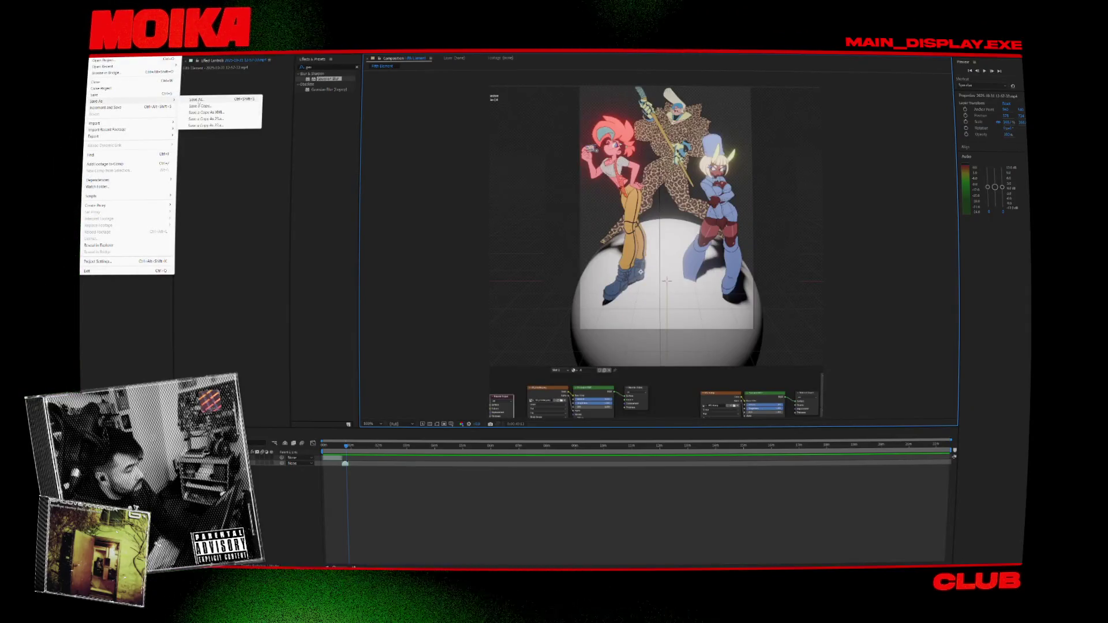
click(198, 101)
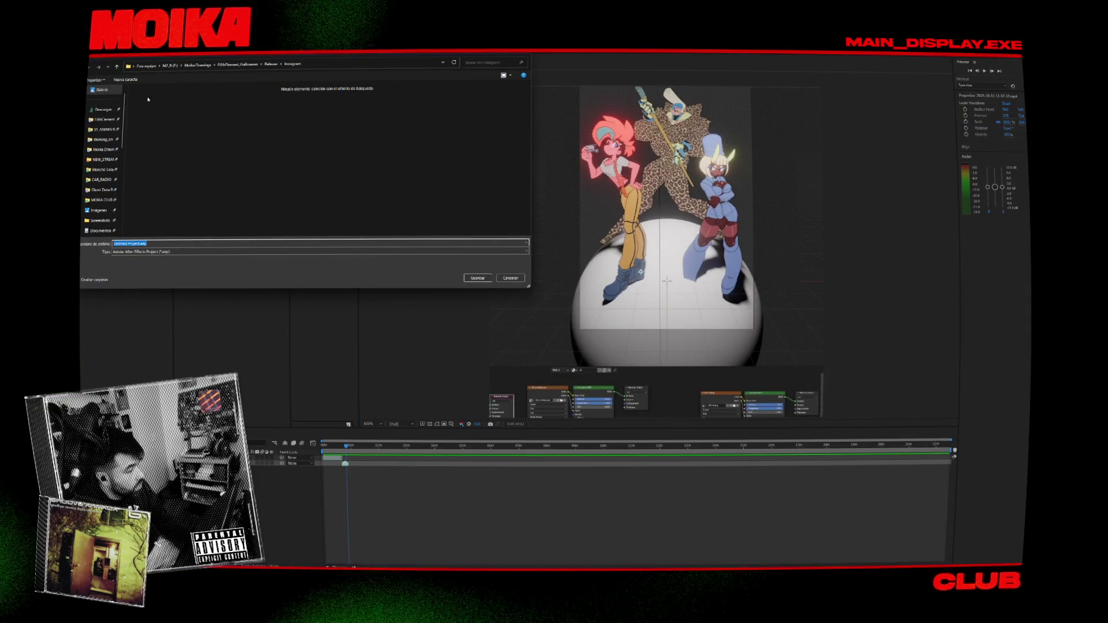
click(236, 64)
key(Caps_Lock)
text(f)
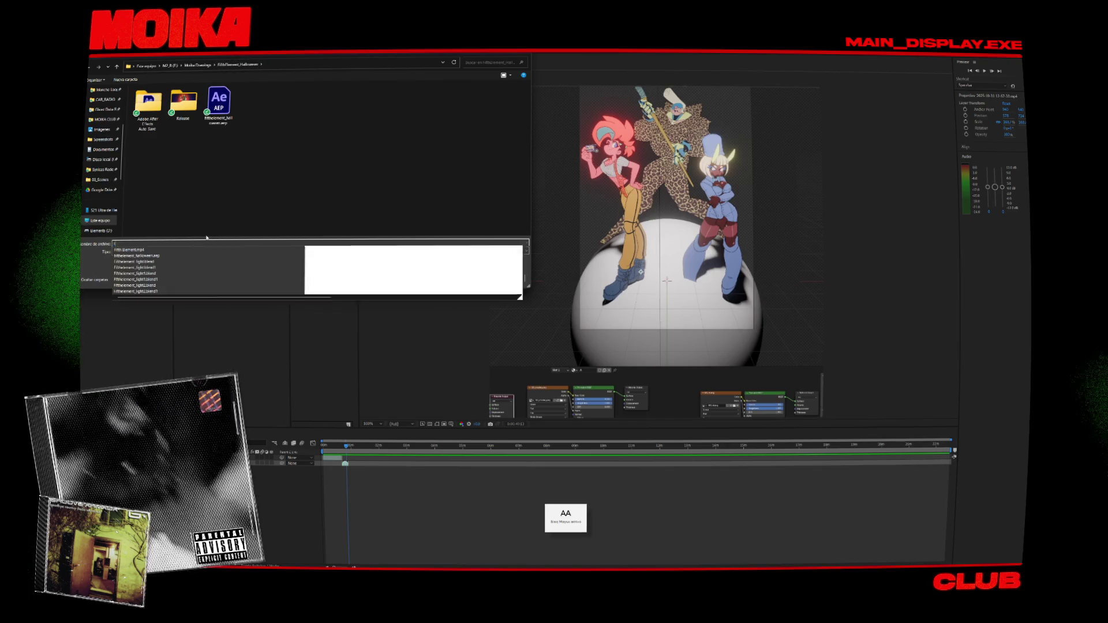
text(ifthelement)
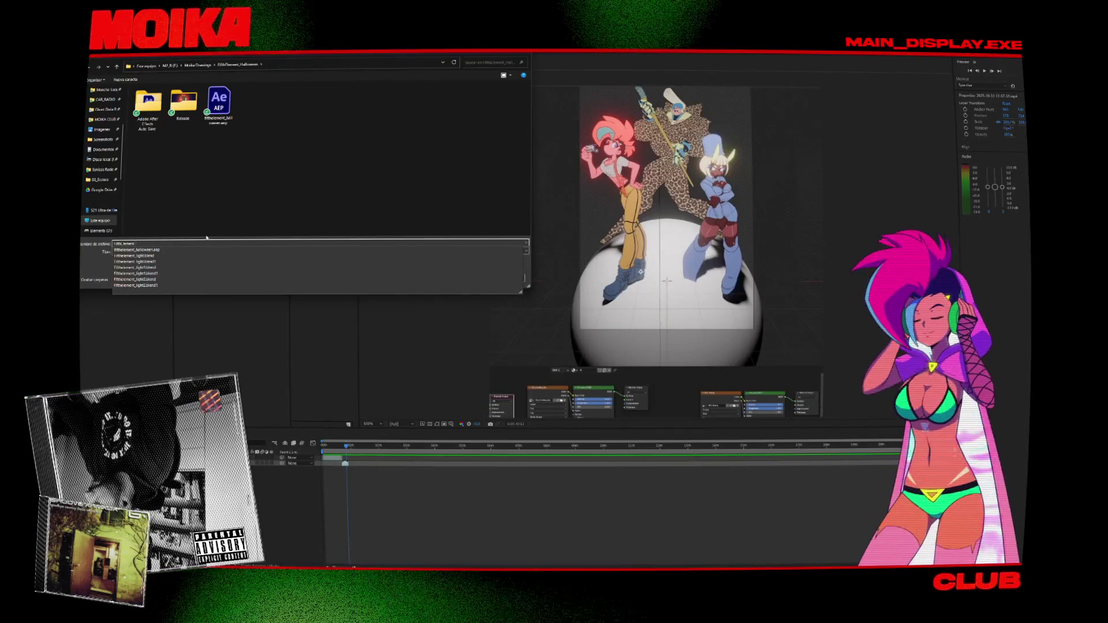
key(Return)
key(Return)
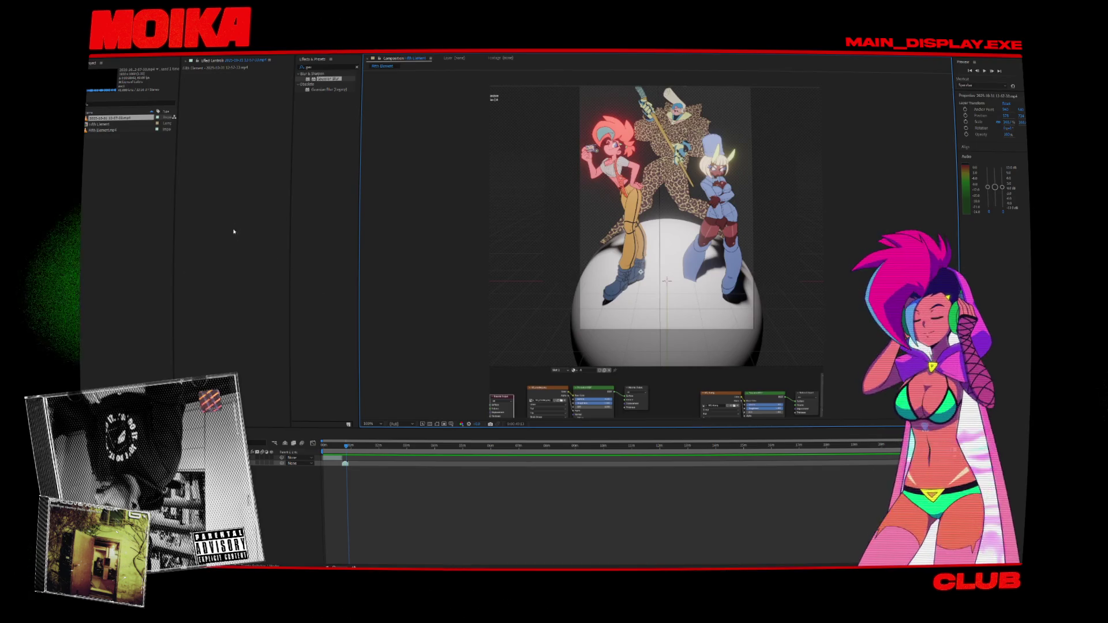
Reopen the recent vertical poster project from the recent projects list.
click(94, 54)
mouse_move(106, 67)
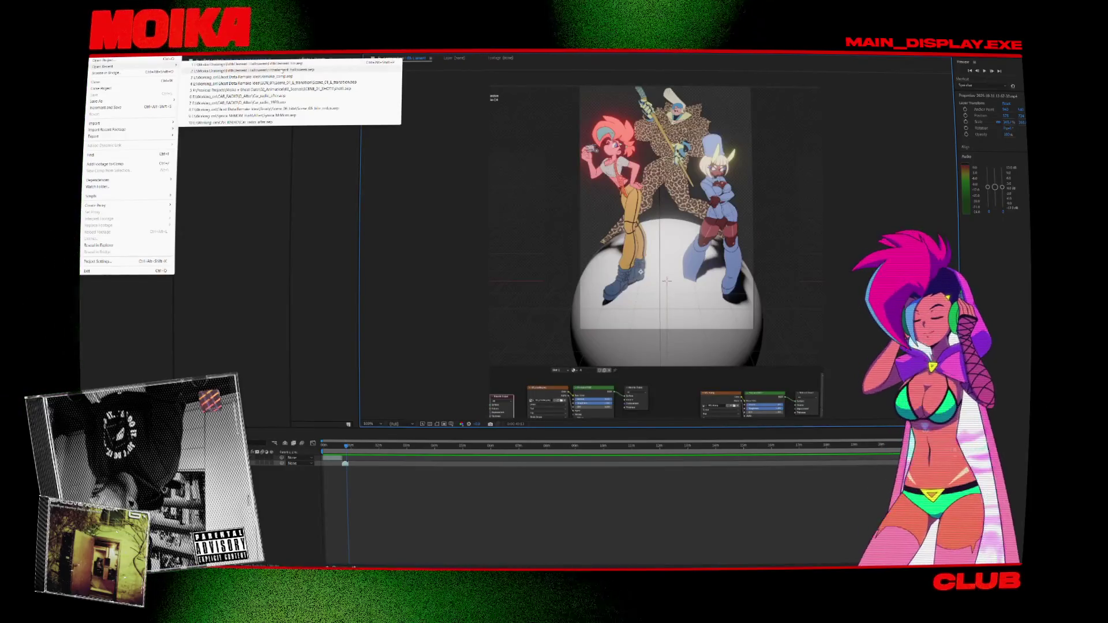
click(282, 70)
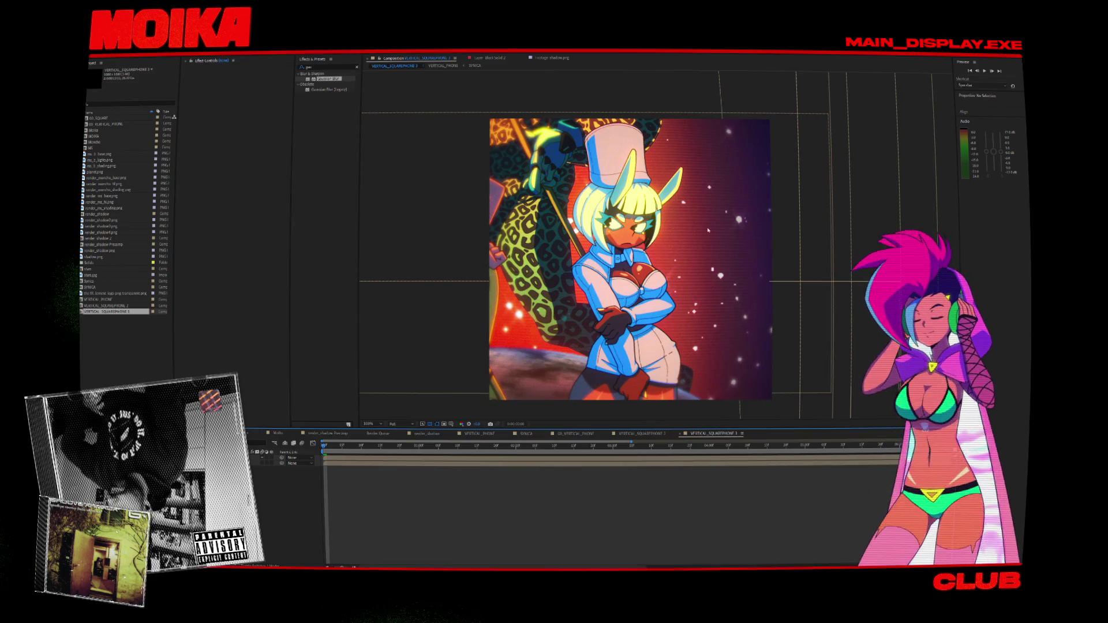
Open the nested VERTICAL_PHONE precomp, switch to 03_VERTICAL_PHONE, and enlarge the viewer panel.
double_click(583, 332)
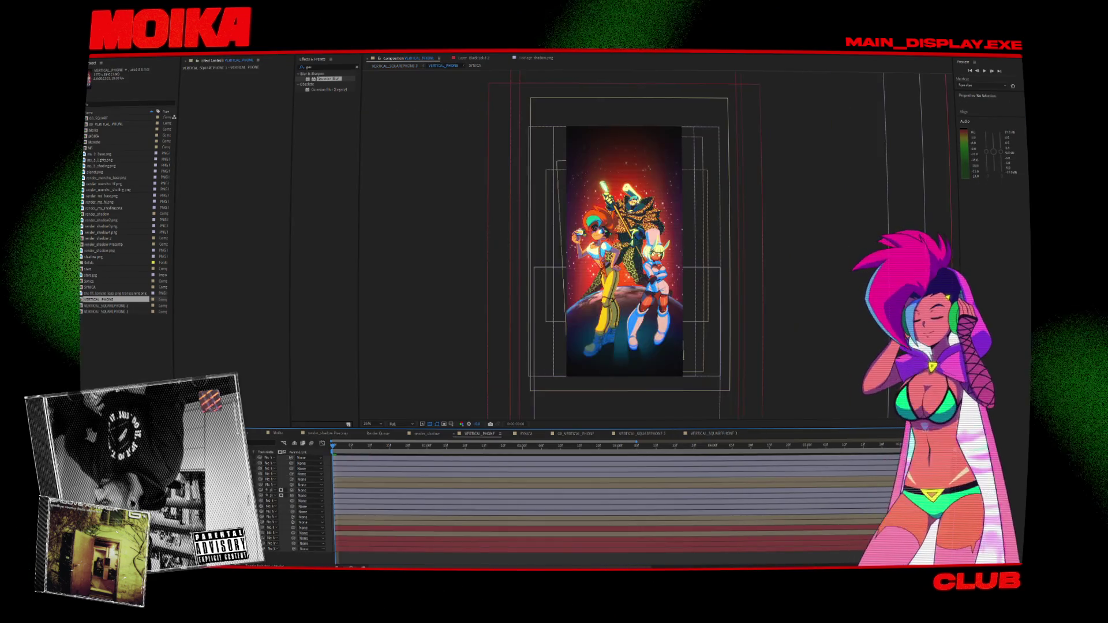
key(period)
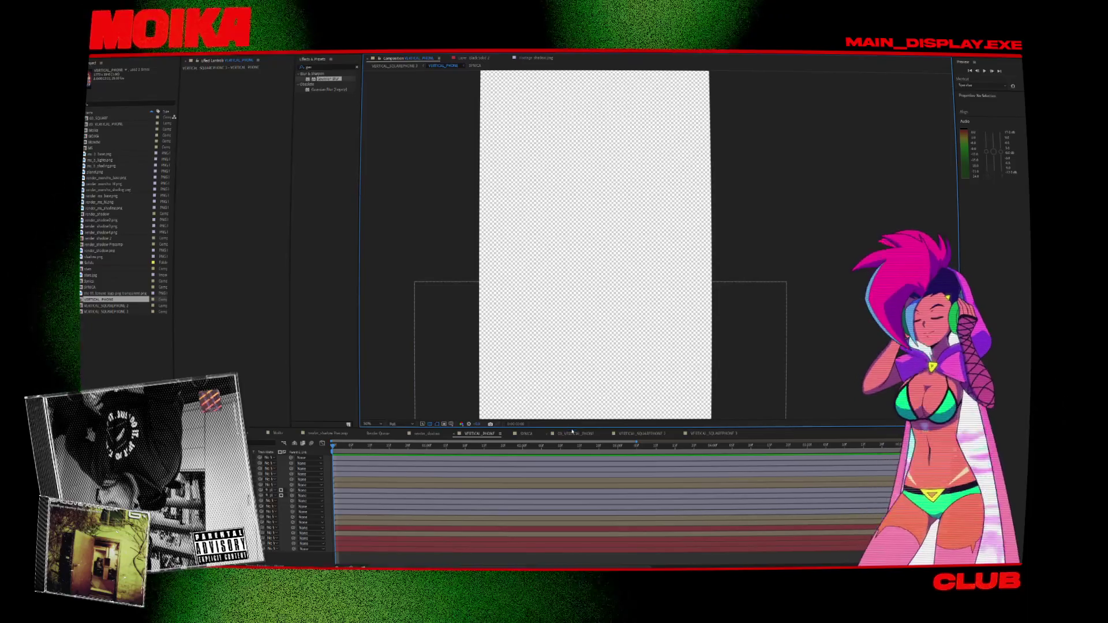
click(571, 433)
drag(570, 430, 571, 470)
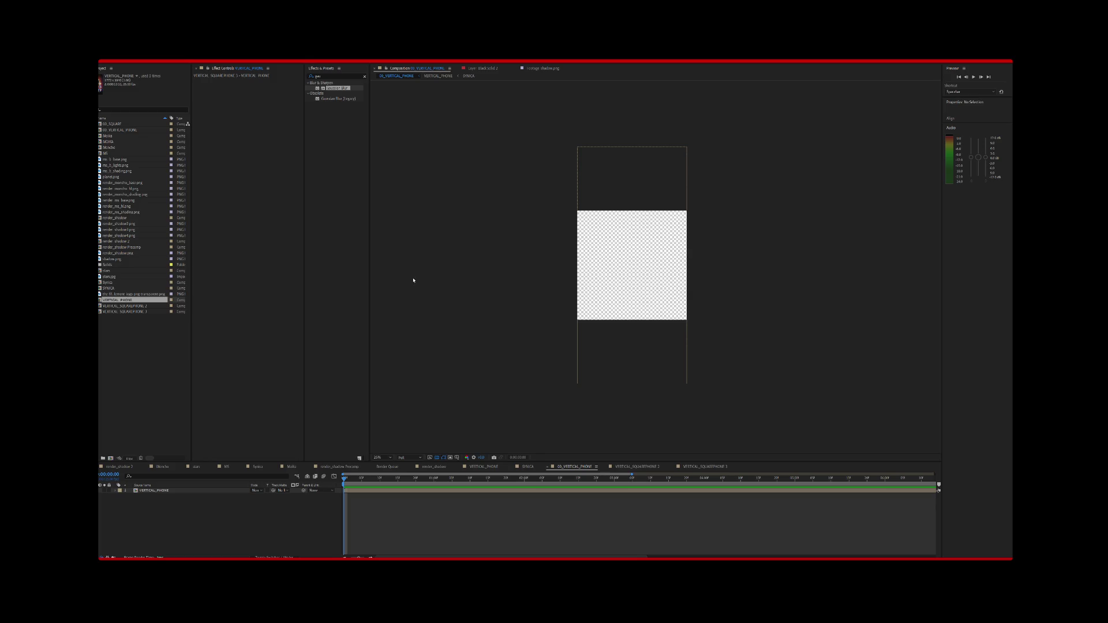
click(466, 305)
Open the VERTICAL_PHONE precomp and fit the composition to the viewer.
key(period)
click(378, 456)
click(396, 363)
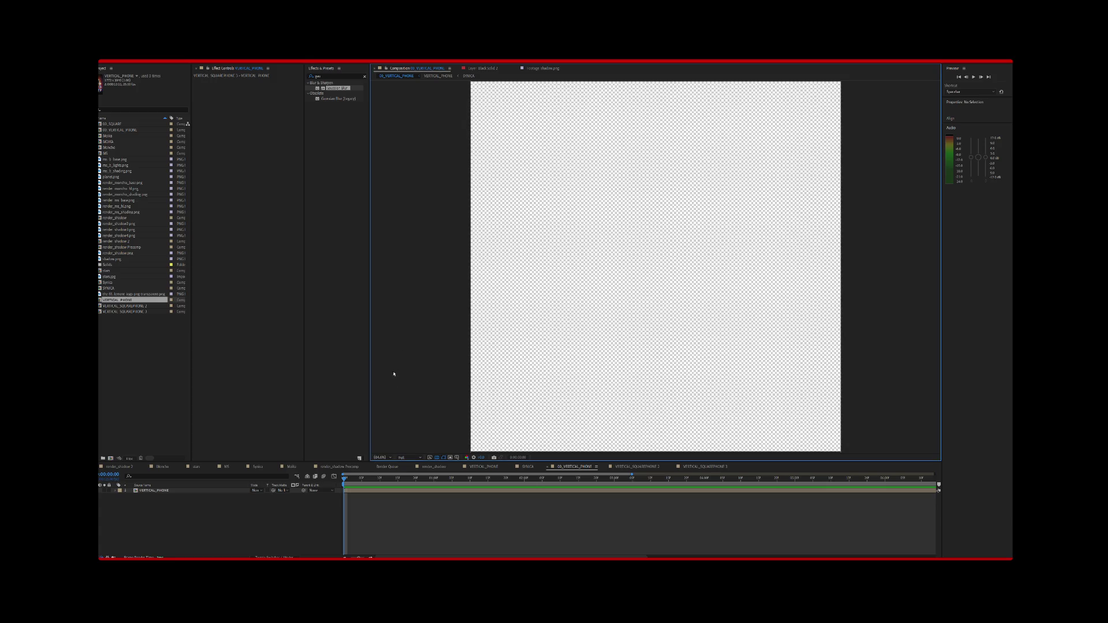
click(381, 460)
click(390, 348)
click(135, 491)
double_click(136, 491)
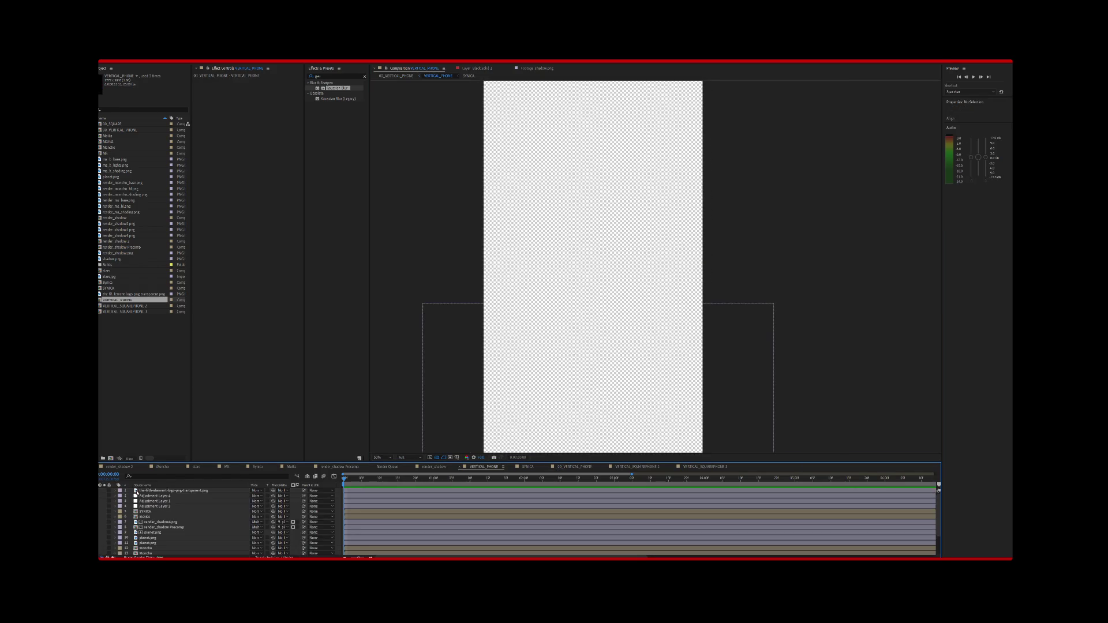
click(382, 459)
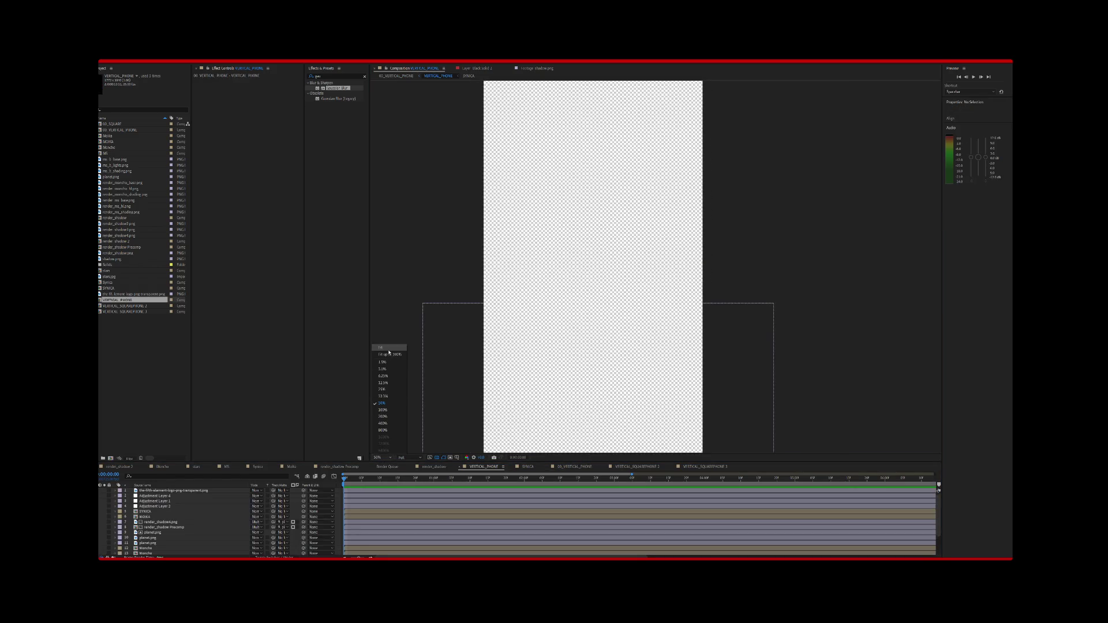
click(389, 352)
scroll(149, 552, down, 3)
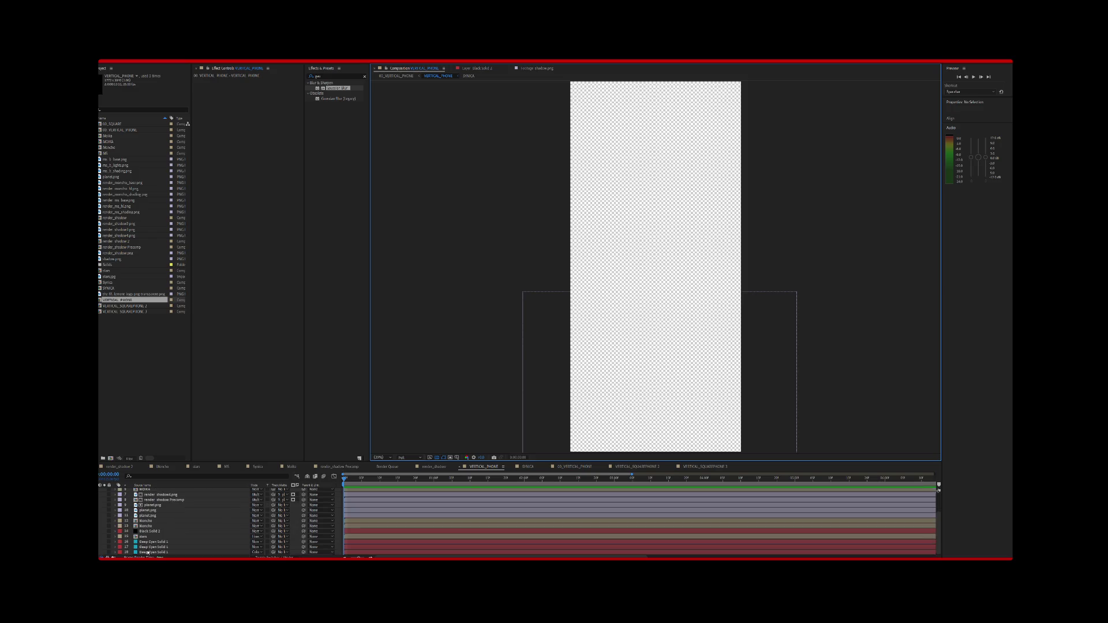
Show the gradient, Deep Cyan Solid, stars, vignette, Moncho, planets, shadows and both girls.
click(101, 542)
click(101, 547)
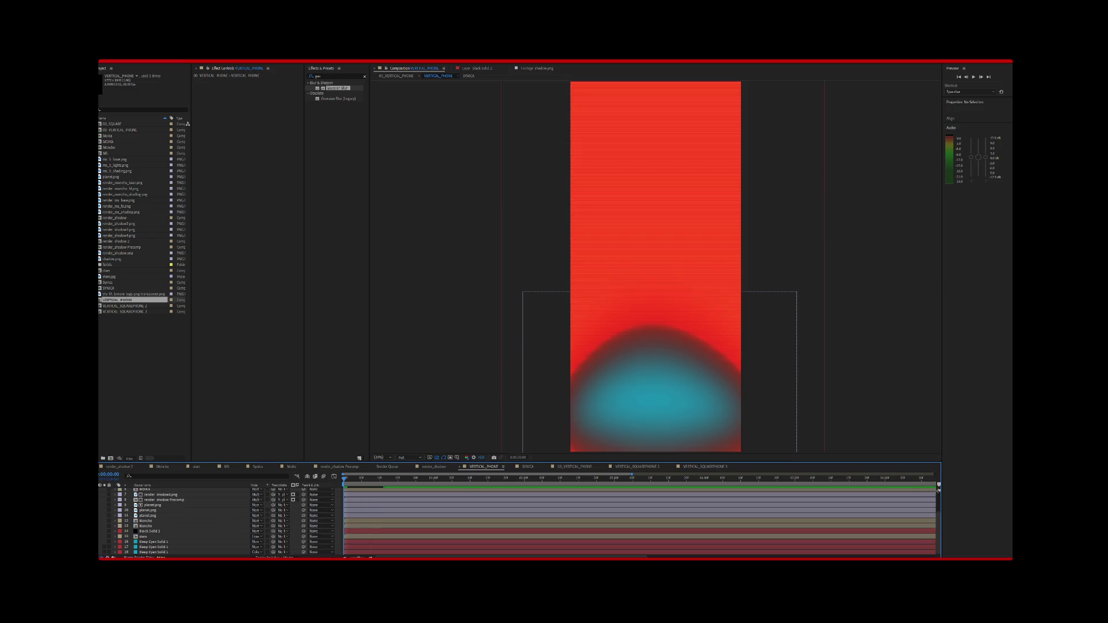
click(100, 536)
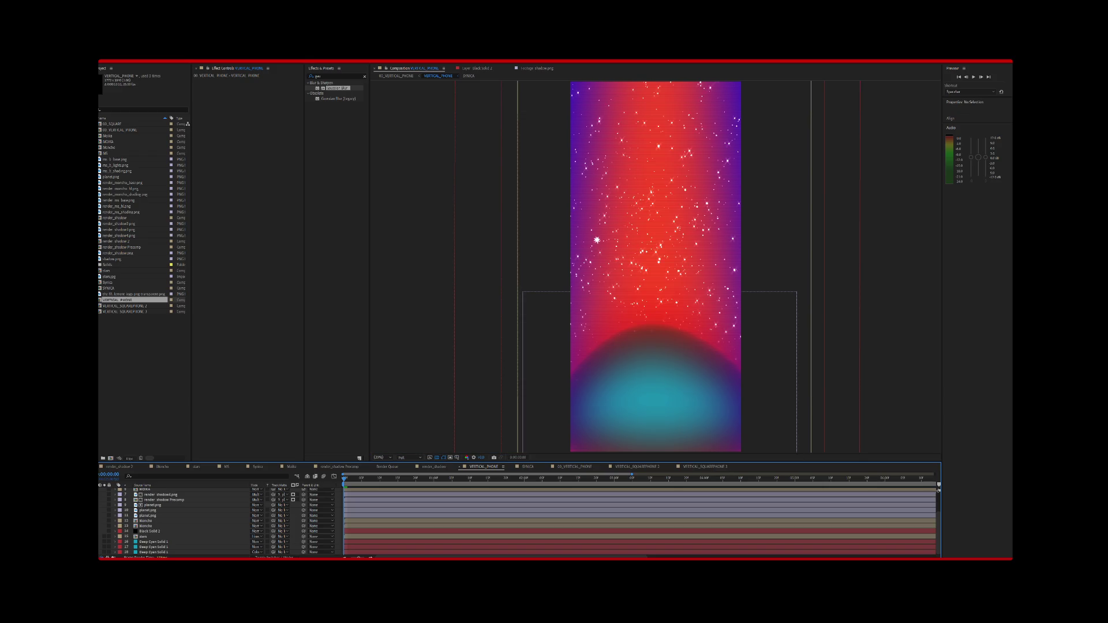
click(100, 531)
click(100, 525)
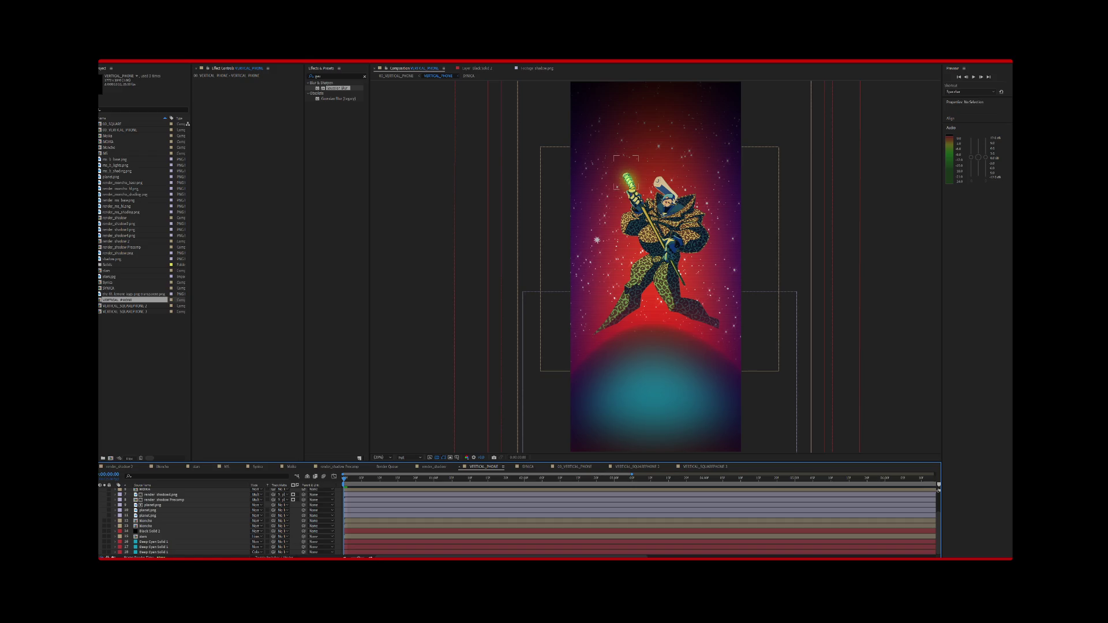
click(100, 515)
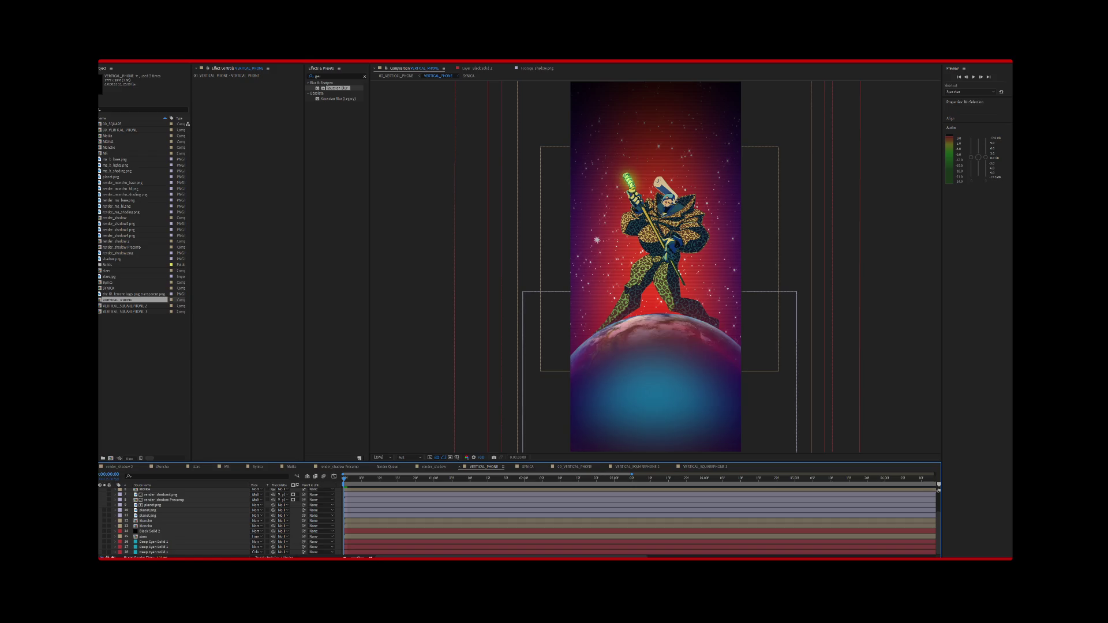
click(100, 510)
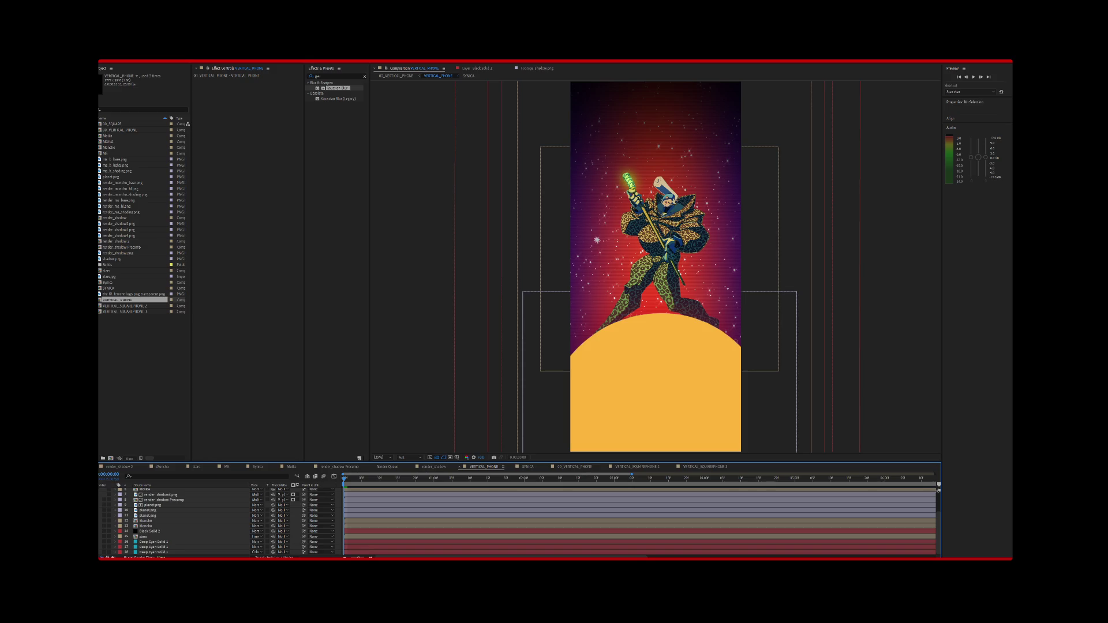
click(100, 505)
click(101, 500)
scroll(173, 519, up, 1)
click(100, 499)
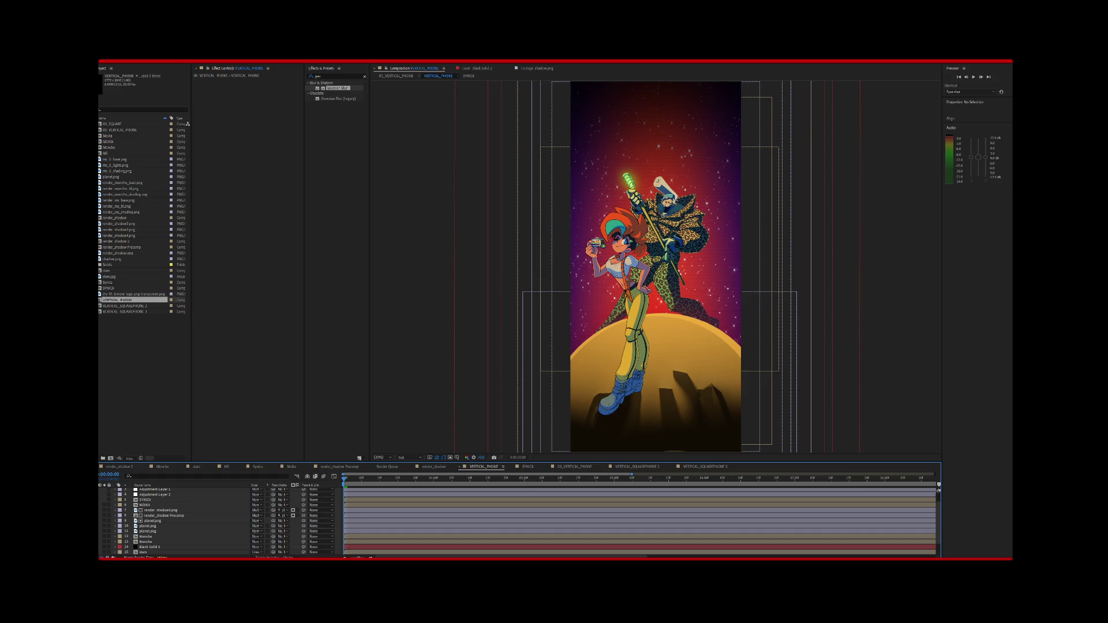
click(101, 505)
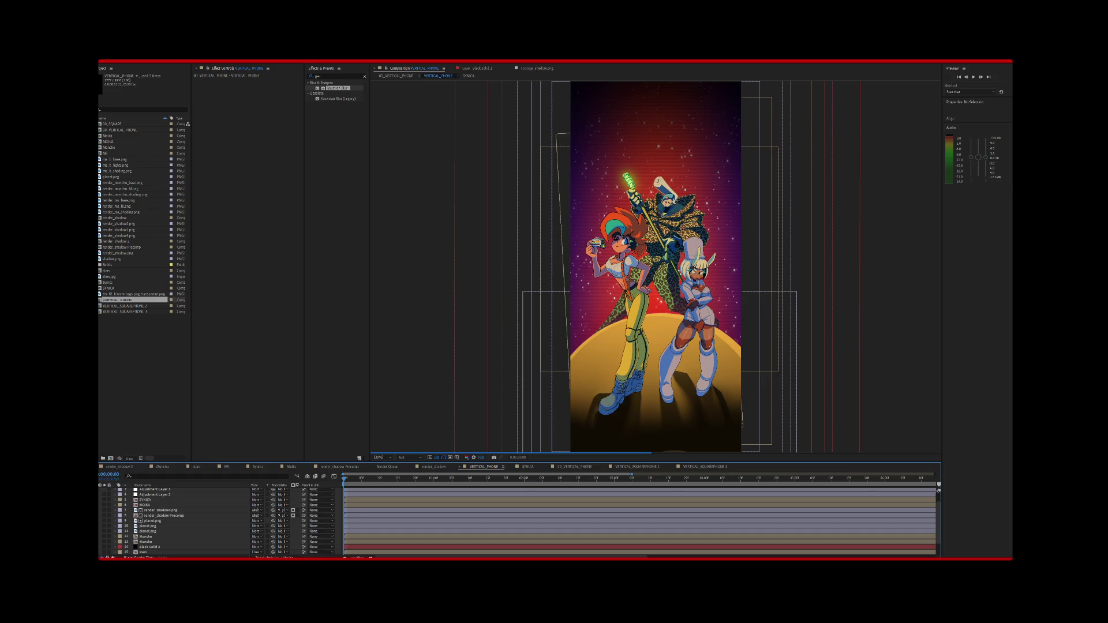
Review the vignette and glow adjustment layers and compare against the square poster version.
scroll(231, 519, up, 1)
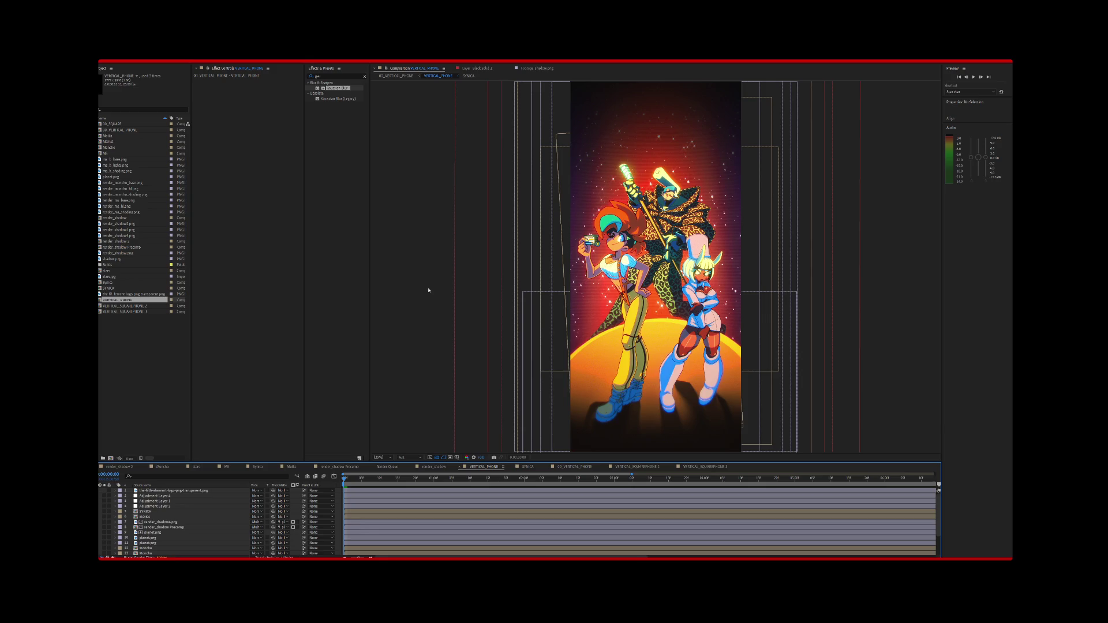
scroll(219, 528, down, 2)
click(207, 531)
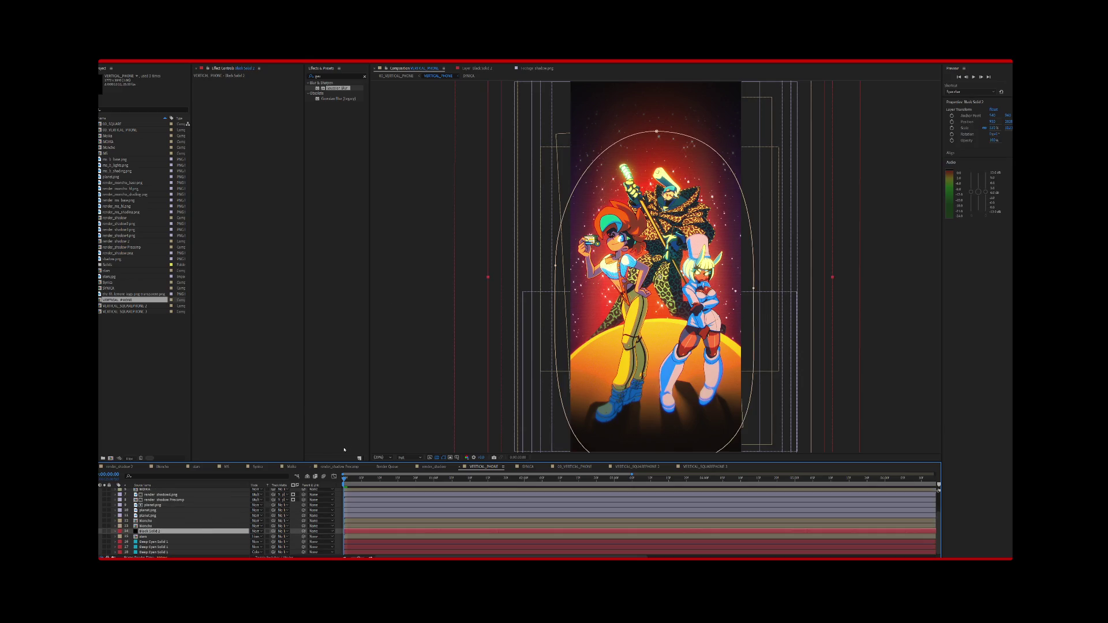
click(487, 227)
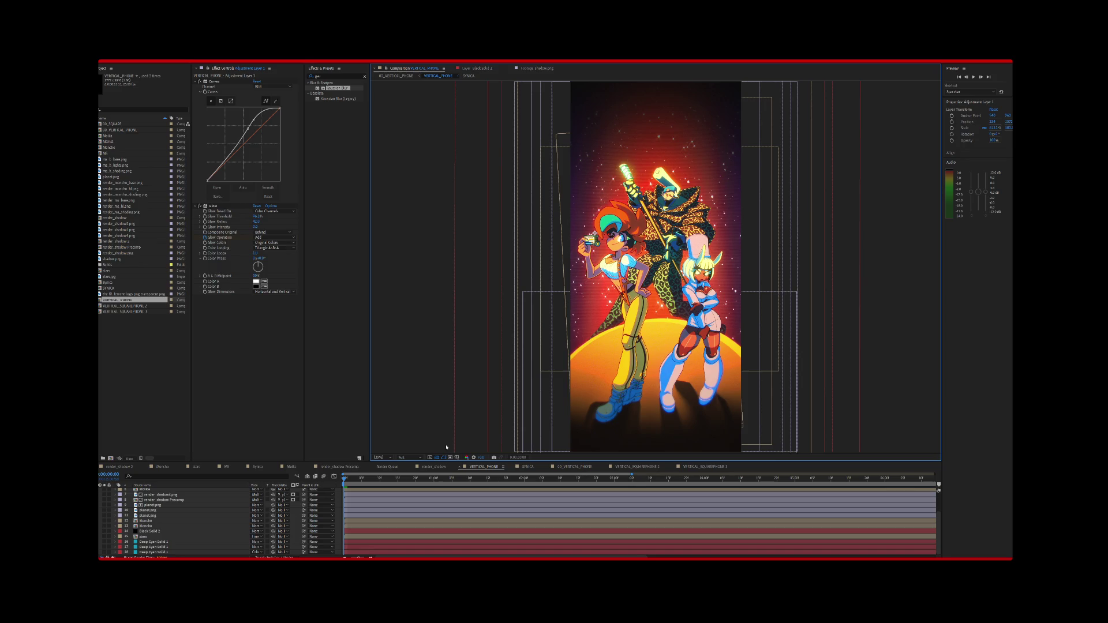
click(406, 79)
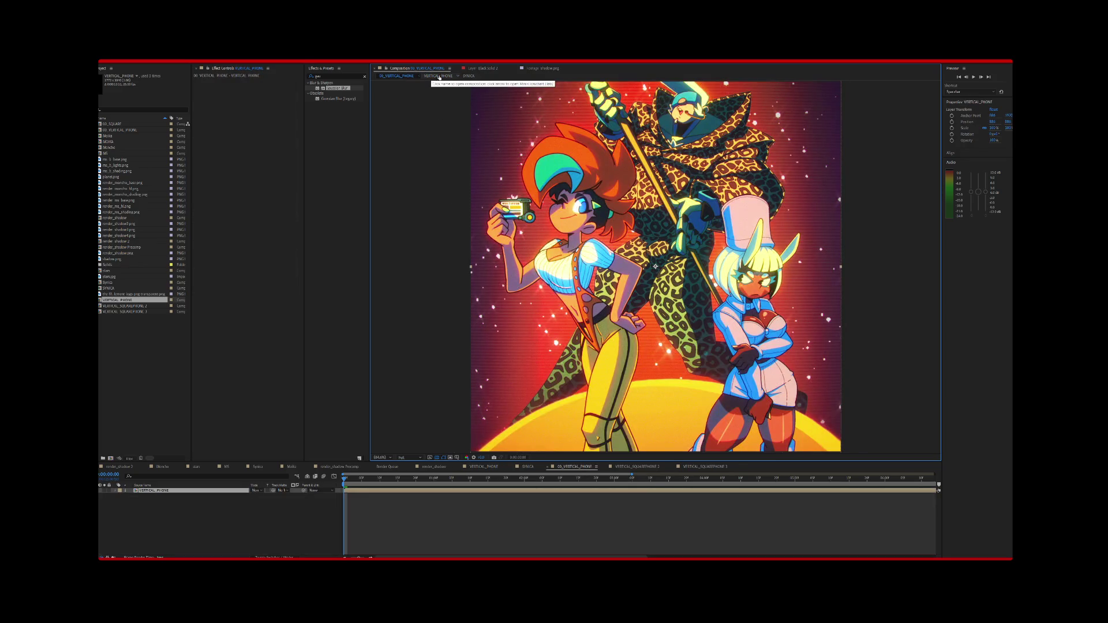
click(437, 76)
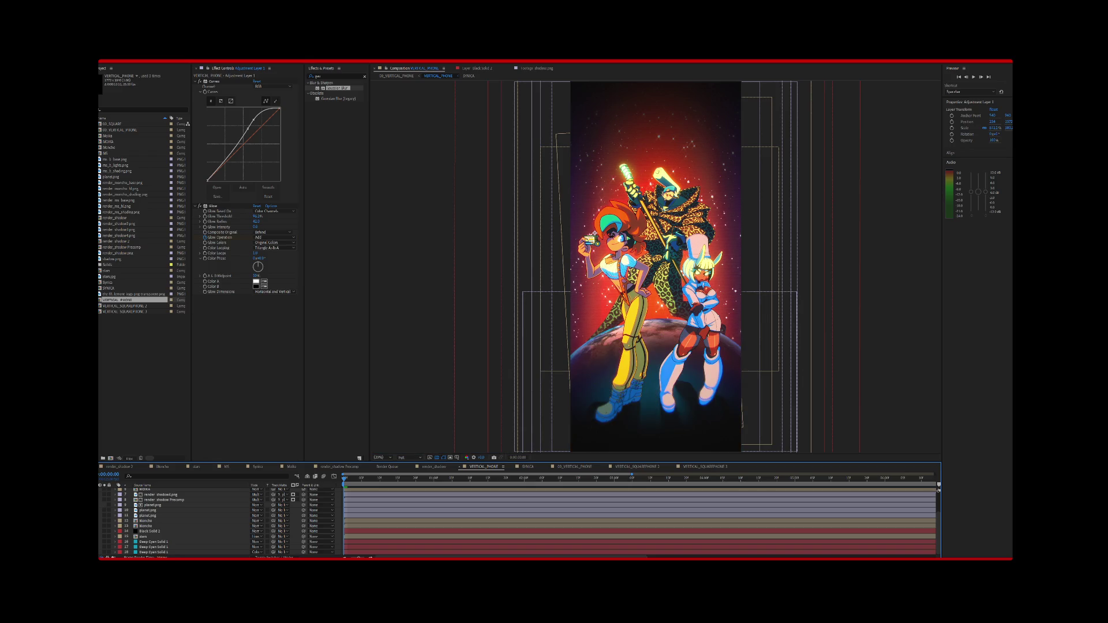
scroll(219, 519, up, 3)
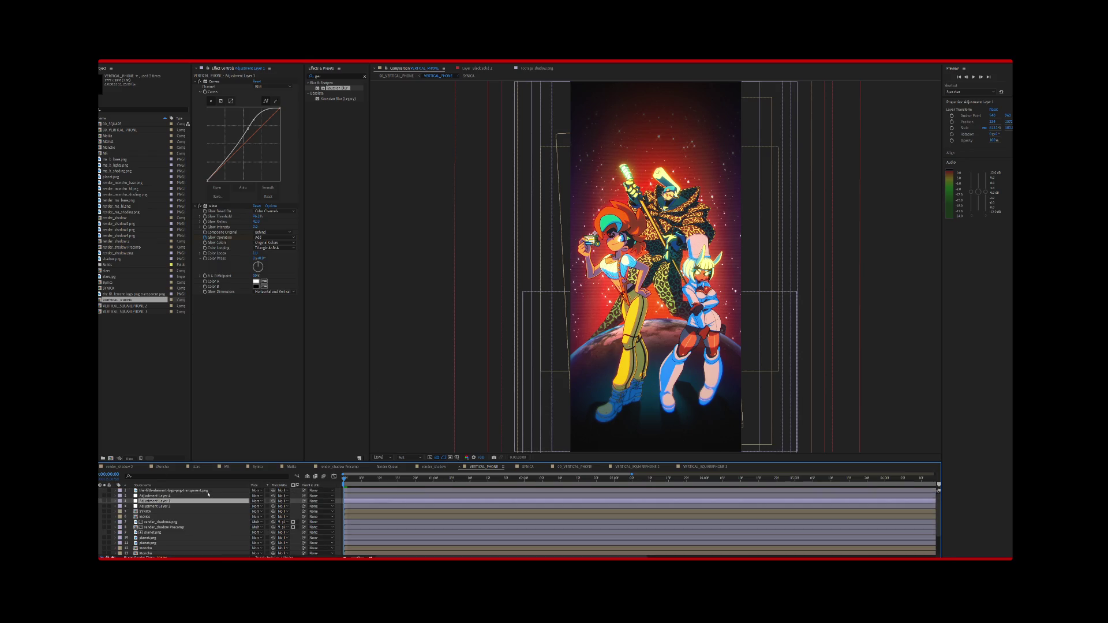
scroll(220, 519, down, 3)
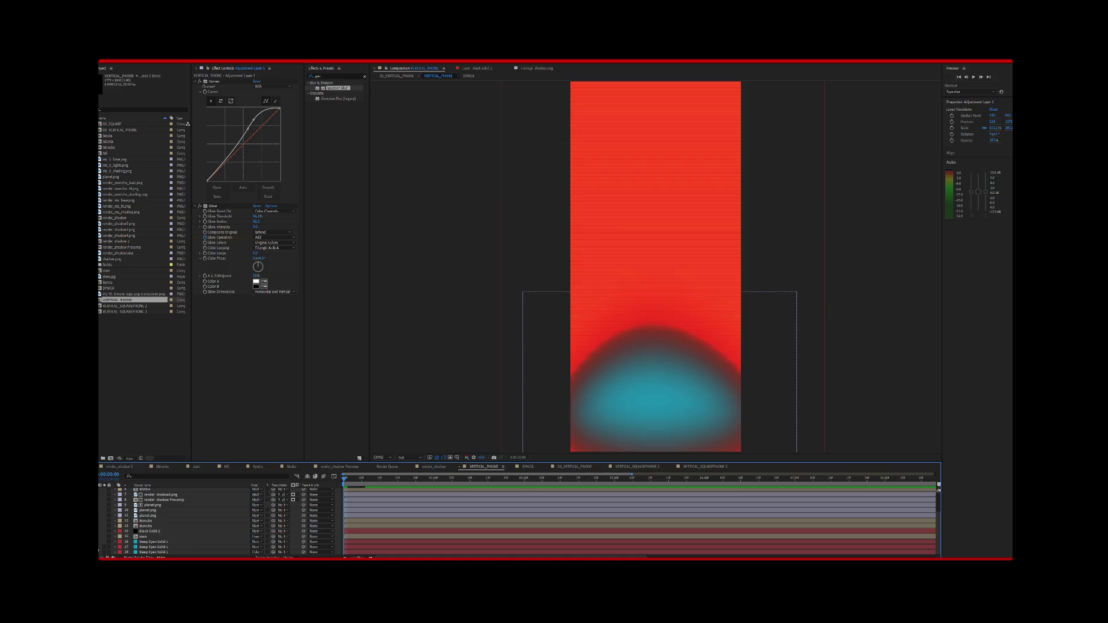
click(444, 457)
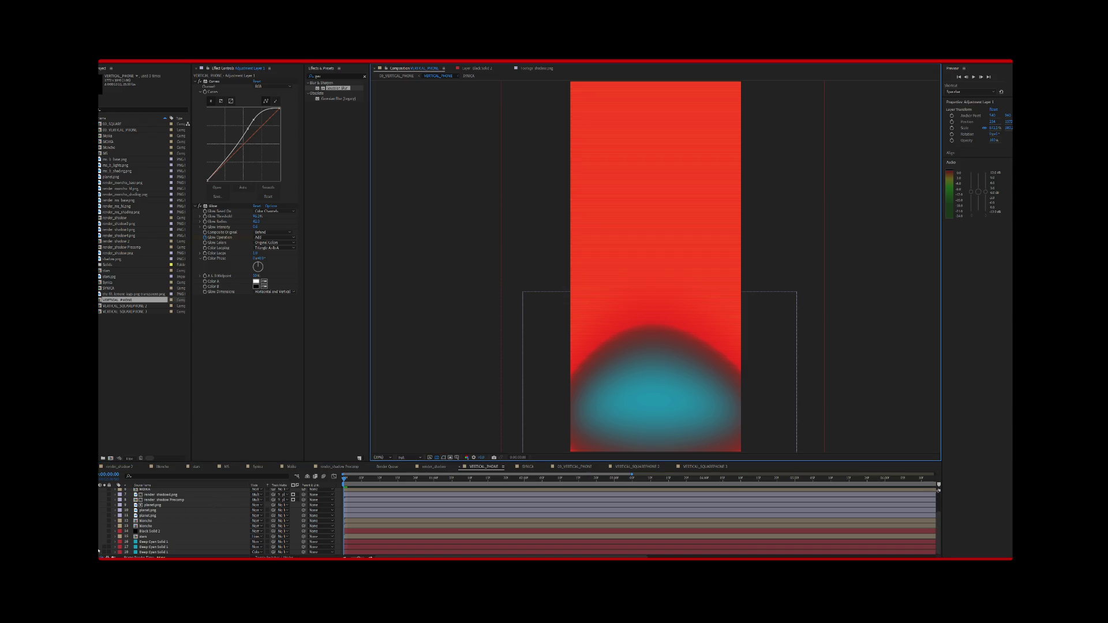
click(99, 550)
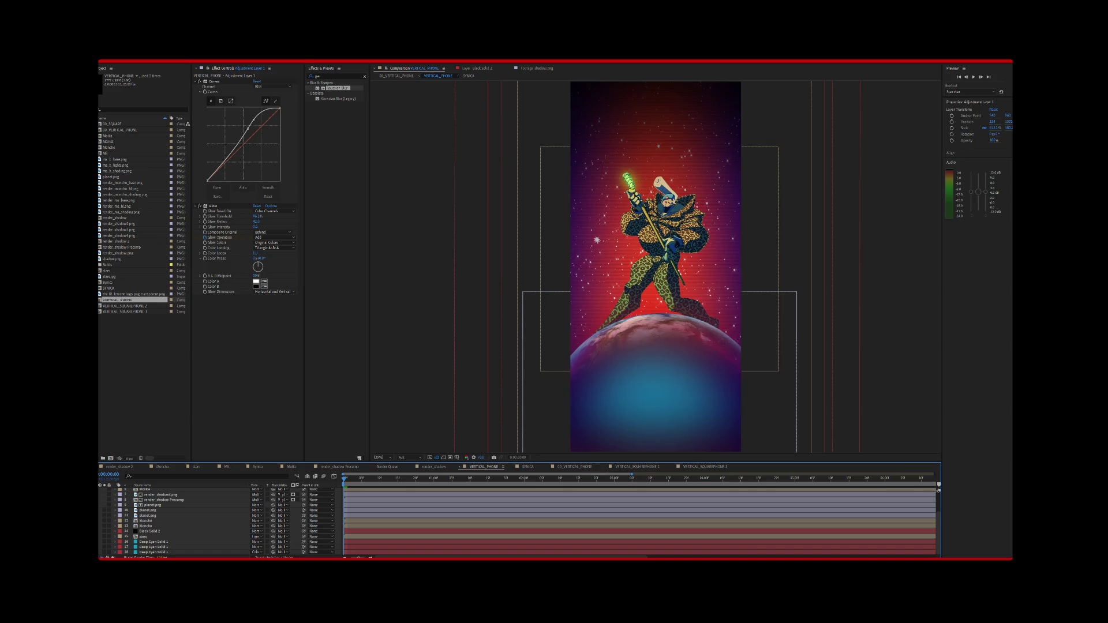
scroll(231, 519, up, 1)
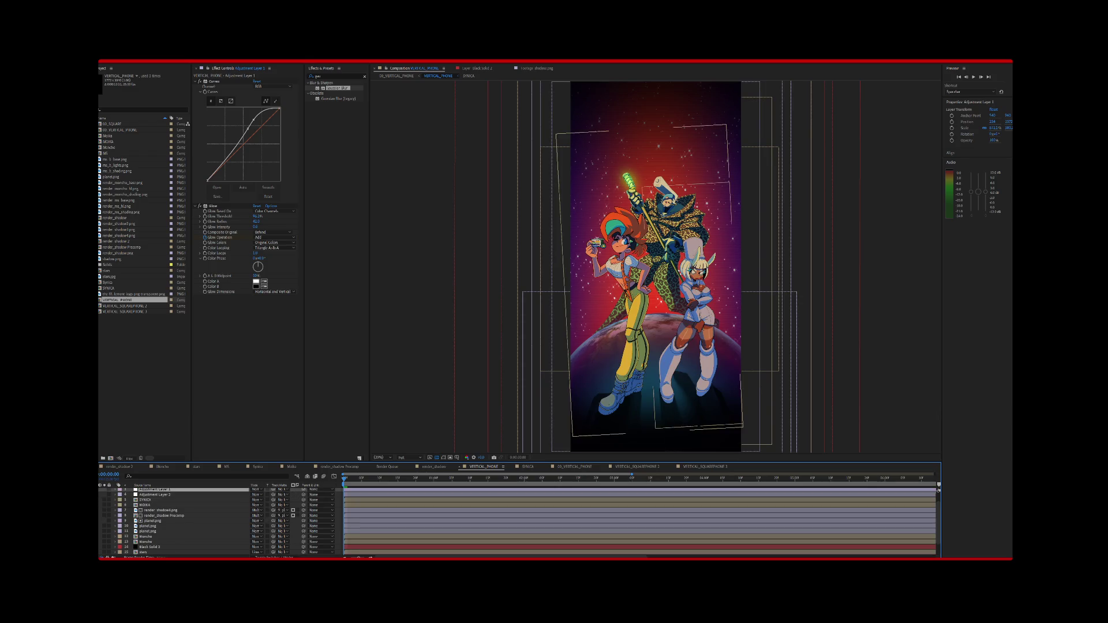
scroll(231, 519, up, 1)
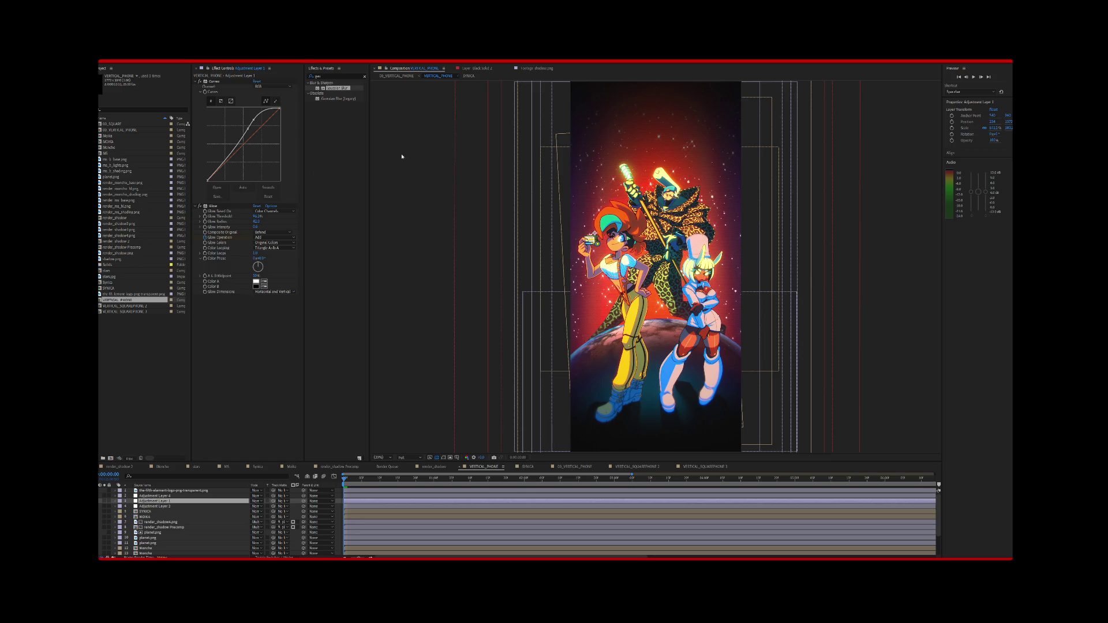
key(alt+f)
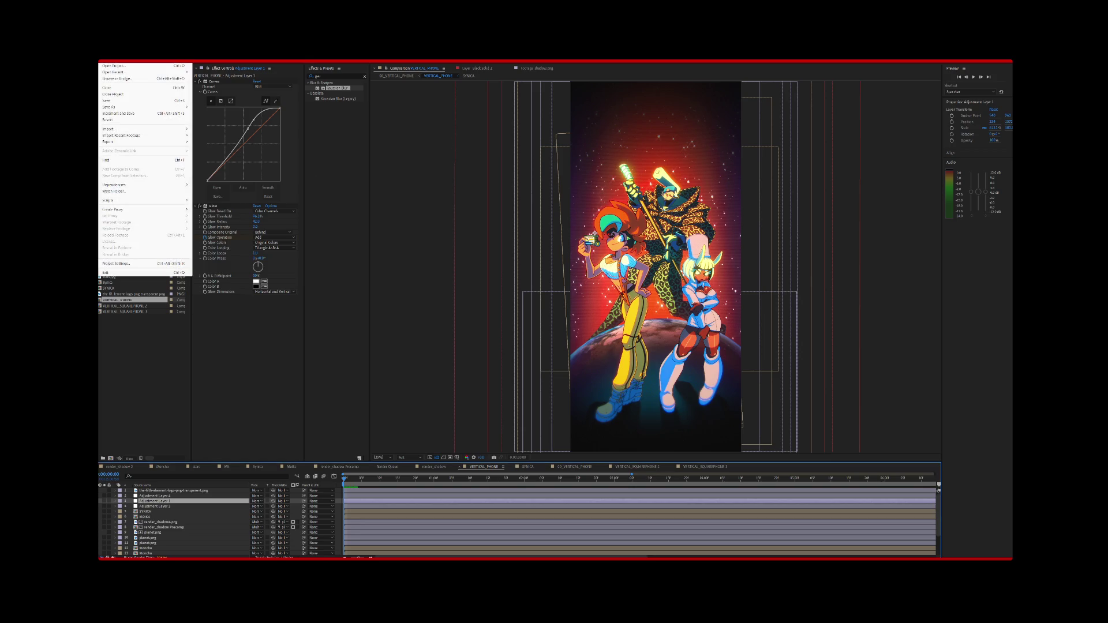
Open the second most recent Fifth Element project, discarding the poster project's unsaved changes.
mouse_move(144, 72)
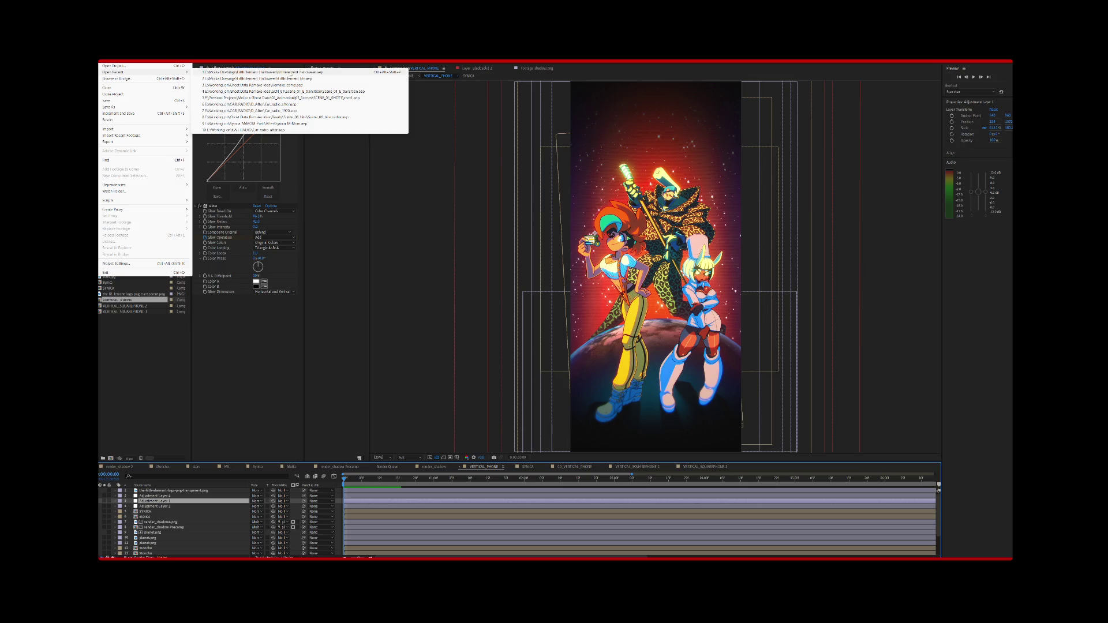
click(260, 79)
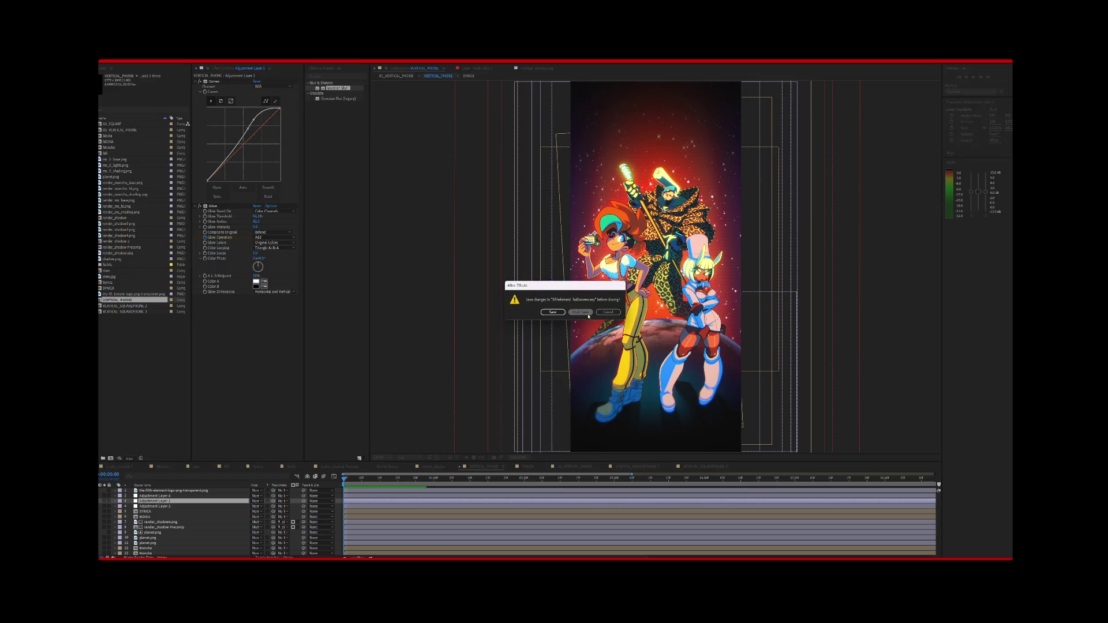
click(587, 314)
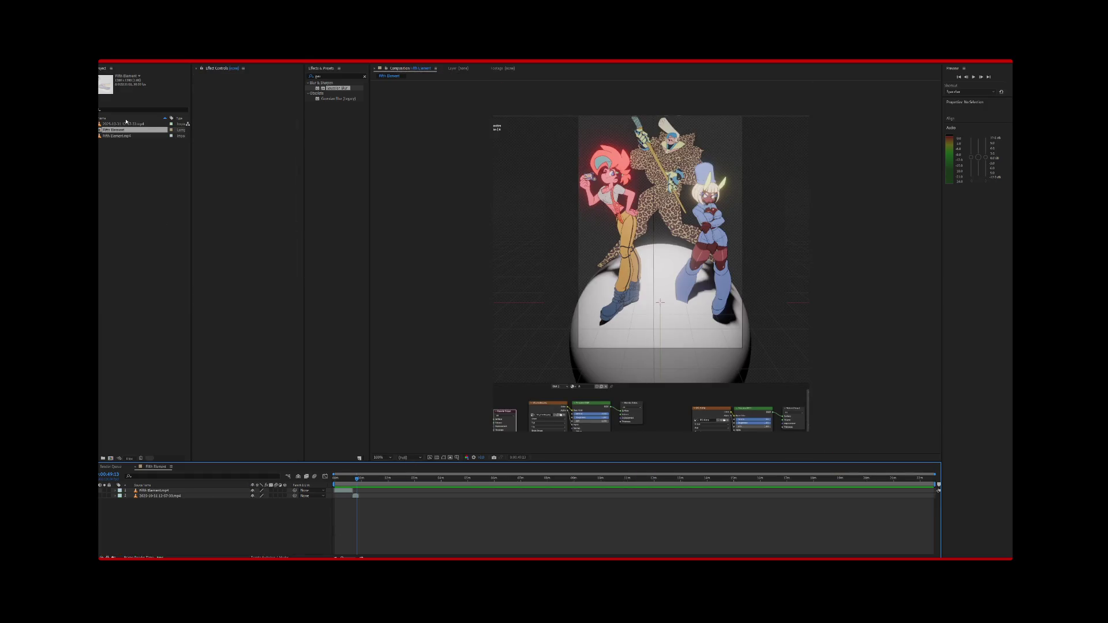
click(131, 157)
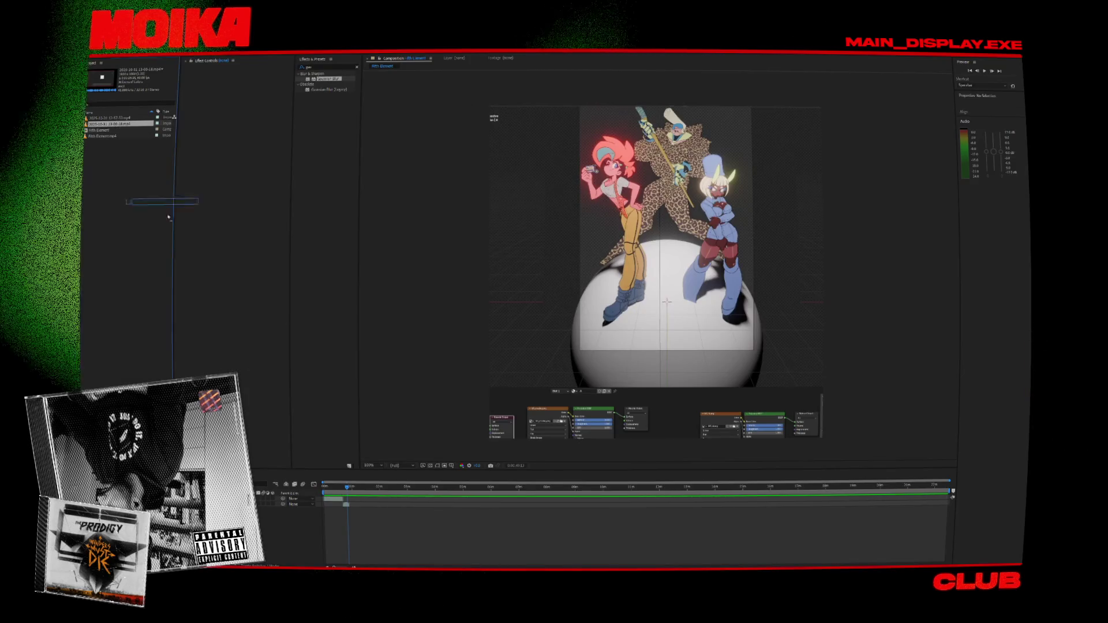
Add the screen-recording footage to the timeline, position it later, and preview the composition.
mouse_move(116, 124)
mouse_down()
mouse_move(346, 508)
mouse_move(387, 512)
mouse_up()
click(368, 488)
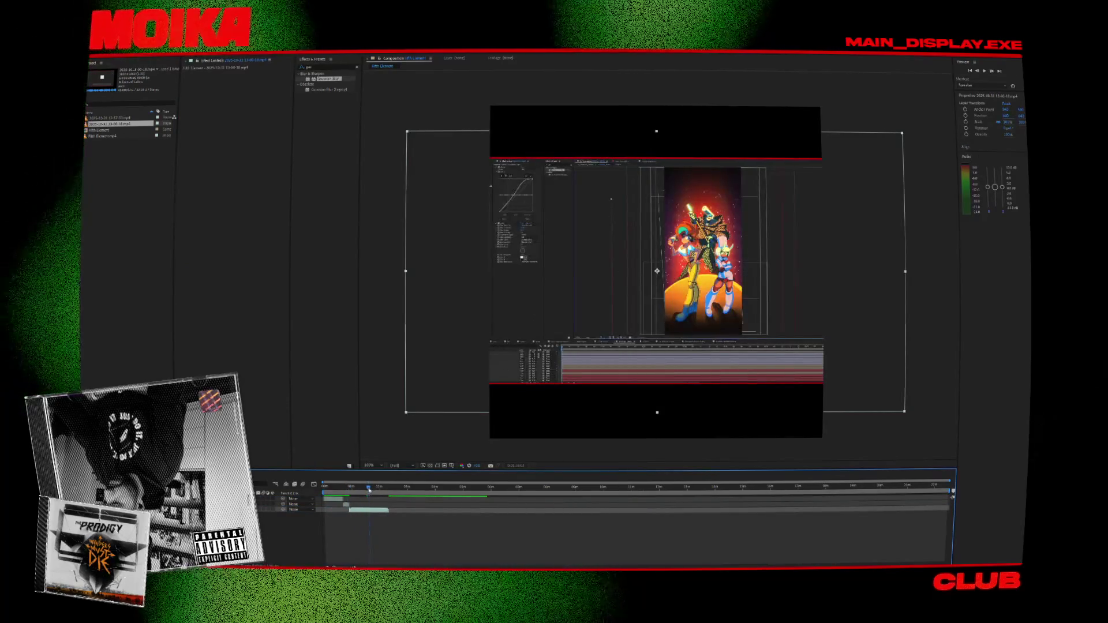
click(371, 495)
drag(371, 494, 377, 498)
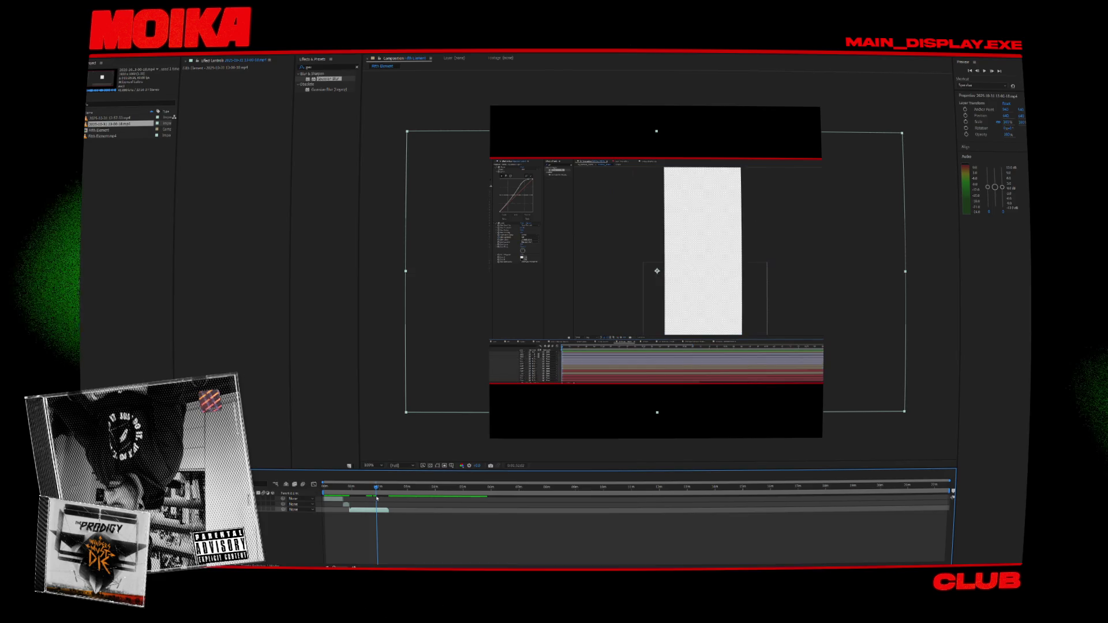
key(ctrl+d)
key(Delete)
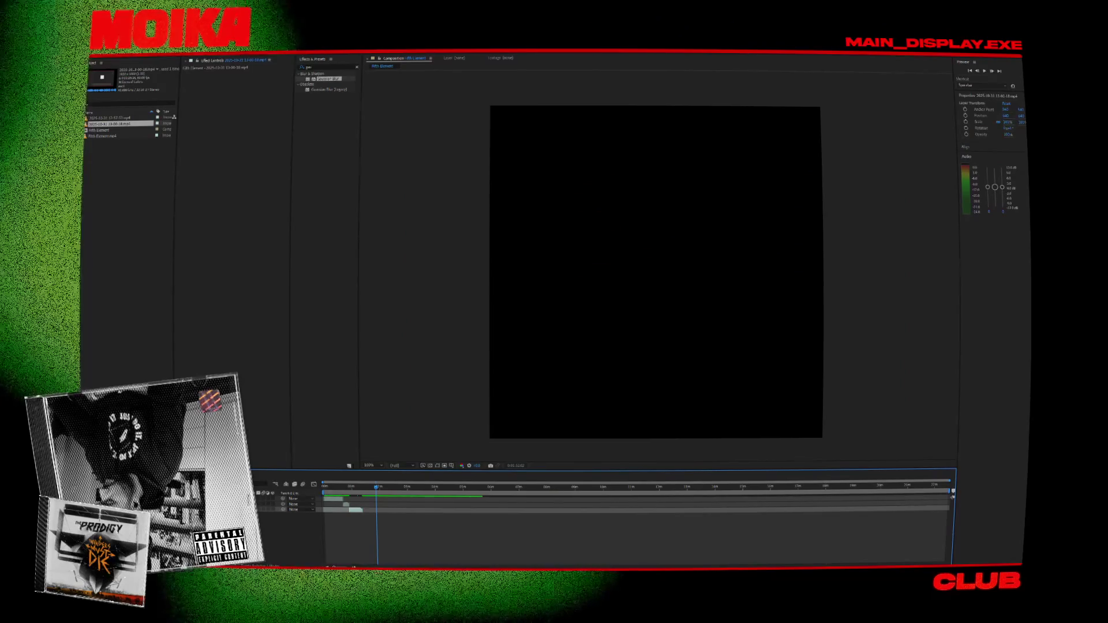
key(space)
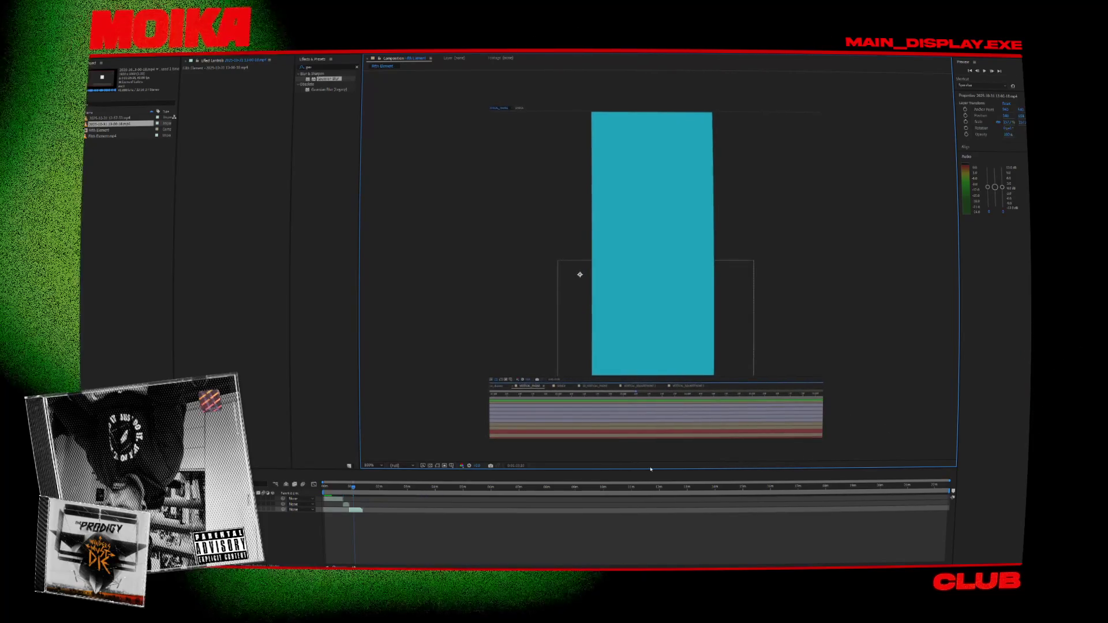
click(347, 488)
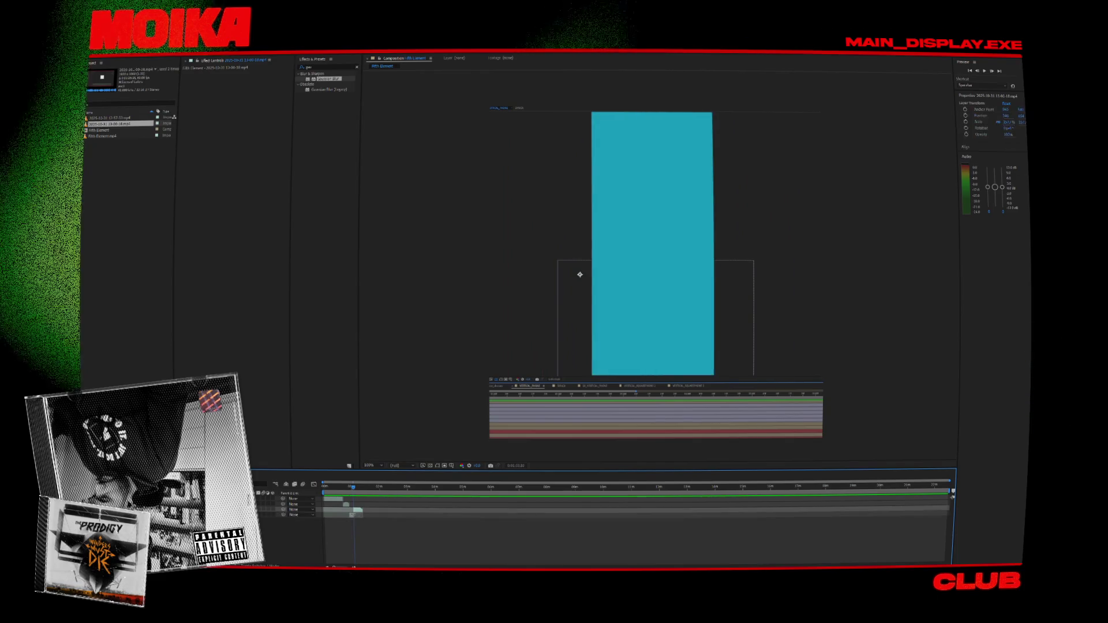
Delete the fourth layer, shift layer 3 slightly earlier, and review the three-character frames.
key(ctrl+d)
key(Delete)
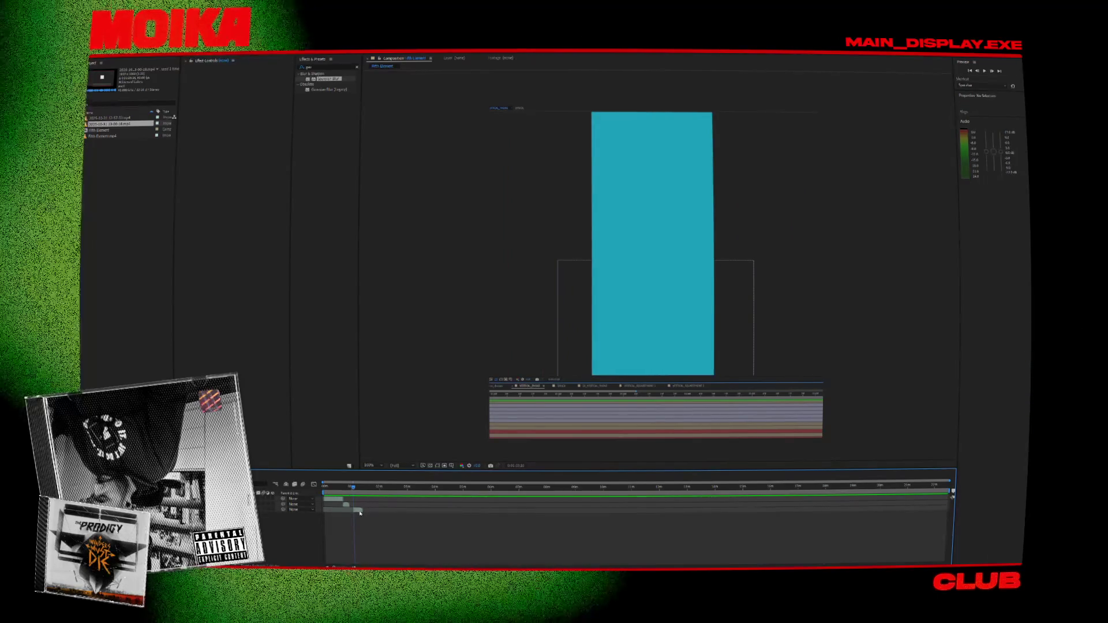
click(359, 513)
scroll(580, 510, up, 3)
mouse_move(581, 511)
mouse_down()
mouse_move(571, 512)
mouse_move(652, 493)
mouse_move(742, 497)
mouse_move(505, 499)
mouse_up()
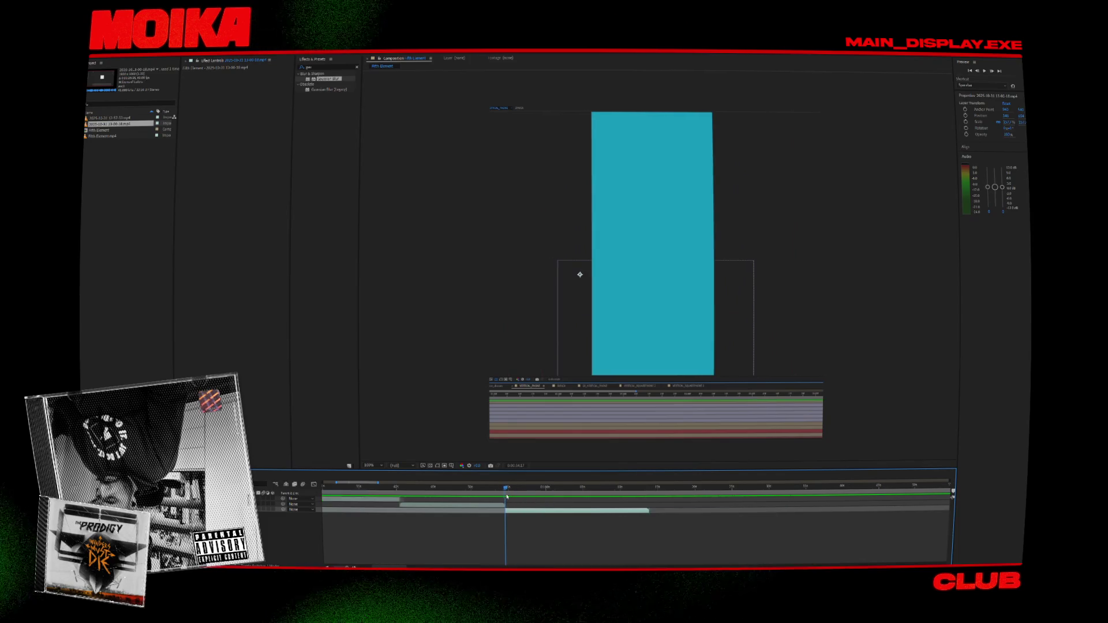
drag(357, 497, 363, 489)
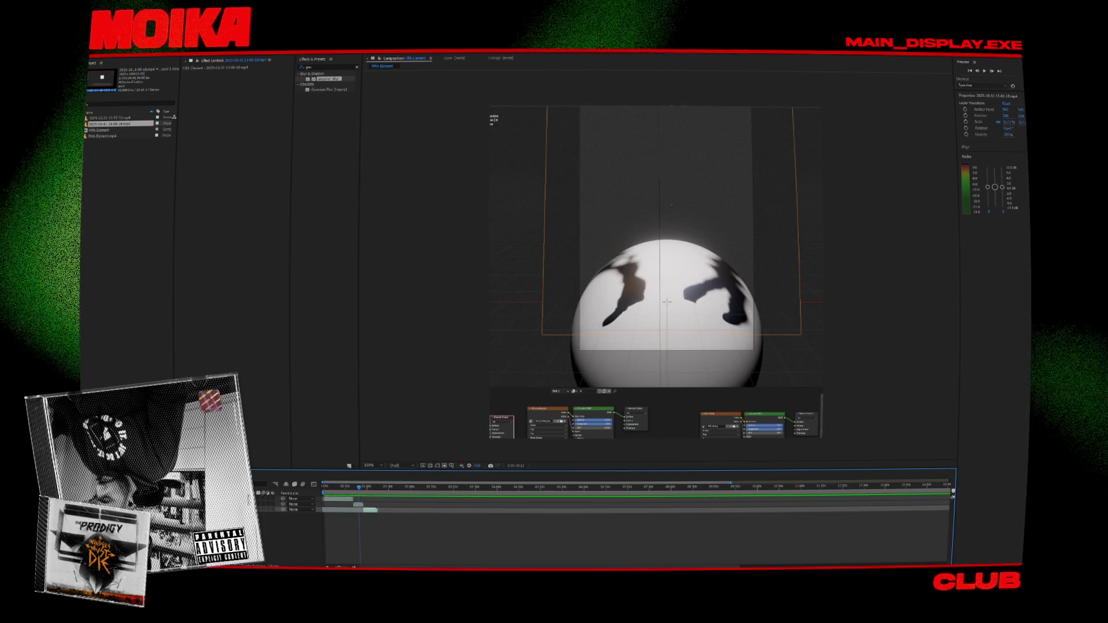
click(363, 488)
drag(363, 488, 368, 487)
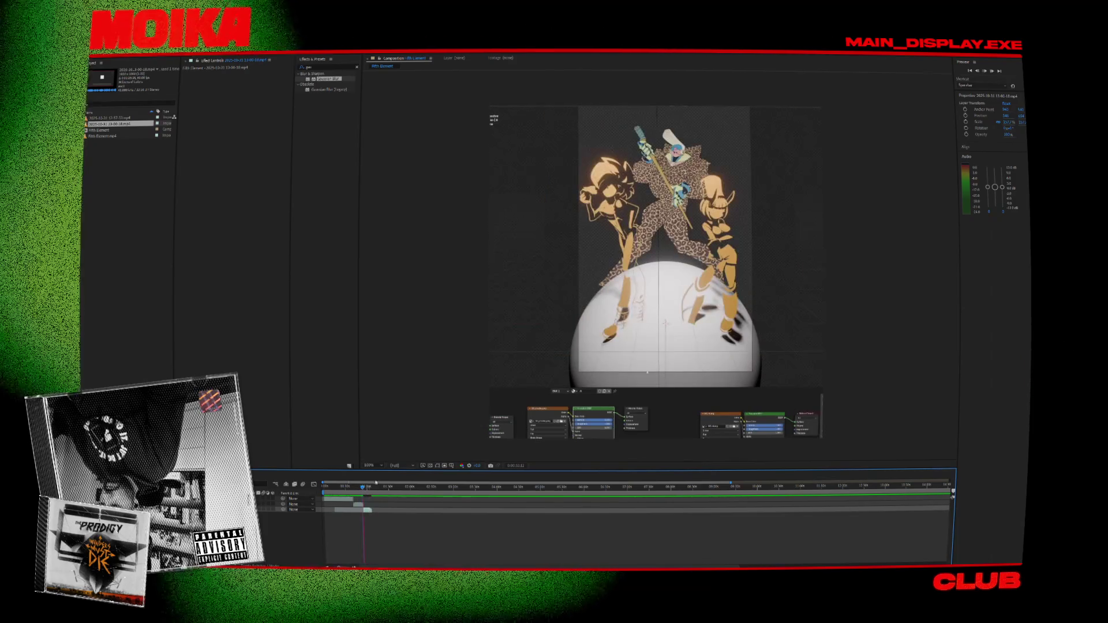
key(space)
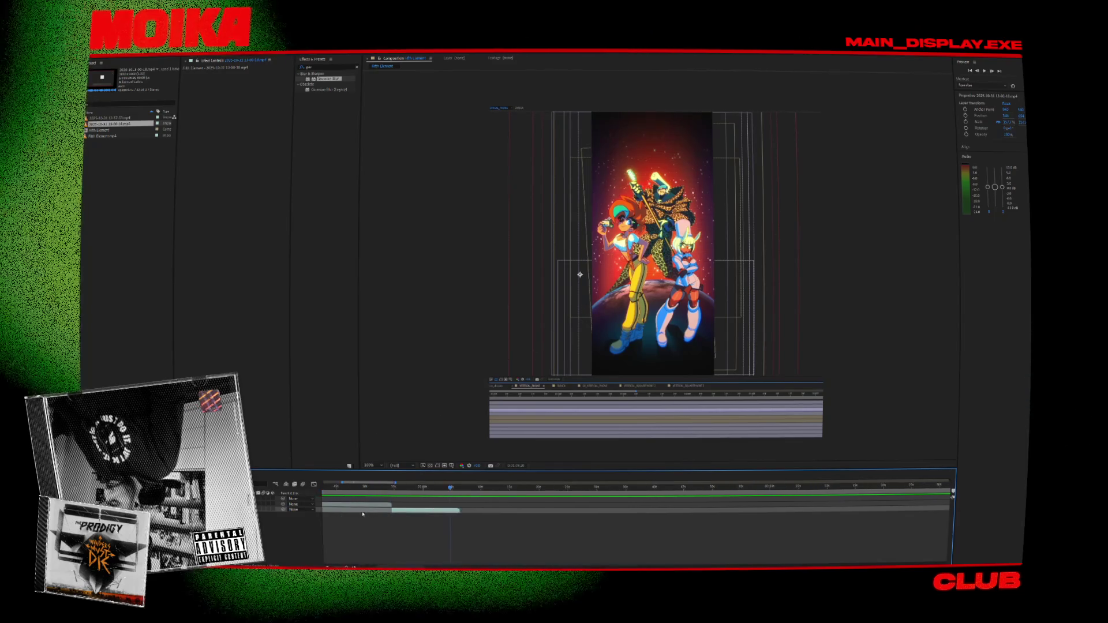
Trim layer 3 to end before the current frame and bring up the import window.
drag(460, 511, 443, 510)
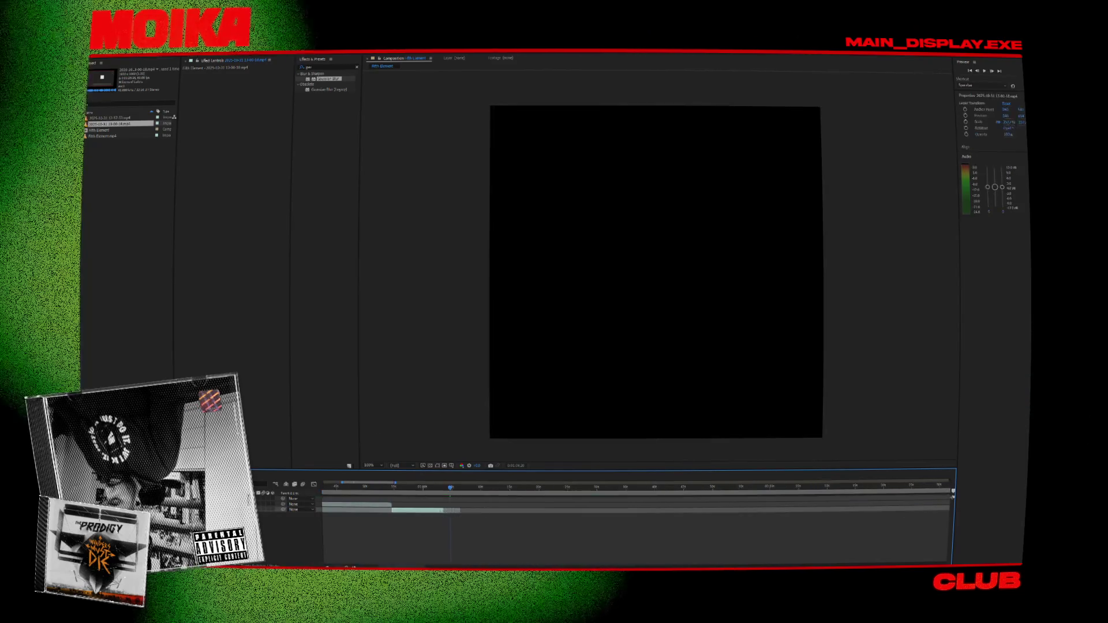
click(436, 491)
click(120, 171)
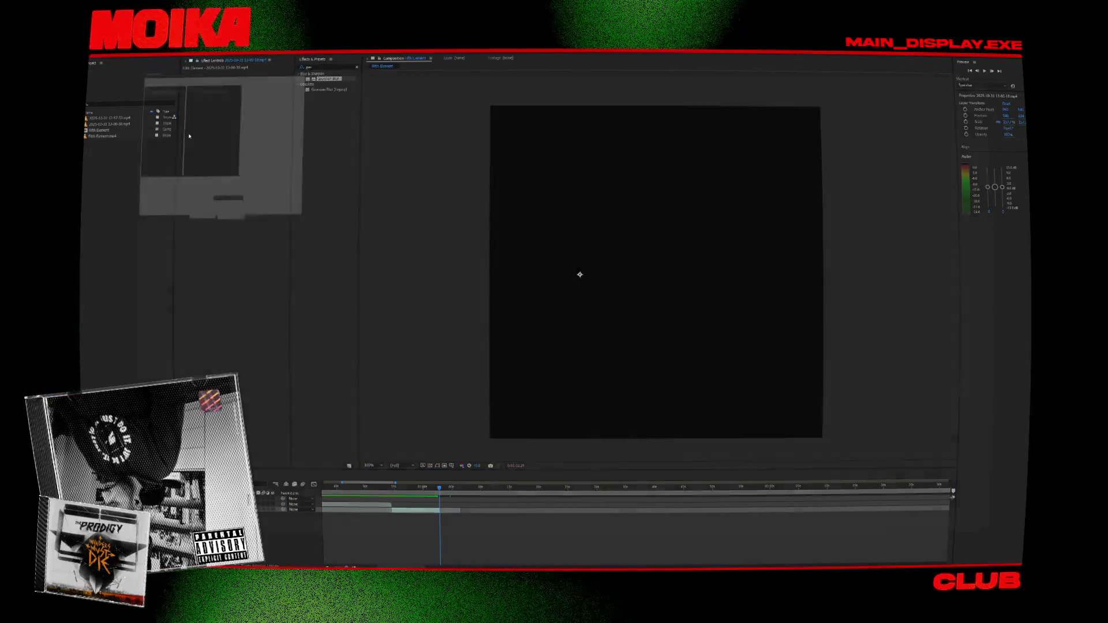
key(ctrl+i)
Import Phone_Vertical.png from Release and place it in the timeline right after the footage.
double_click(176, 100)
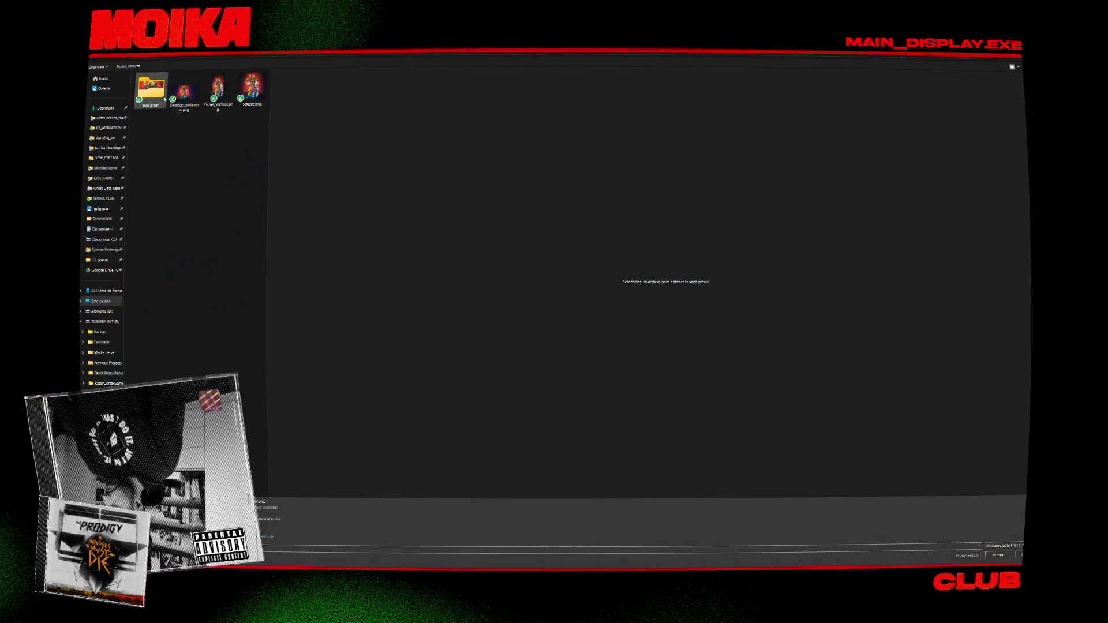
click(208, 97)
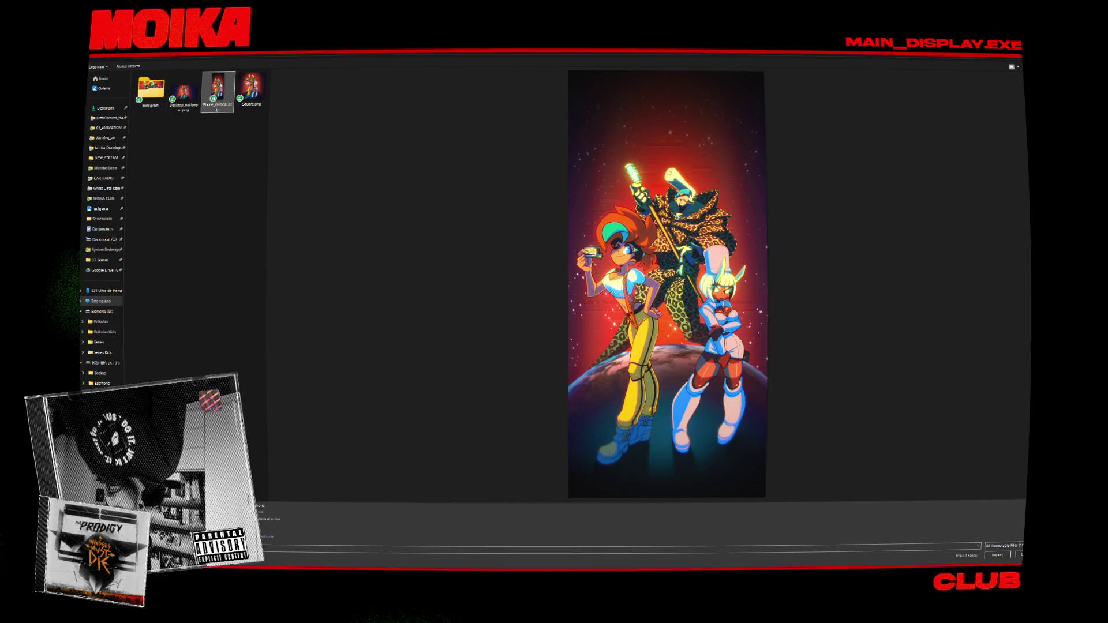
key(Return)
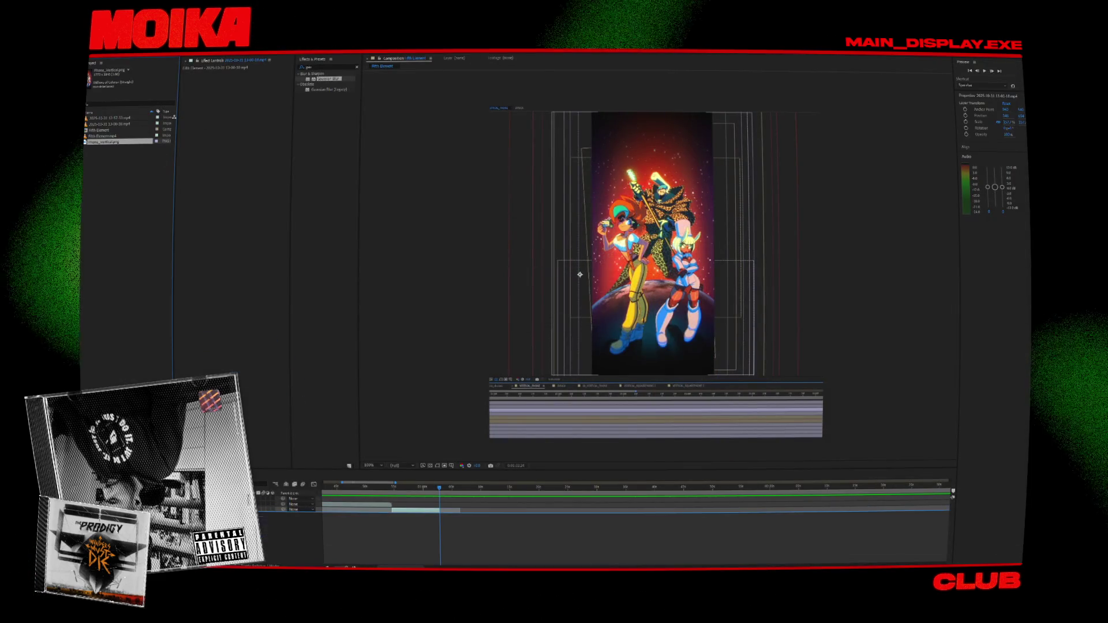
drag(374, 529, 467, 514)
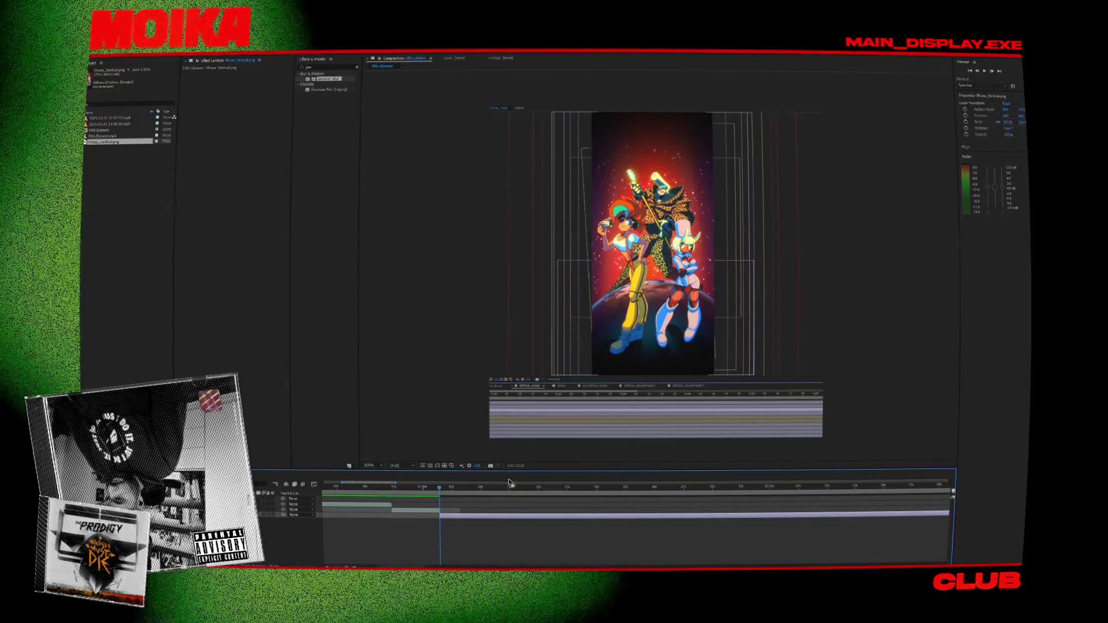
click(451, 484)
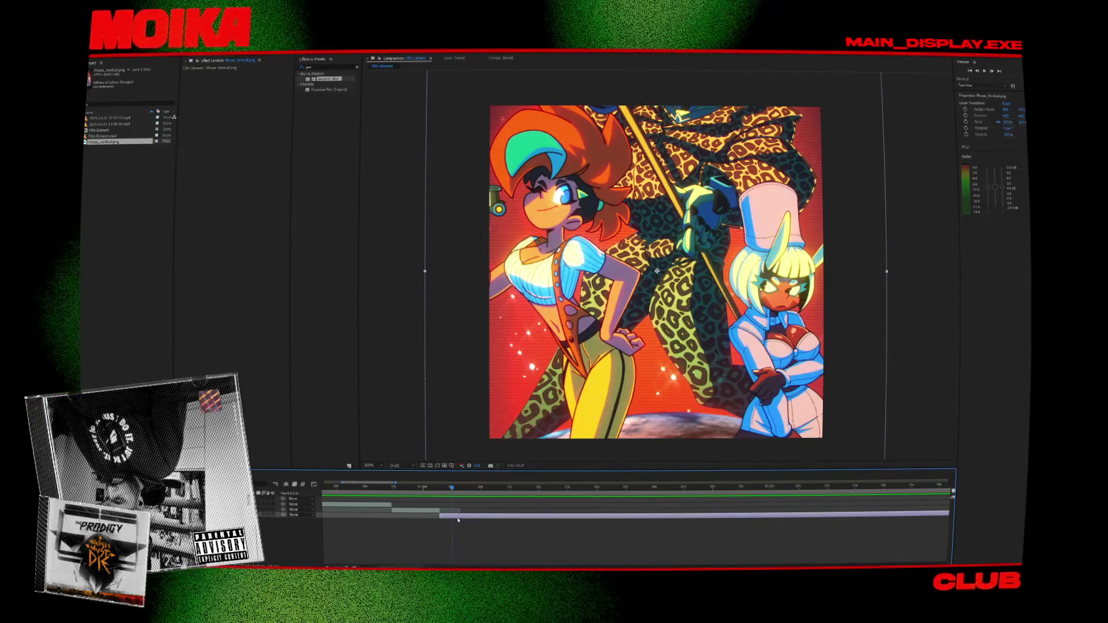
drag(439, 491, 437, 516)
Scale the Phone_Vertical image down to about 73% and move it up.
click(437, 511)
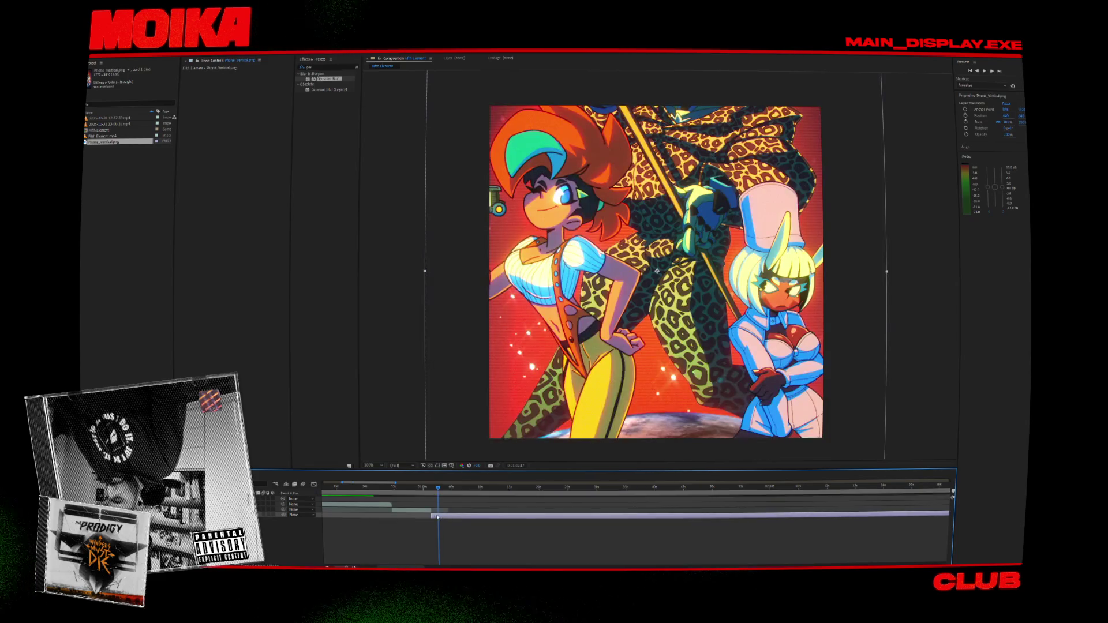
key(comma)
key(comma)
drag(777, 270, 744, 267)
drag(659, 265, 659, 224)
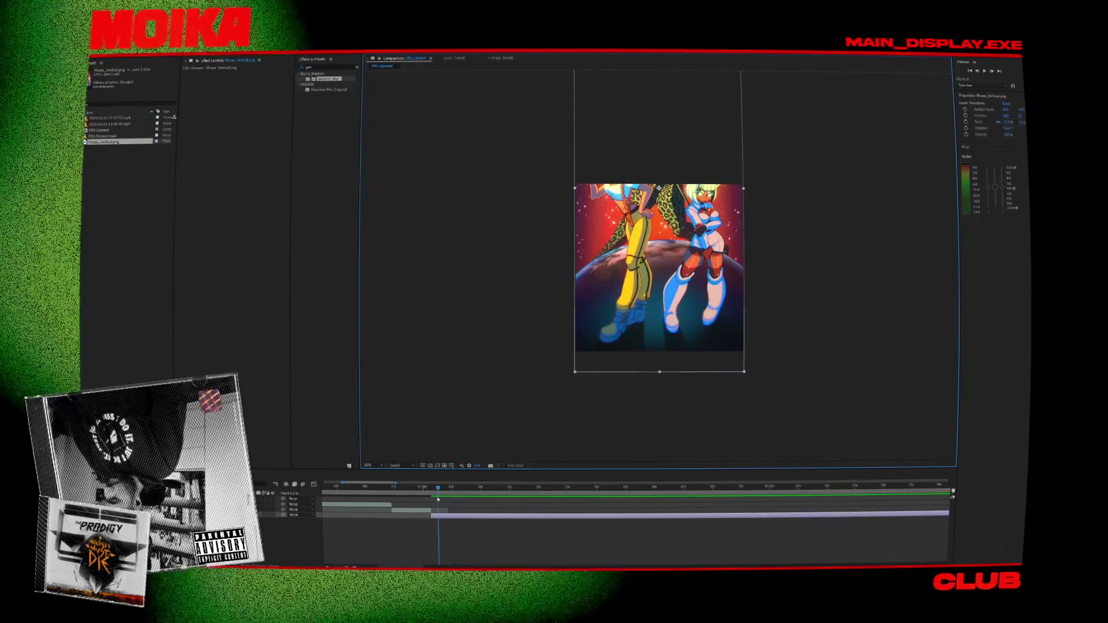
Keyframe its Position to pan downward later, retime the keyframe, and preview the pan.
drag(439, 499, 431, 500)
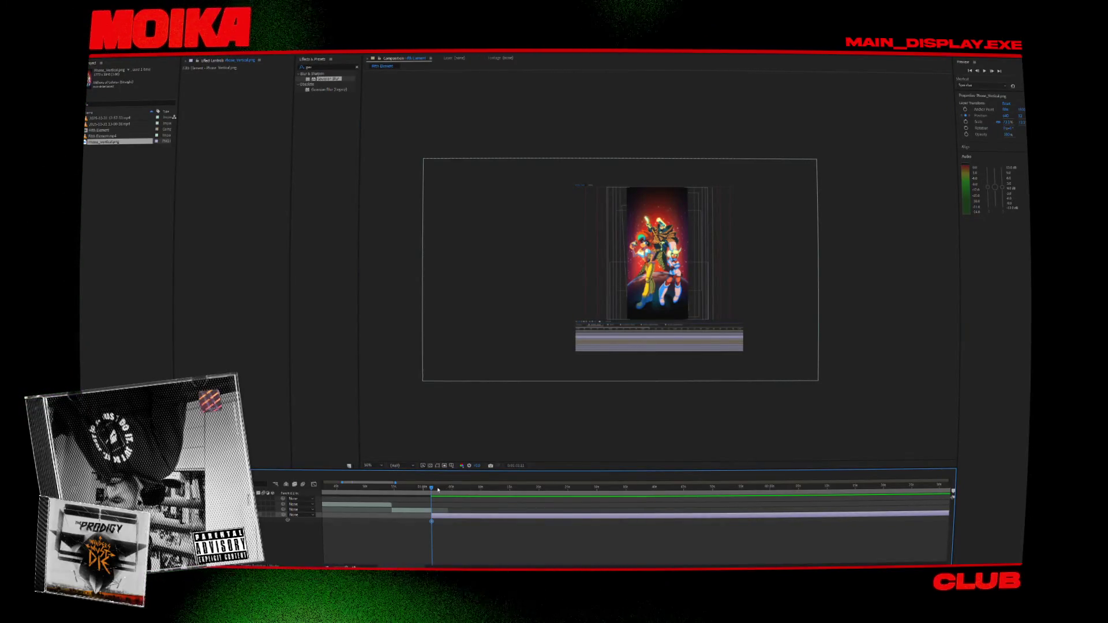
drag(438, 490, 544, 495)
drag(645, 244, 654, 351)
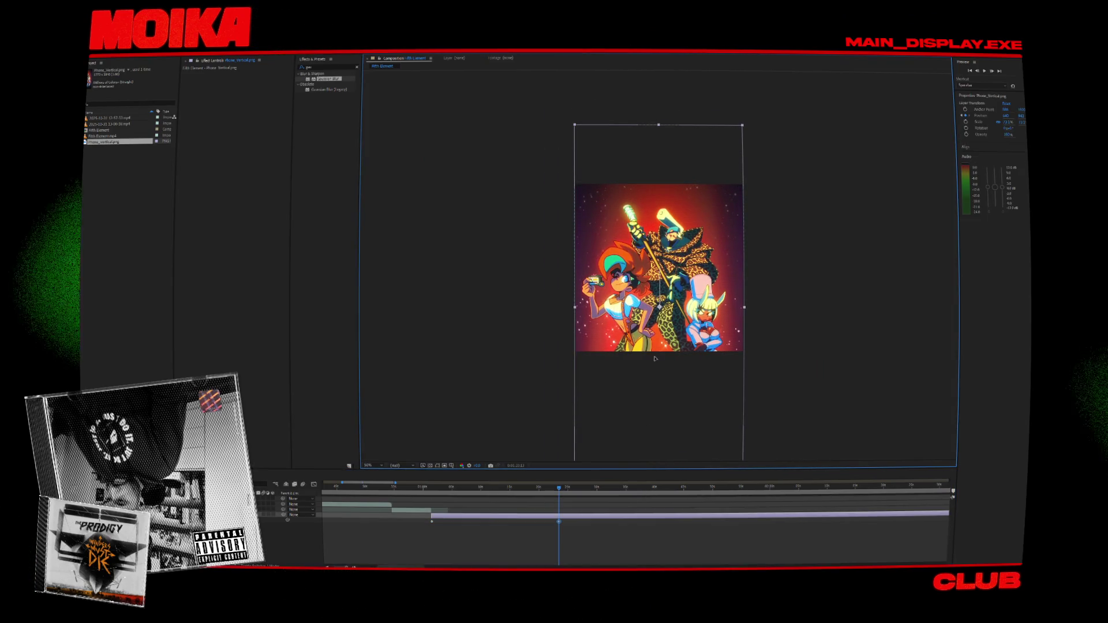
click(433, 489)
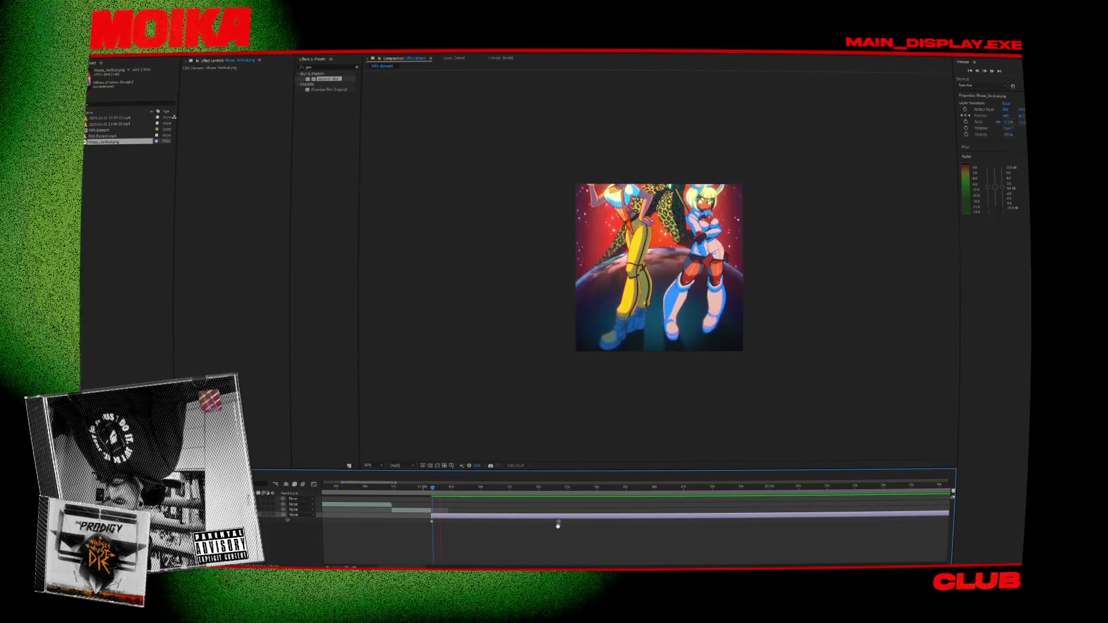
drag(482, 522, 476, 522)
click(429, 489)
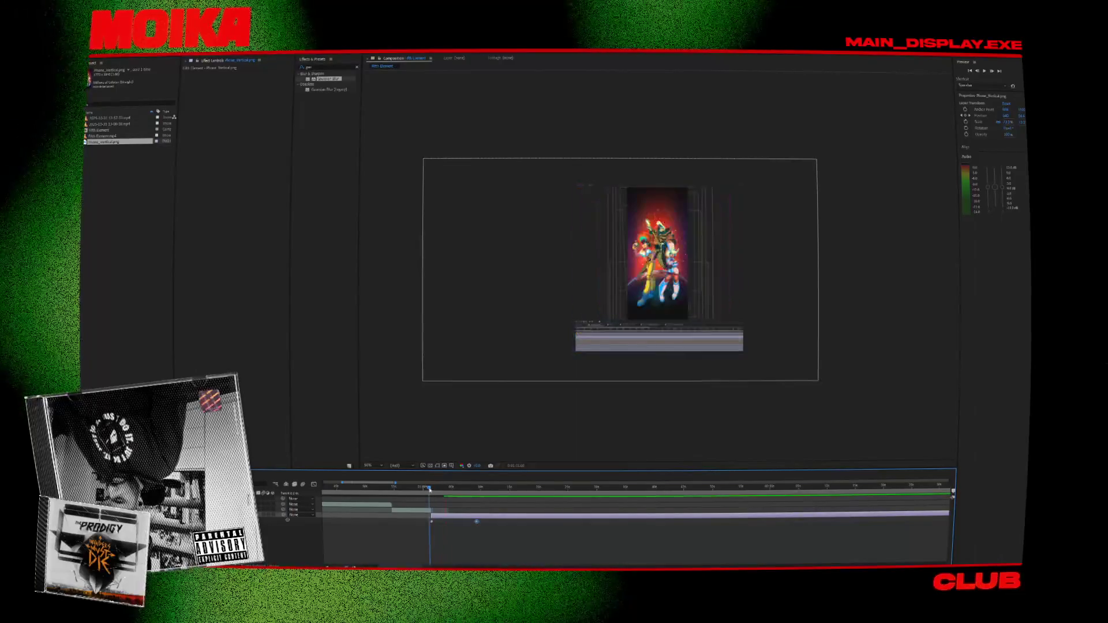
key(space)
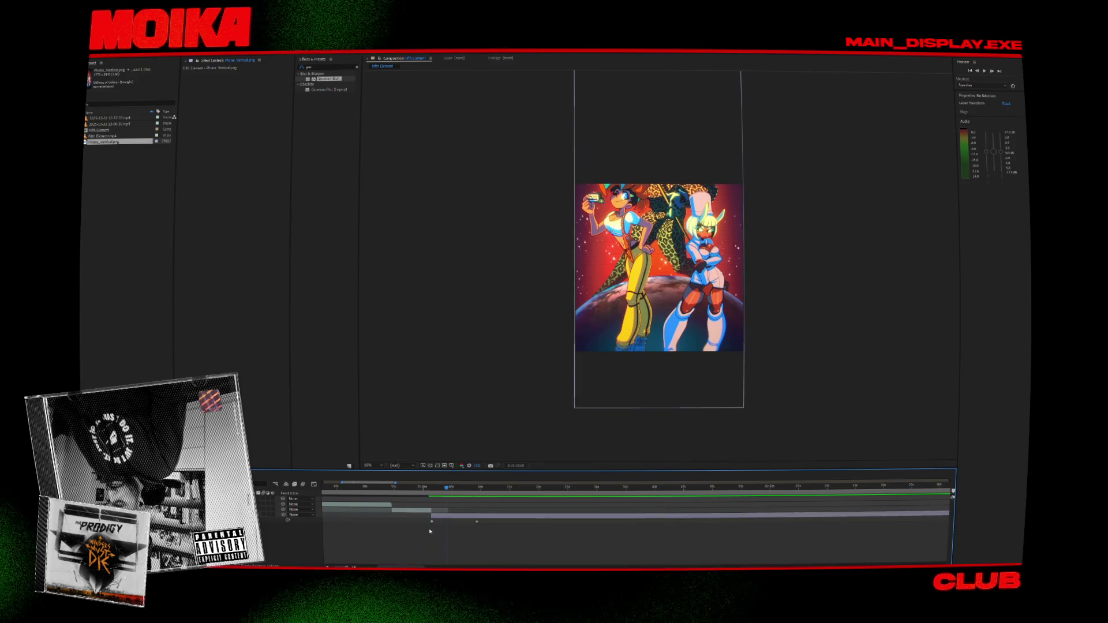
drag(482, 522, 477, 522)
right_click(477, 523)
Apply Easy Ease to the Phone_Vertical Position keyframes and preview the smoothed pan.
mouse_move(525, 518)
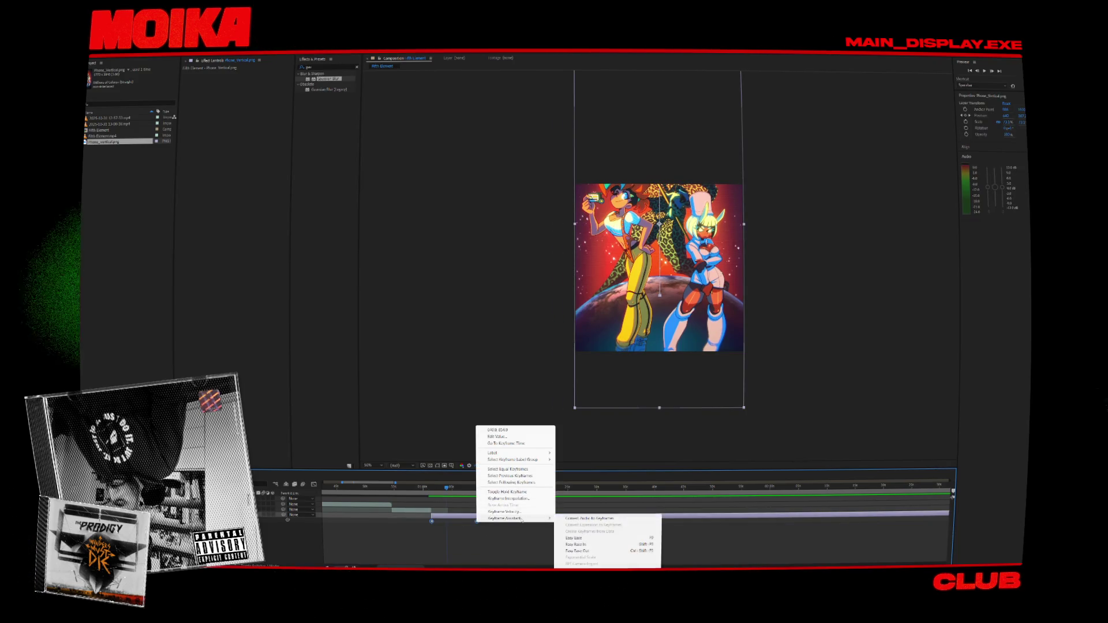
click(559, 536)
click(551, 531)
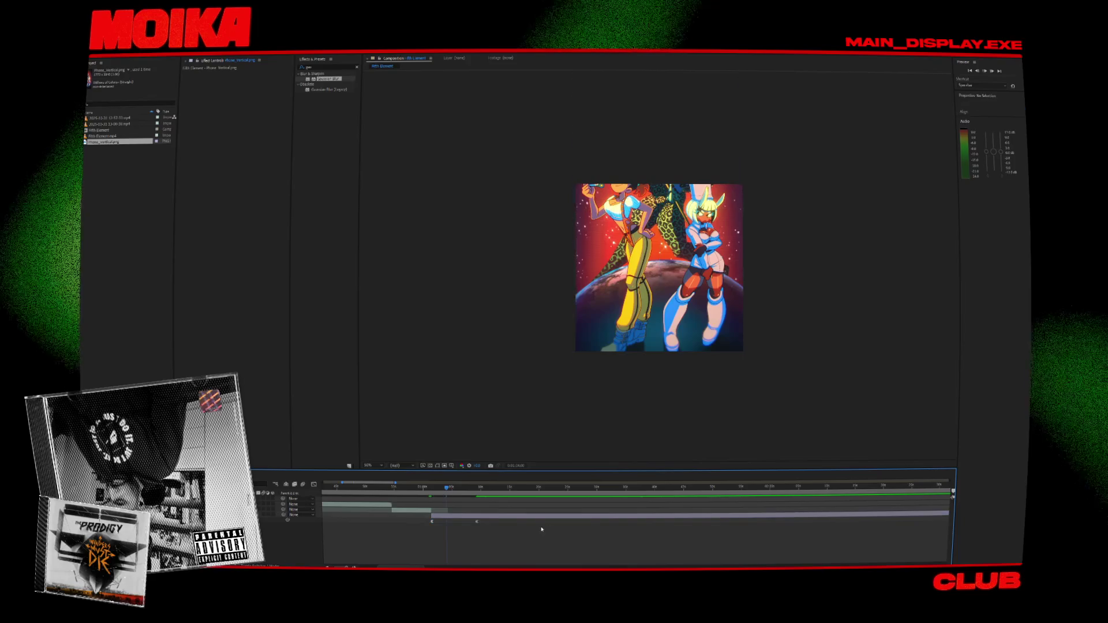
key(space)
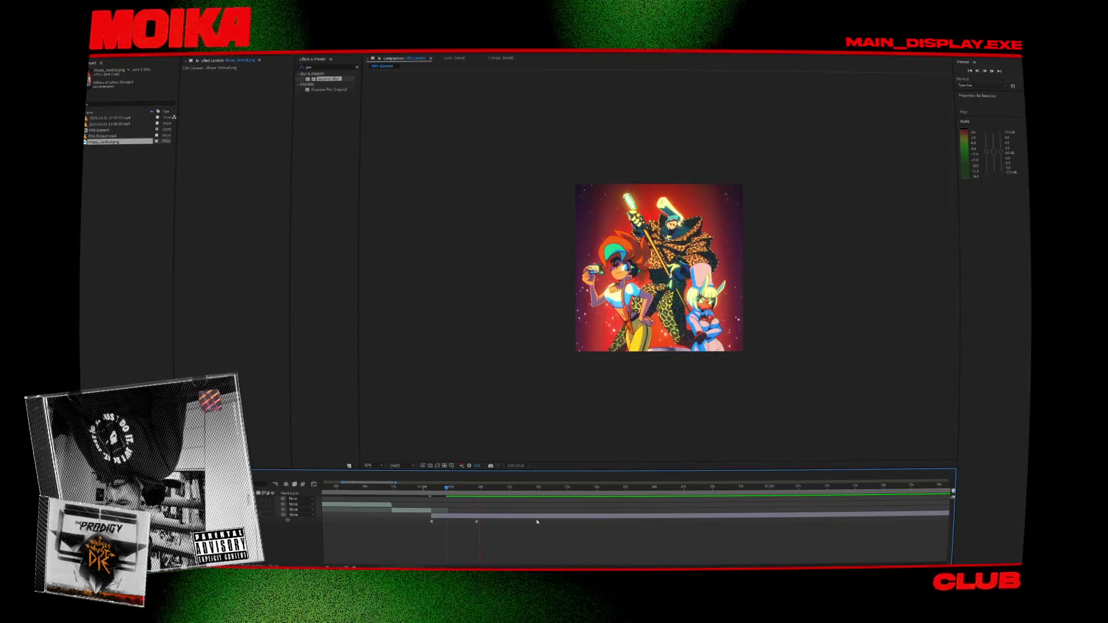
click(476, 521)
right_click(476, 522)
mouse_move(513, 516)
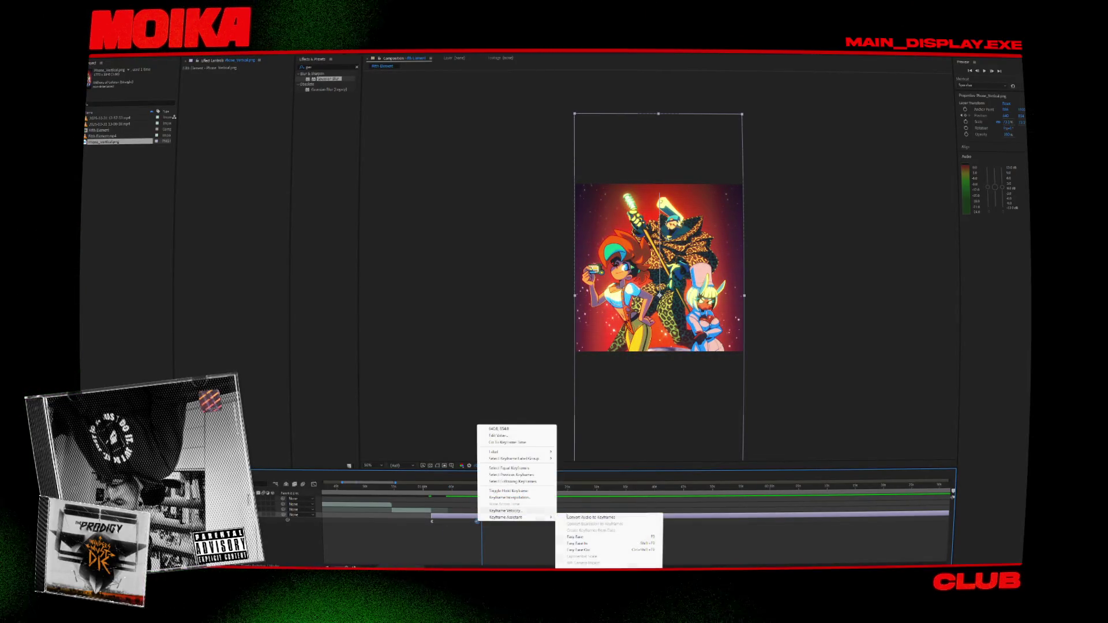
click(583, 538)
click(463, 487)
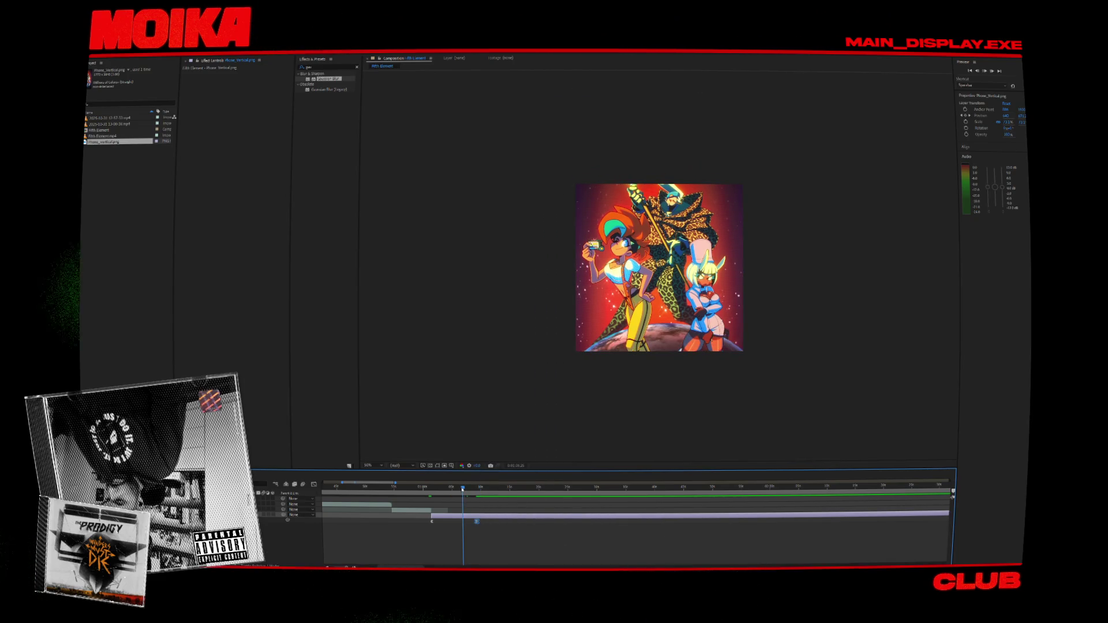
key(space)
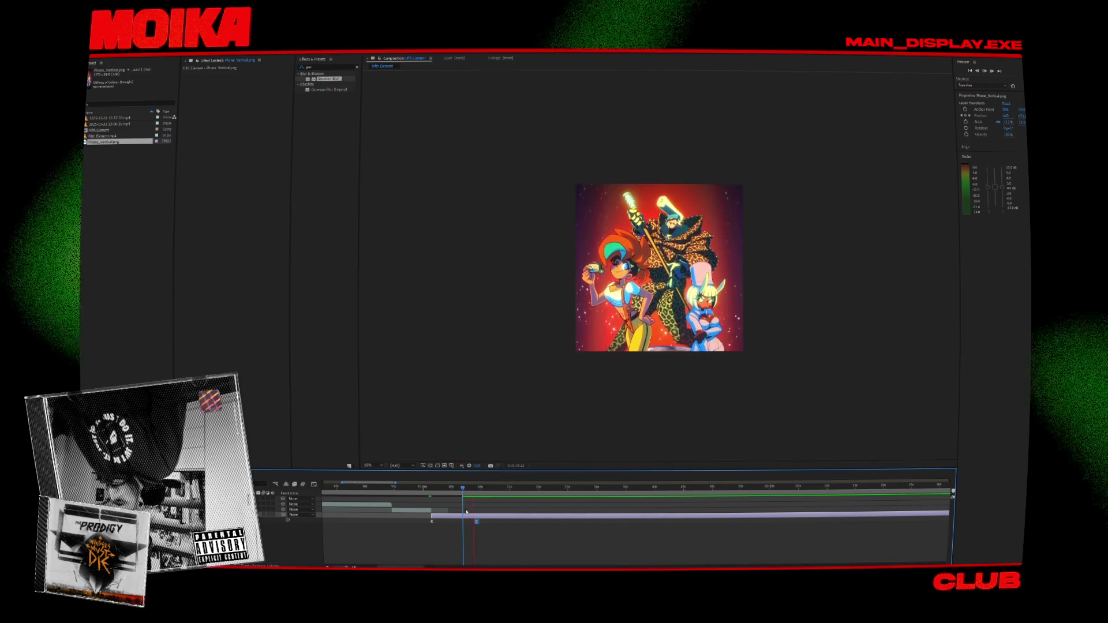
click(481, 489)
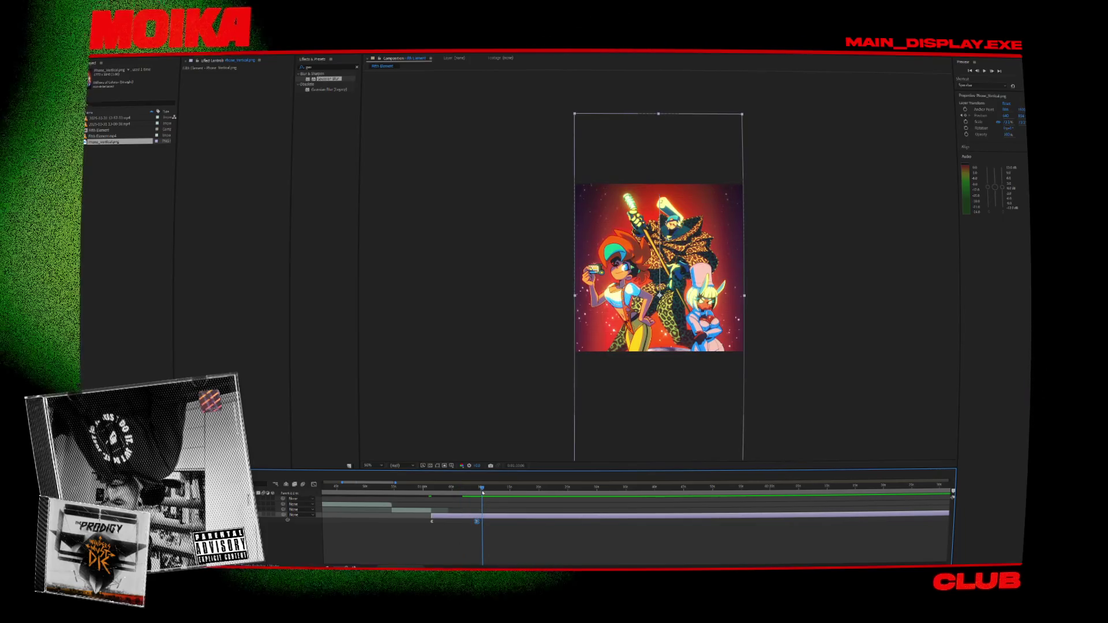
key(semicolon)
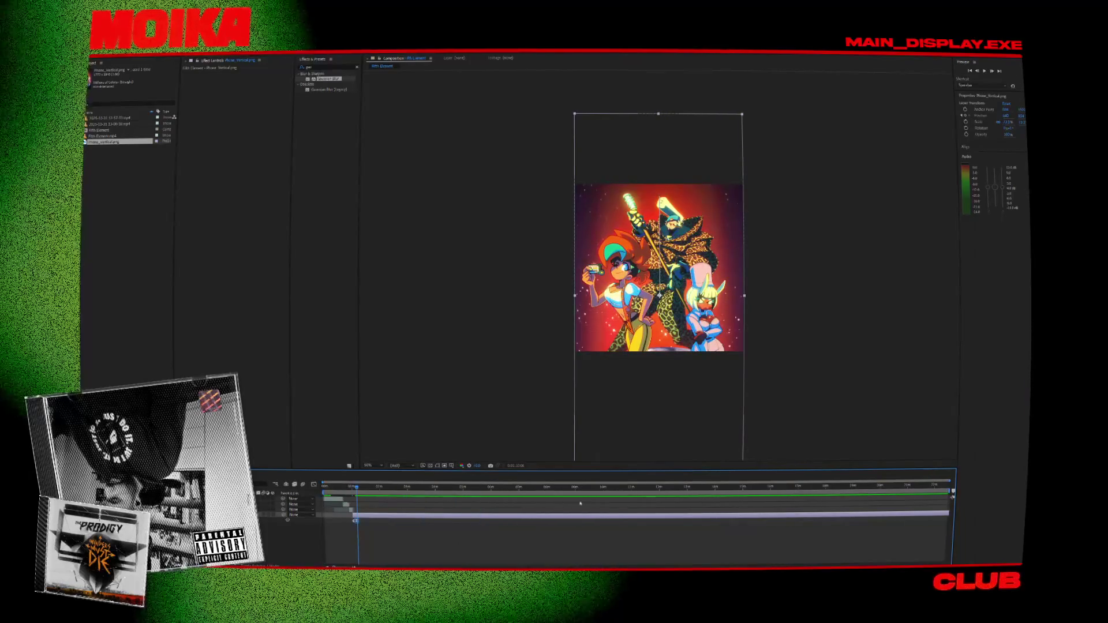
Shorten the work area to end earlier and play back the sketch timelapse.
drag(950, 480, 367, 476)
key(semicolon)
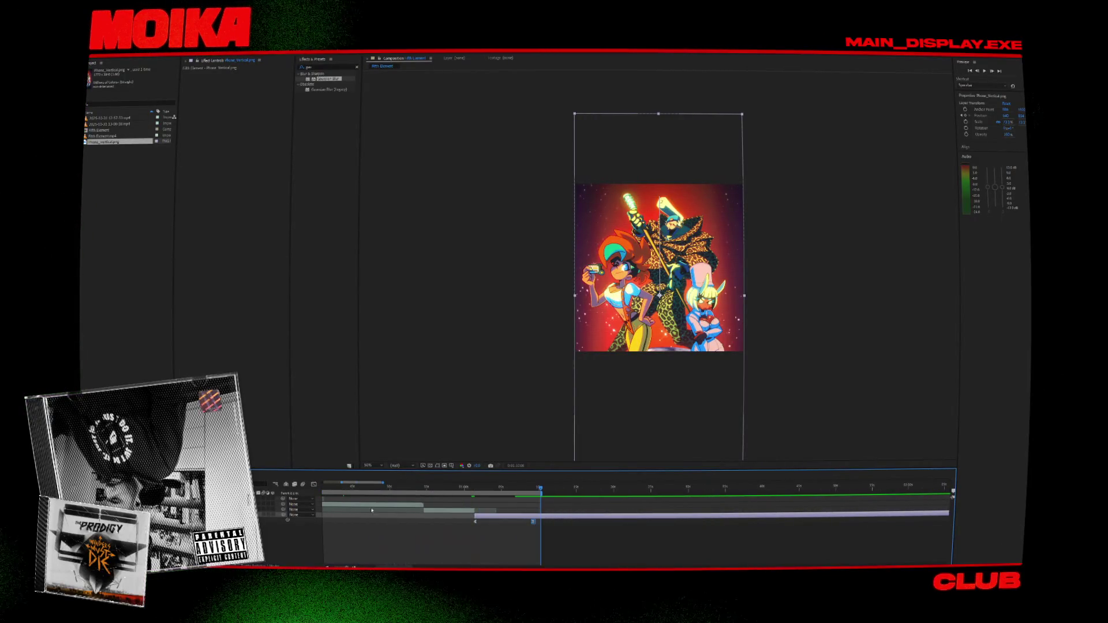
scroll(415, 505, left, 5)
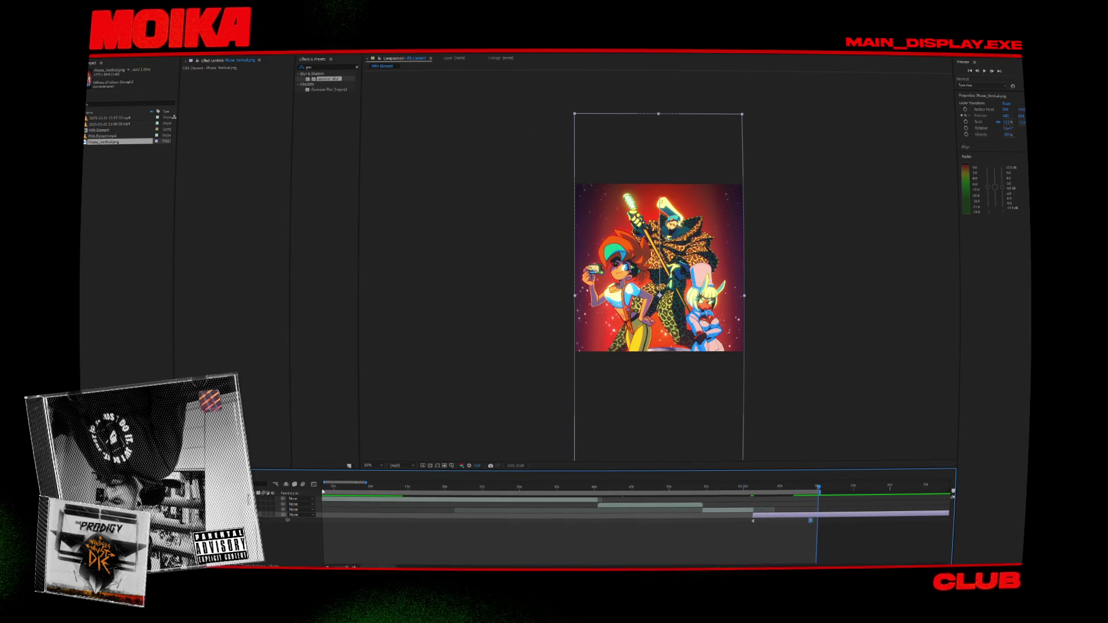
scroll(311, 490, left, 1)
key(space)
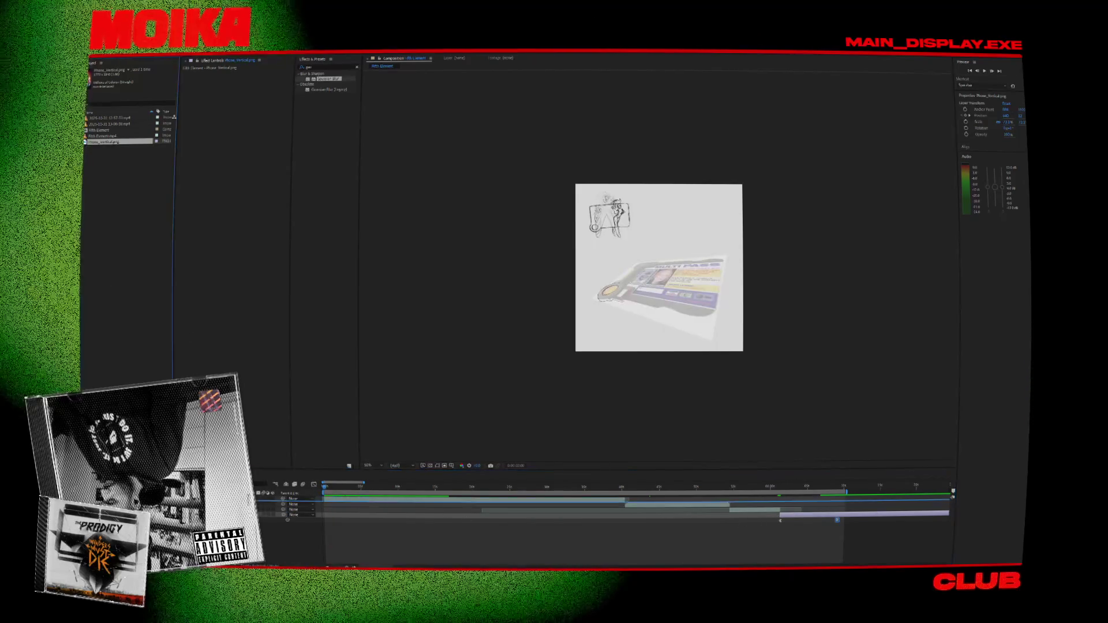
Paste the colour illustration as the top layer, shrink it to fit, and save.
key(ctrl+slash)
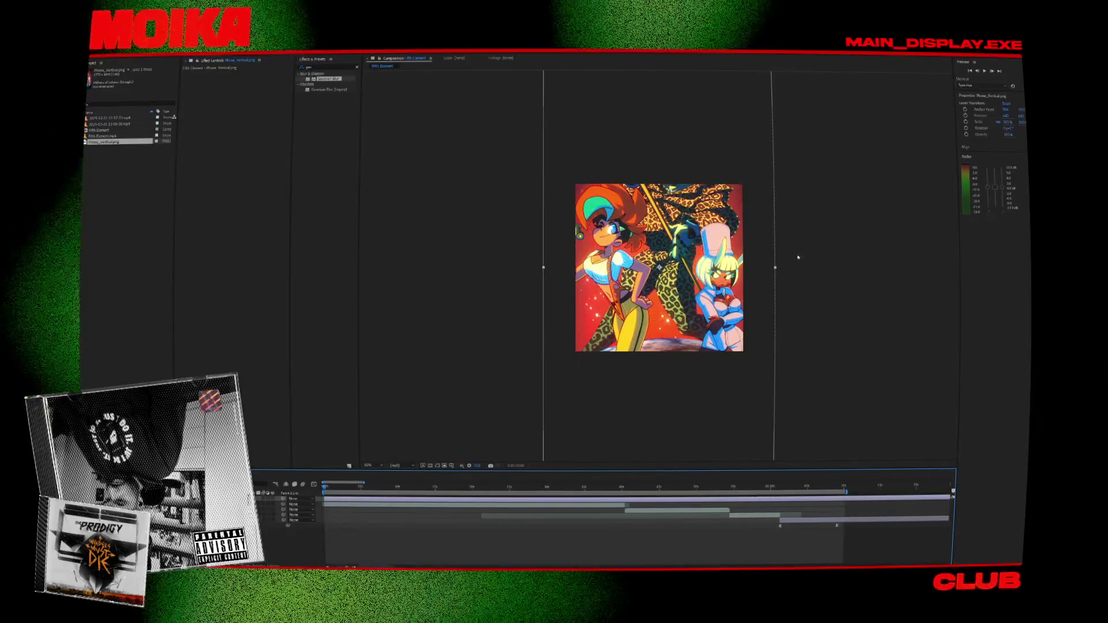
mouse_move(776, 269)
mouse_down()
mouse_move(746, 268)
mouse_move(738, 283)
mouse_up()
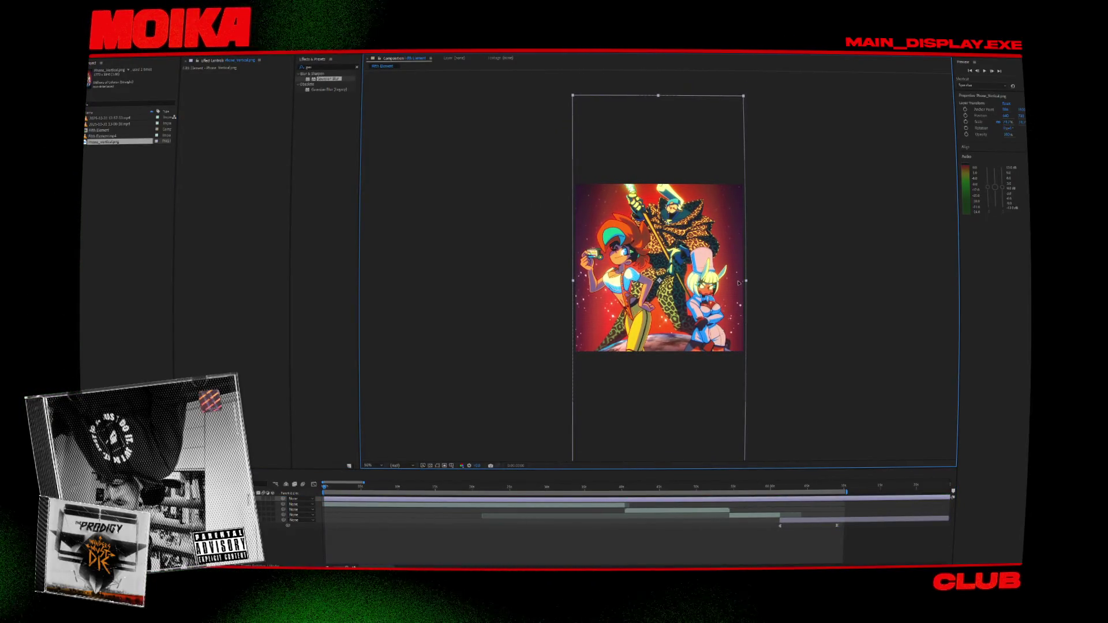
click(318, 495)
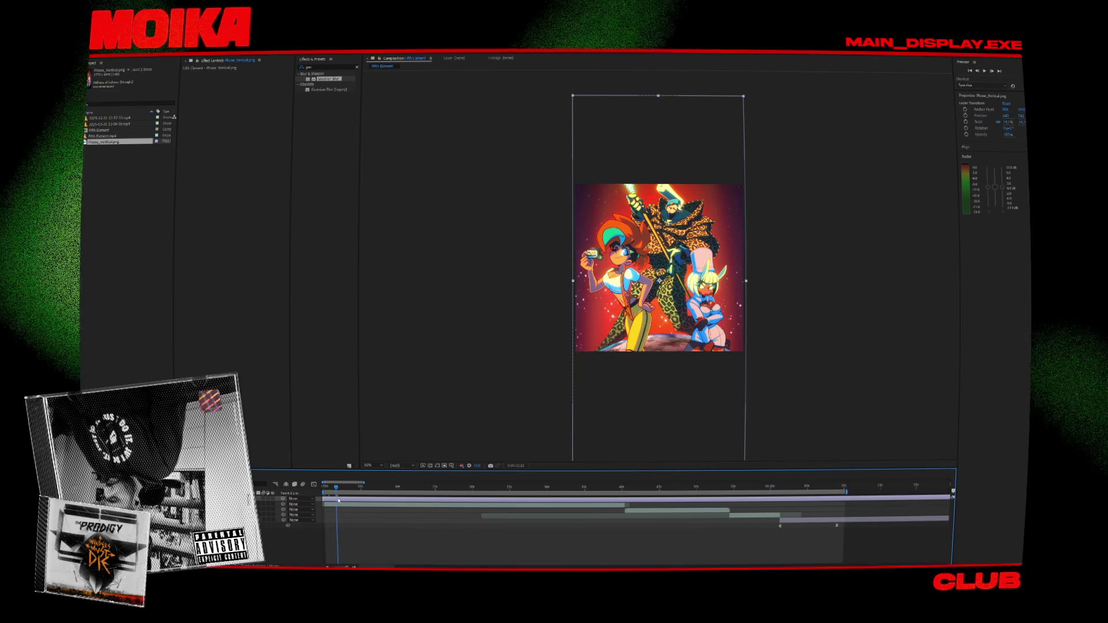
key(ctrl+s)
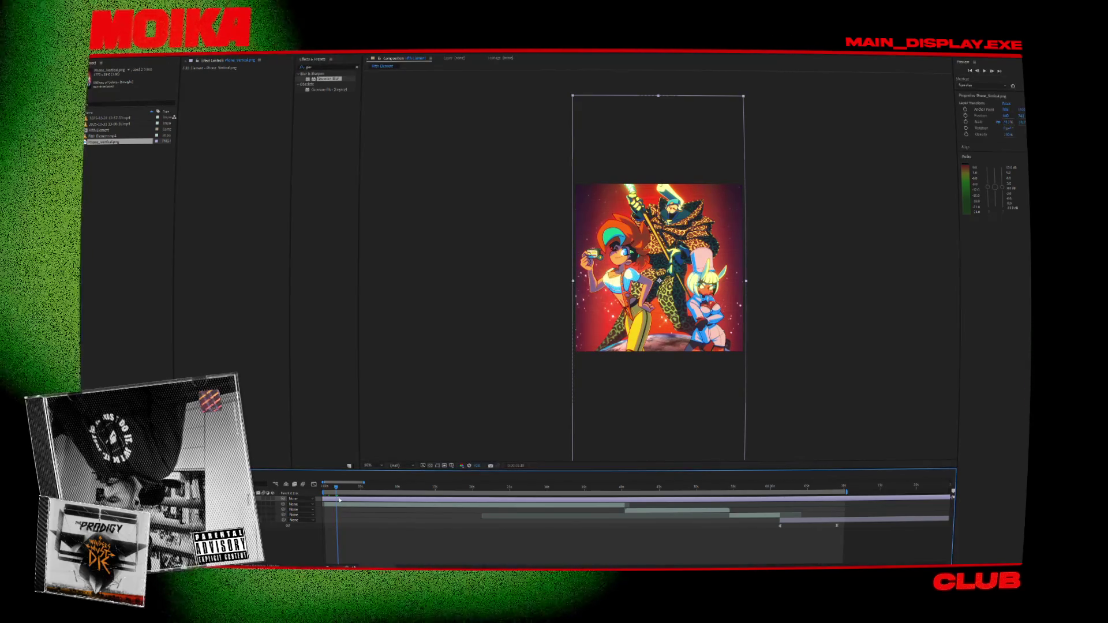
key(Delete)
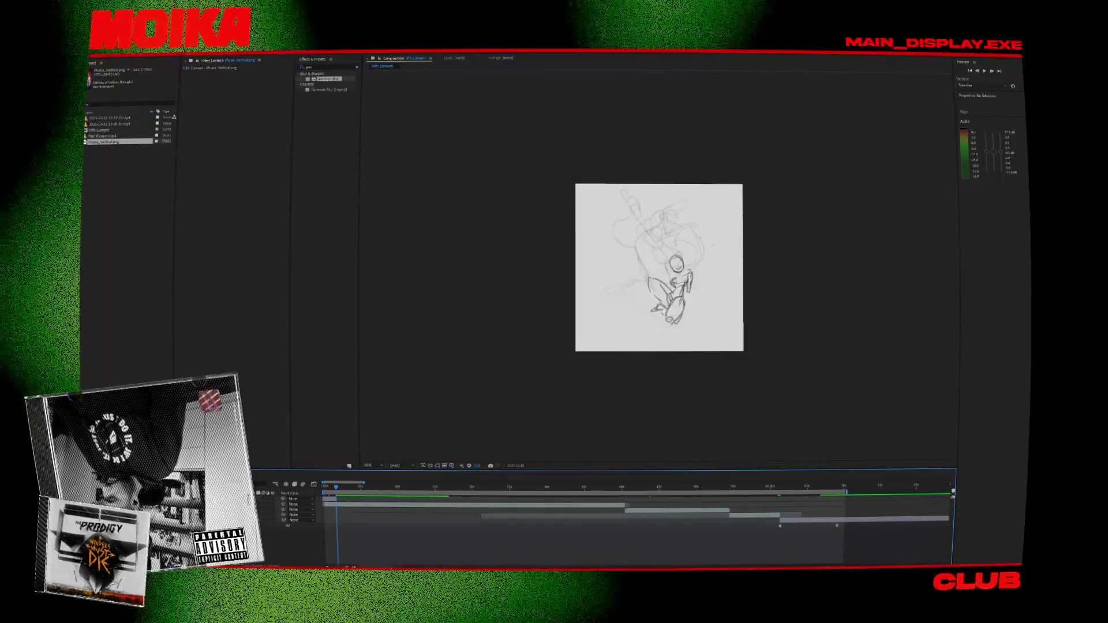
Restore the illustration layer and keyframe its Opacity from 100% to 0% at the composition start.
key(ctrl+z)
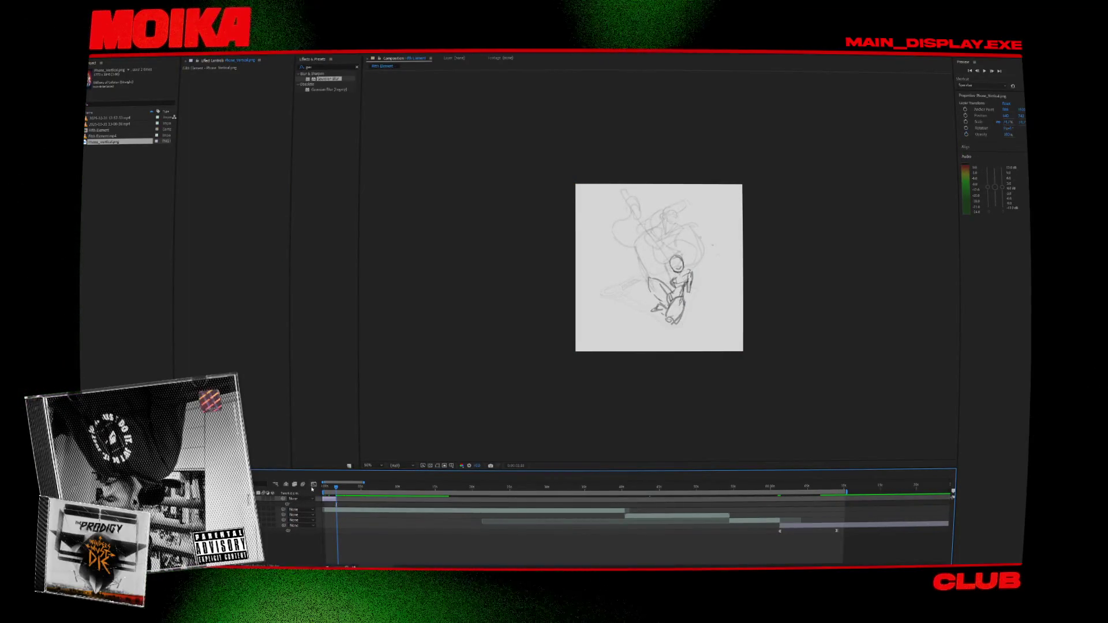
key(Home)
key(equal)
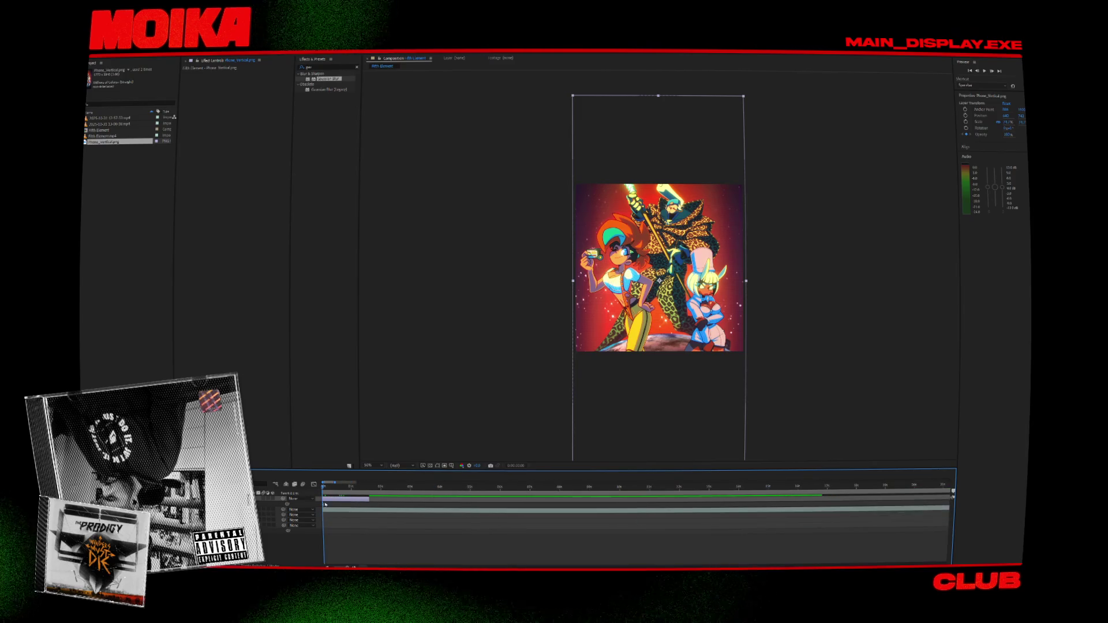
text(0)
key(Return)
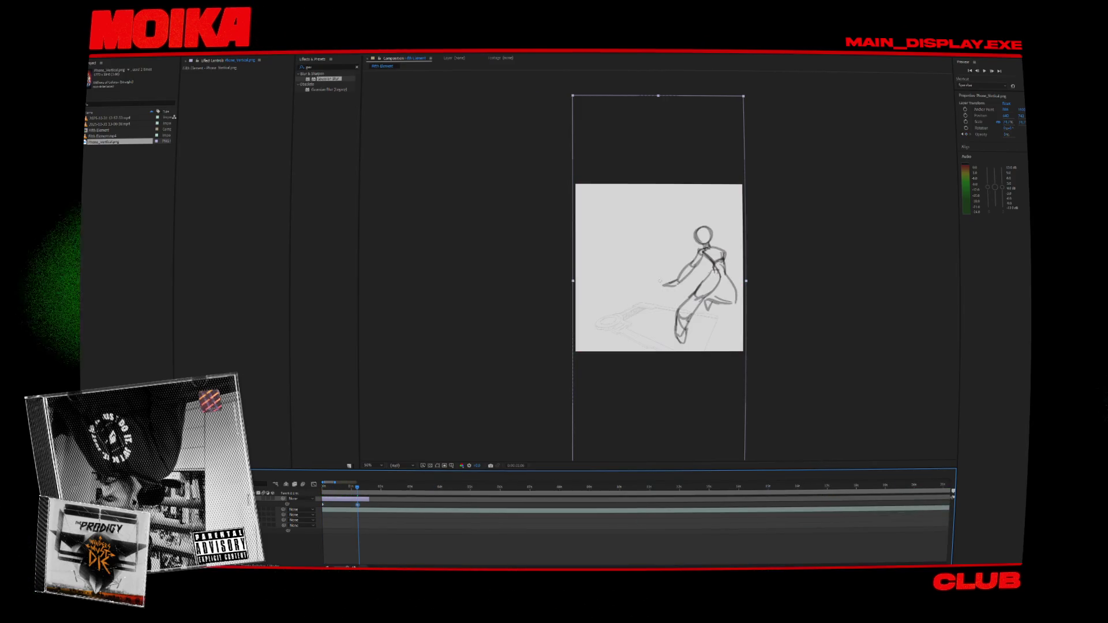
Preview the colour art fading into the sketch timelapse, twice.
key(space)
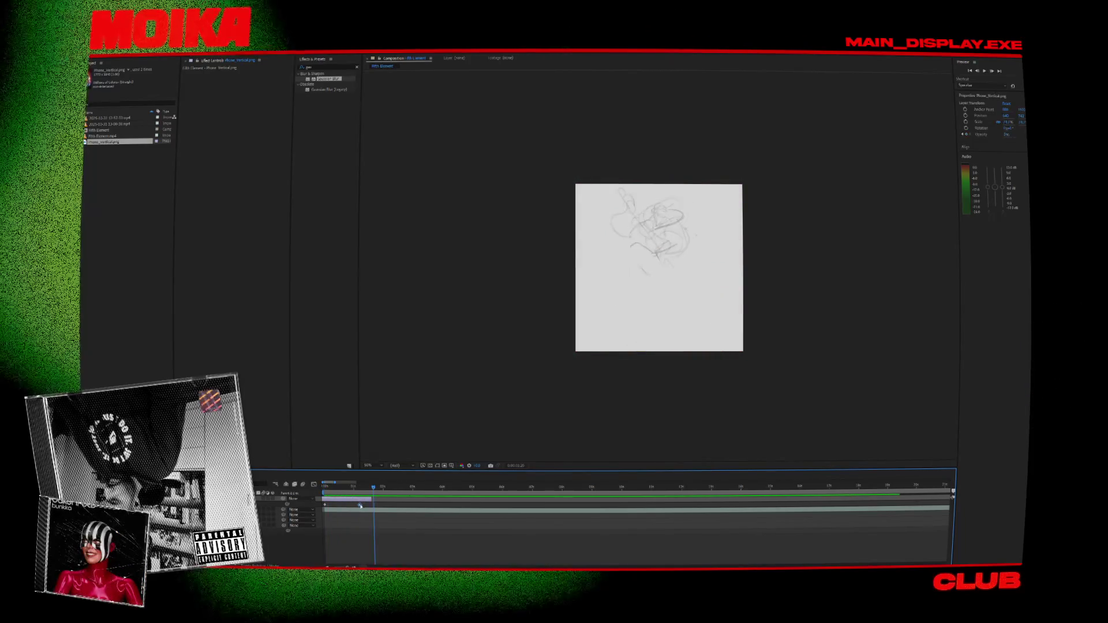
key(space)
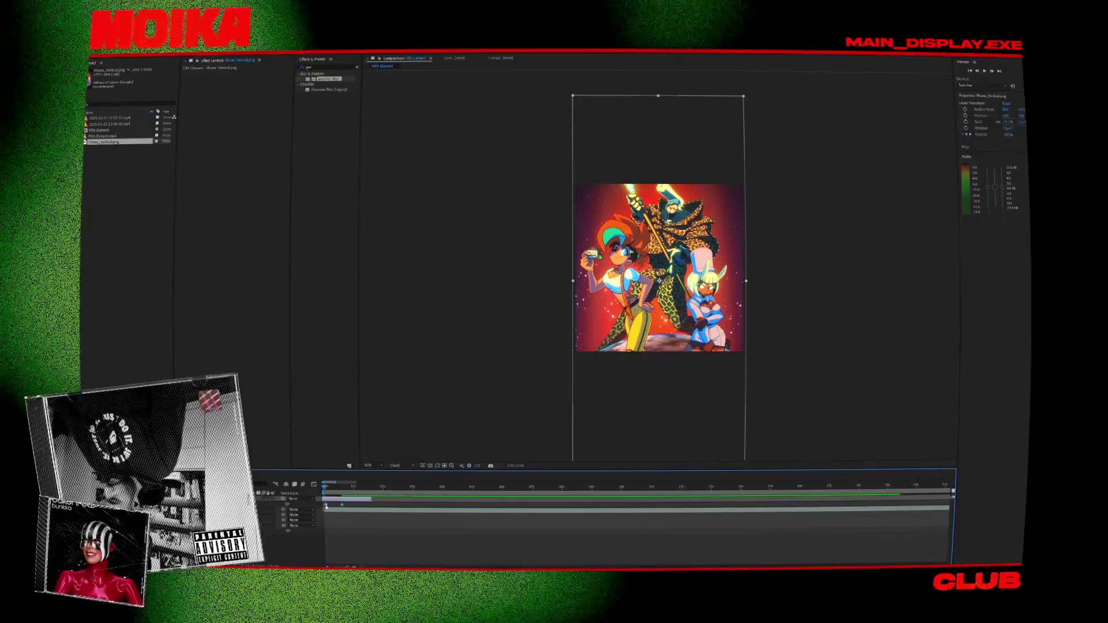
key(space)
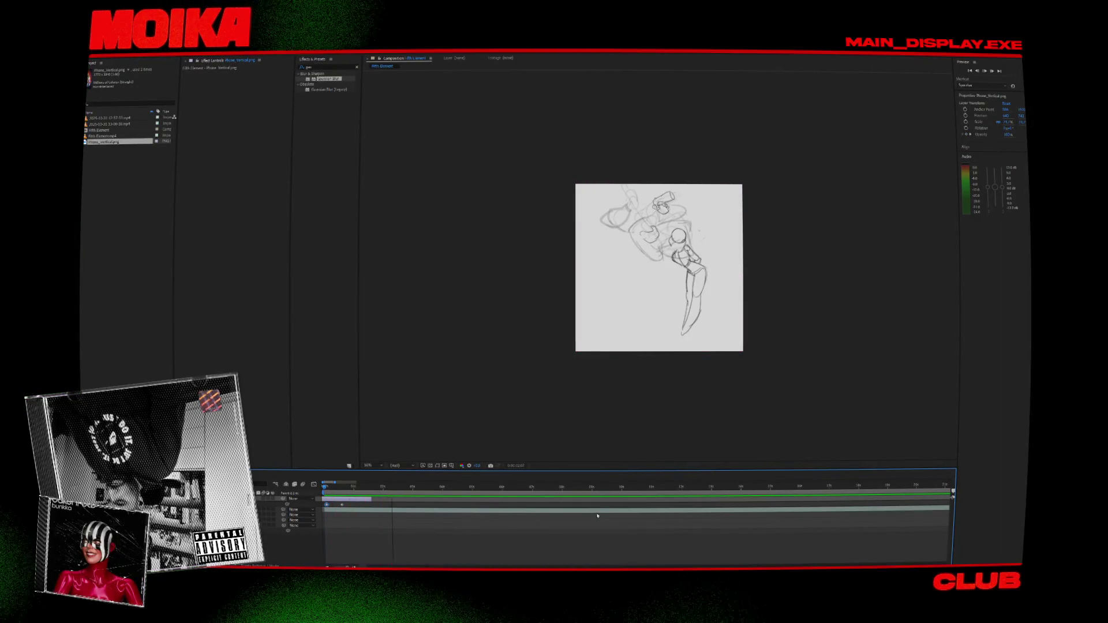
scroll(597, 515, up, 3)
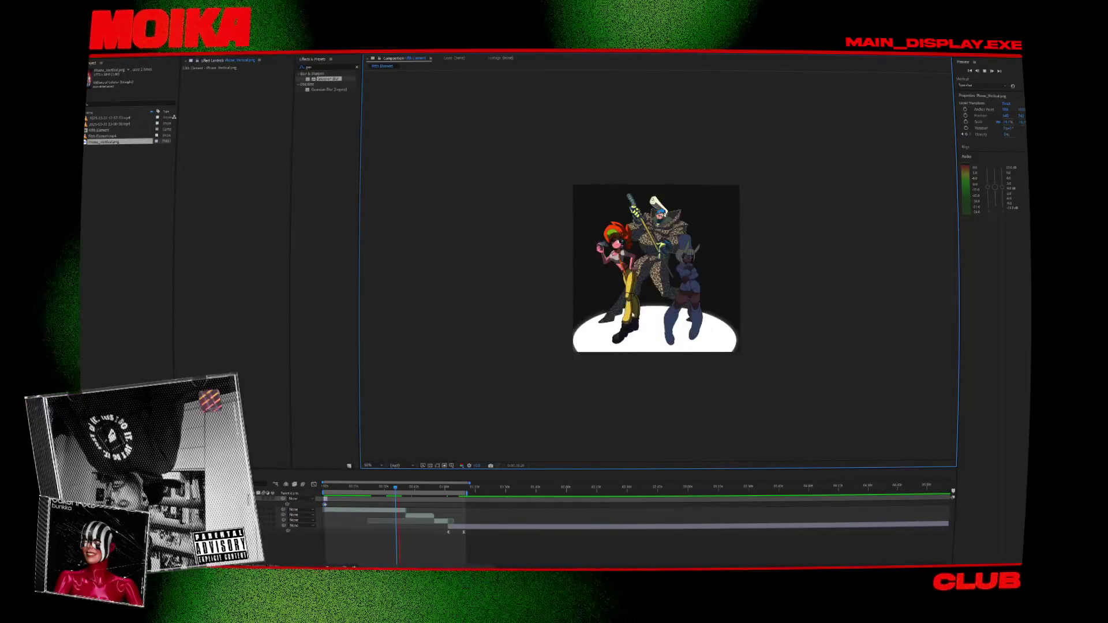
View the comp at 100% magnification, stop playback, and add it to the Render Queue.
key(period)
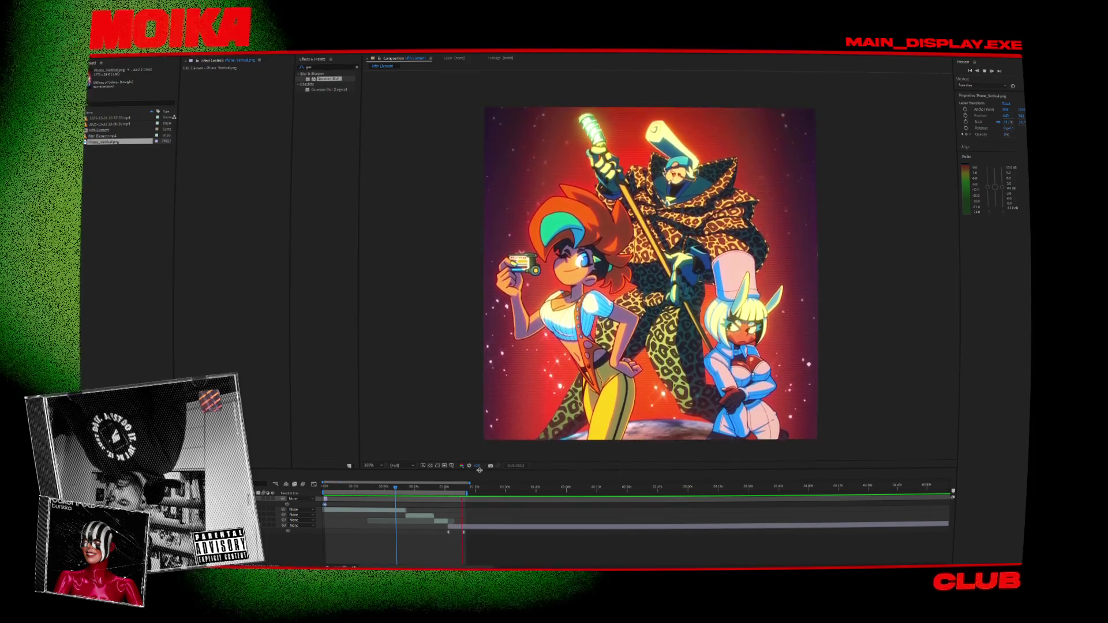
key(space)
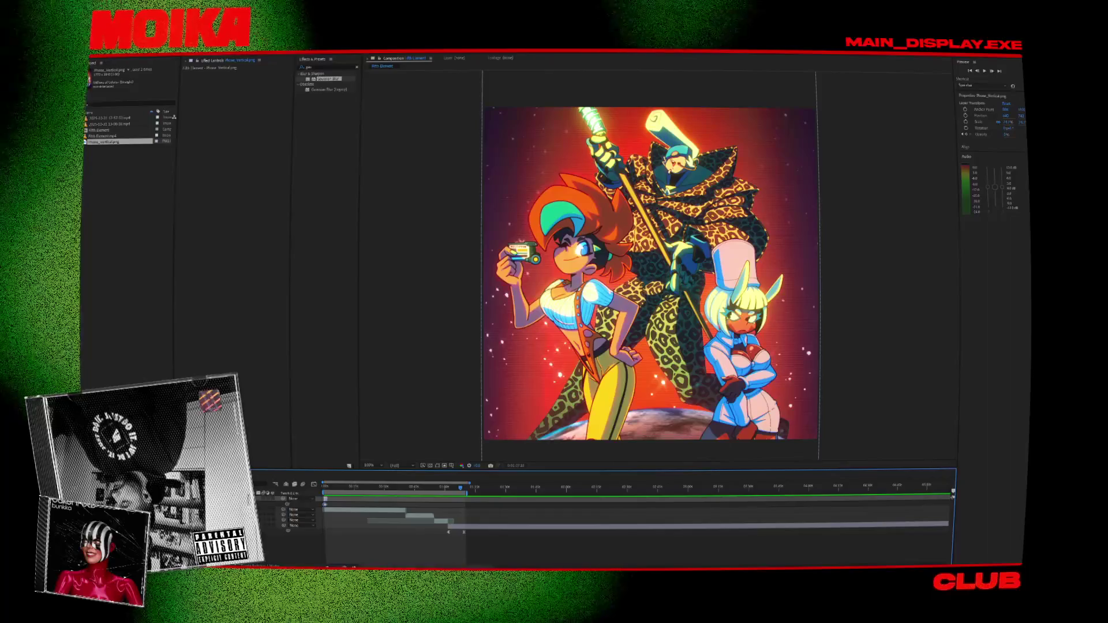
click(116, 56)
click(150, 173)
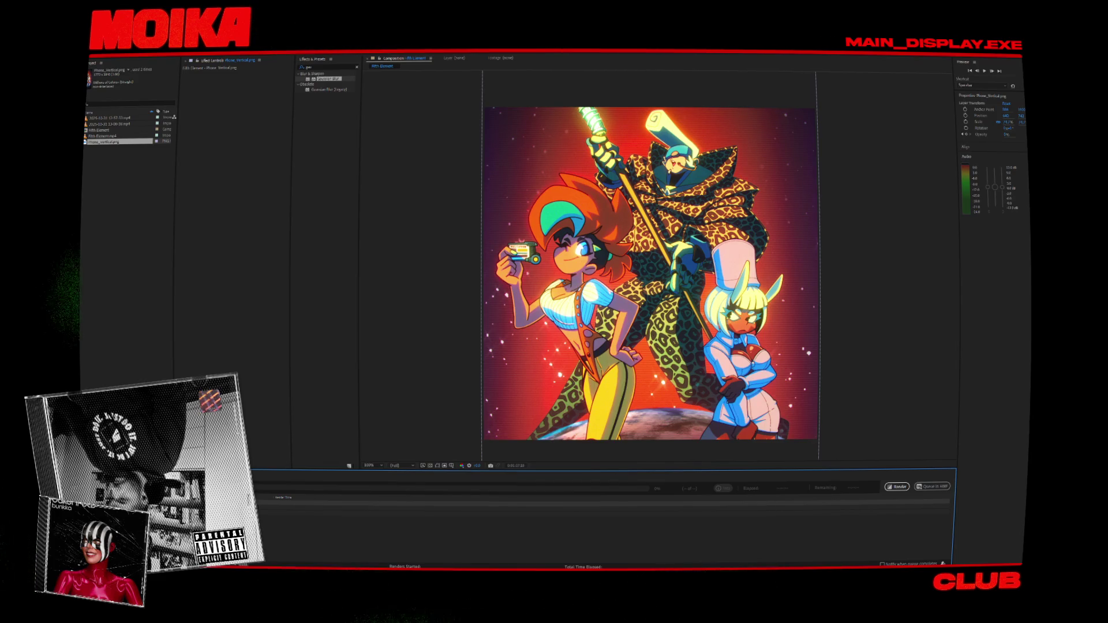
Set the output file to Fifth Element.mp4 in the Release > Instagram folder.
key(ctrl+m)
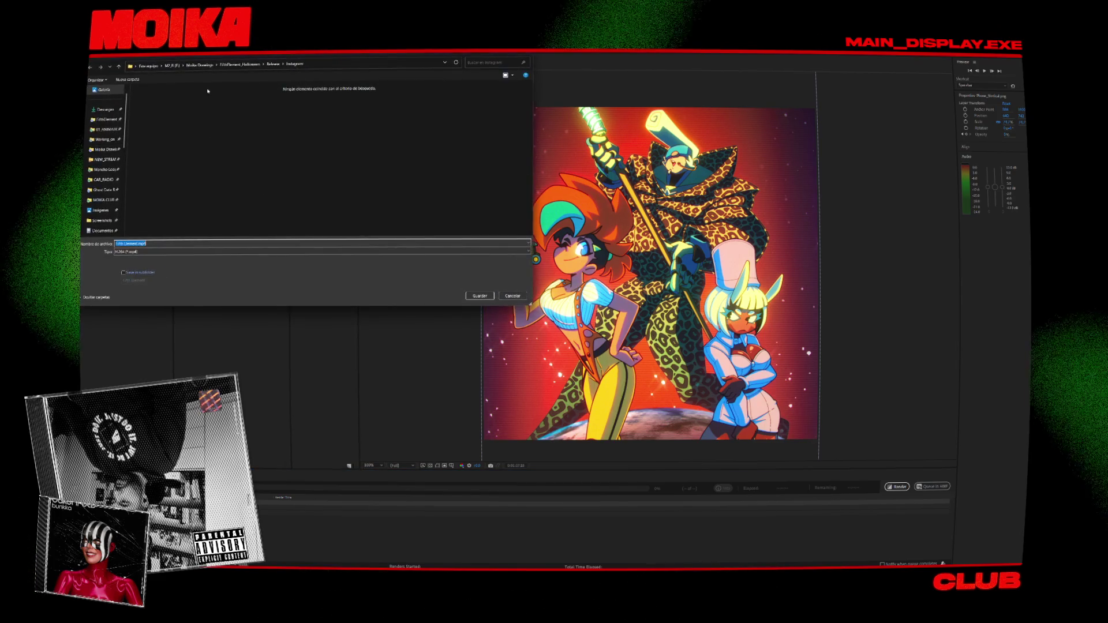
click(274, 65)
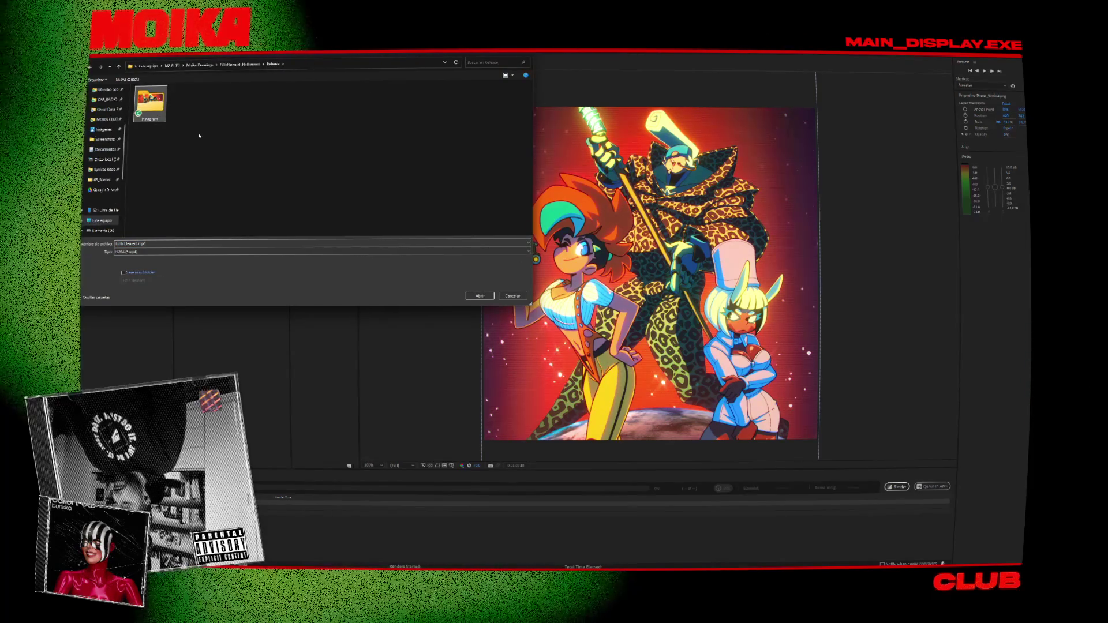
double_click(150, 103)
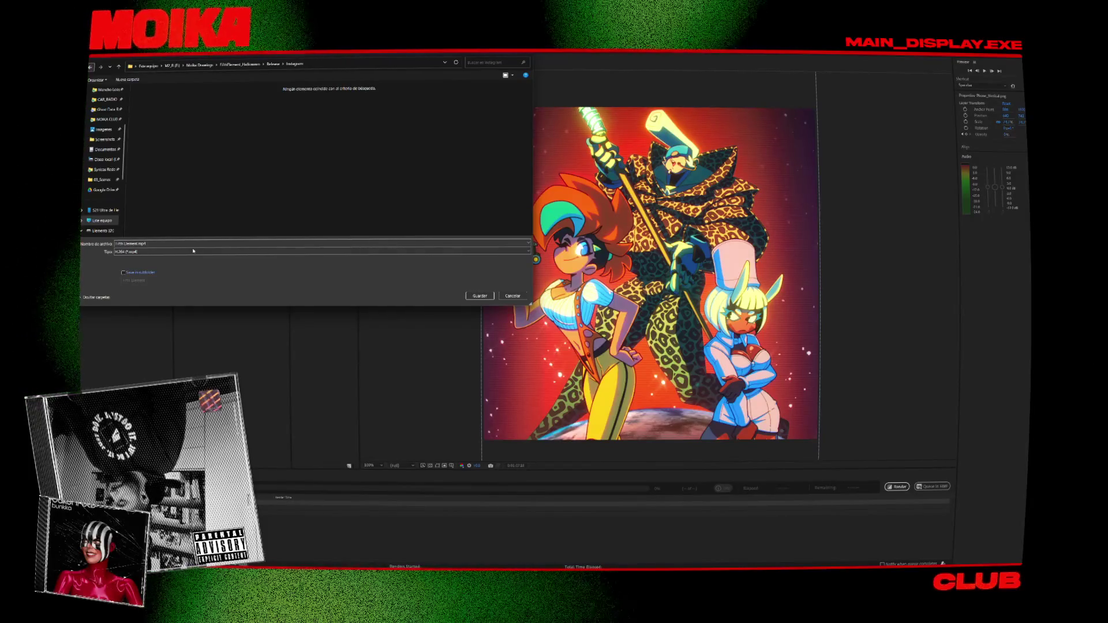
click(133, 244)
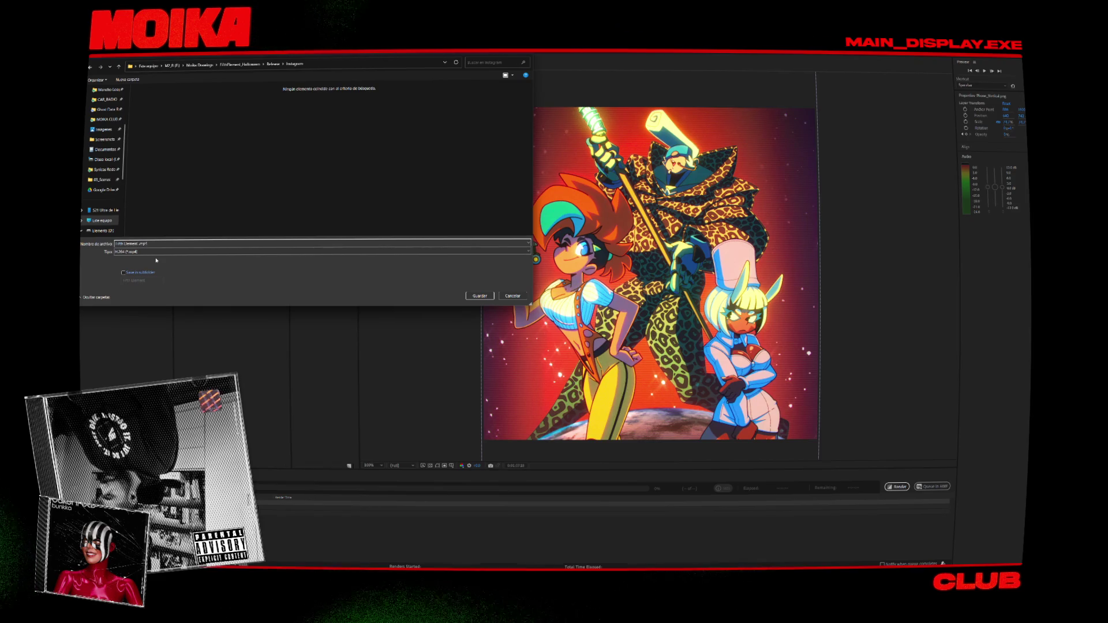
key(Return)
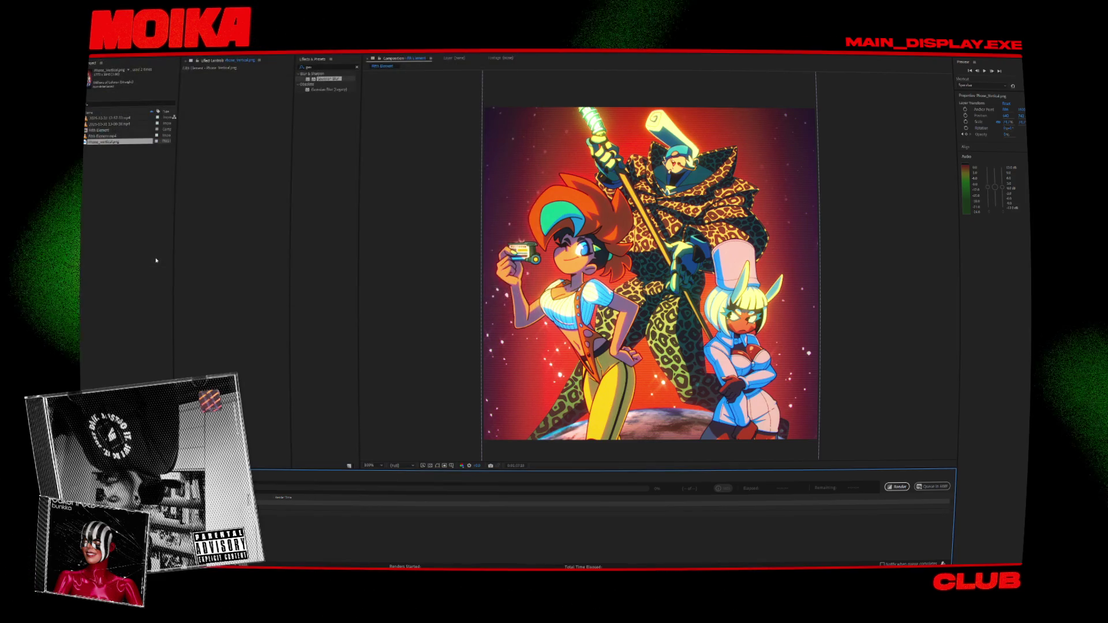
Render the queued composition out to Fifth Element.mp4.
click(897, 487)
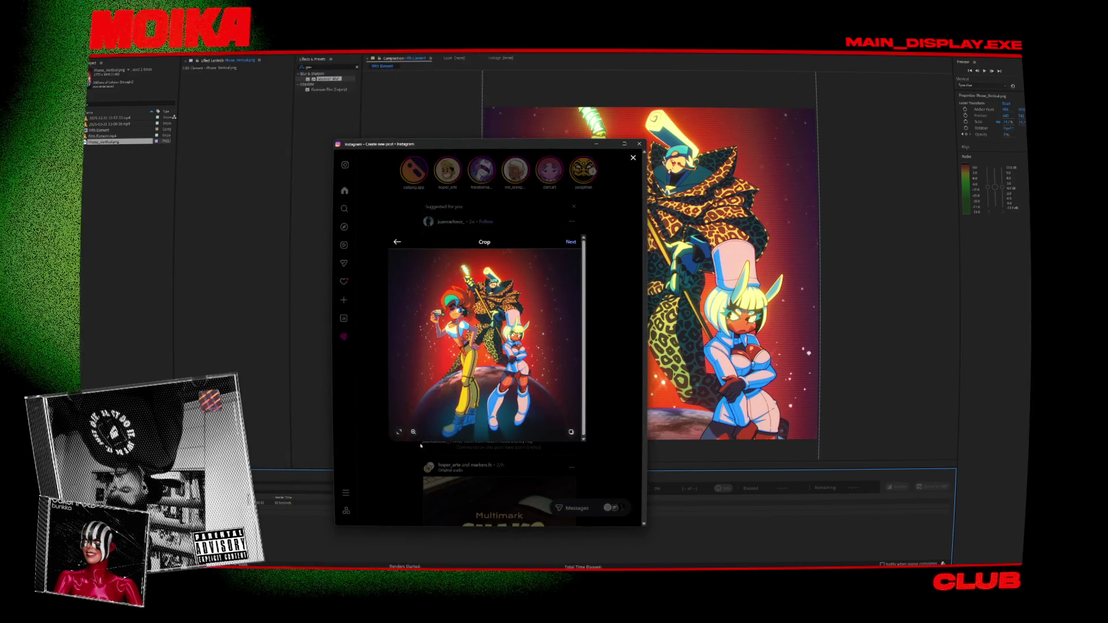
Start a multi-image Instagram post and add CloseUp1.png from the Instagram folder.
click(570, 433)
click(566, 396)
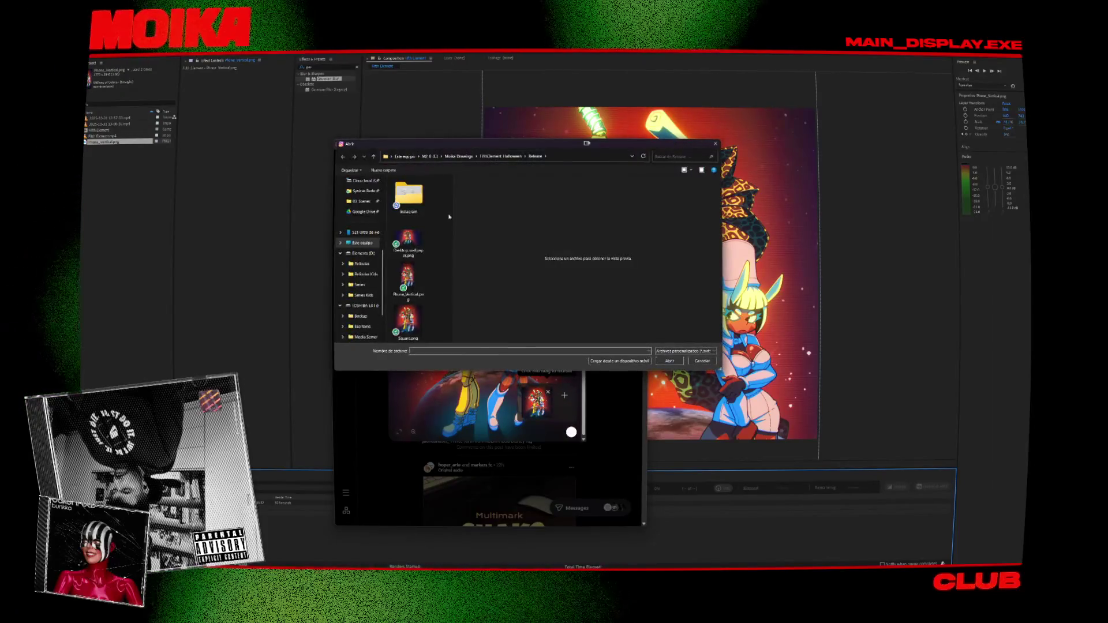
click(417, 222)
double_click(408, 195)
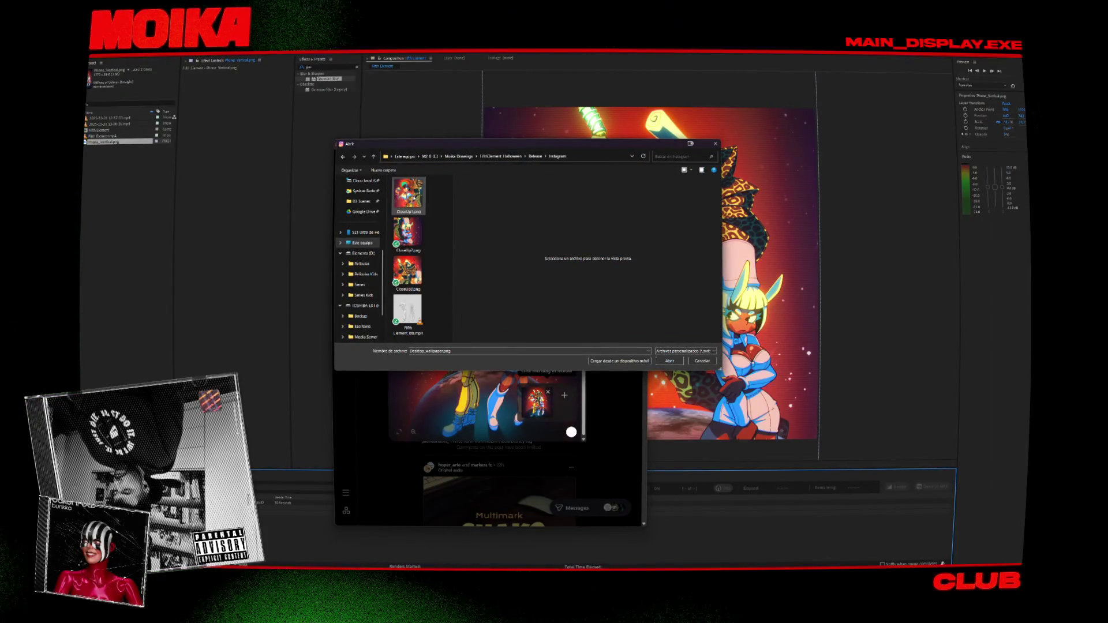
double_click(410, 200)
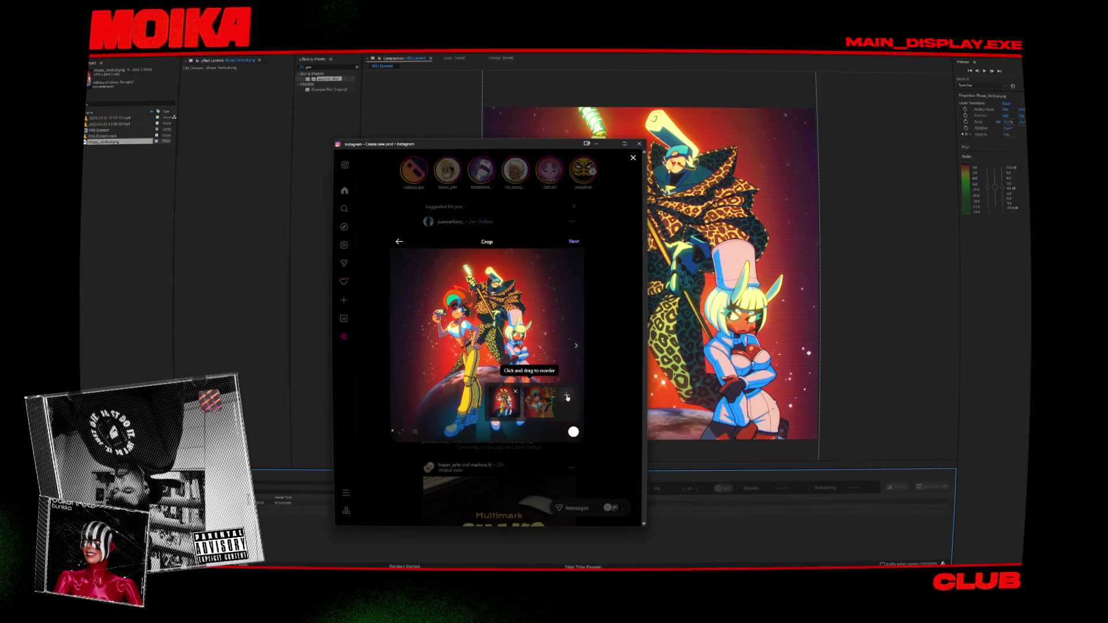
Add two more images and the Fifth Element_bts.mp4 video to the post carousel.
click(567, 396)
double_click(404, 227)
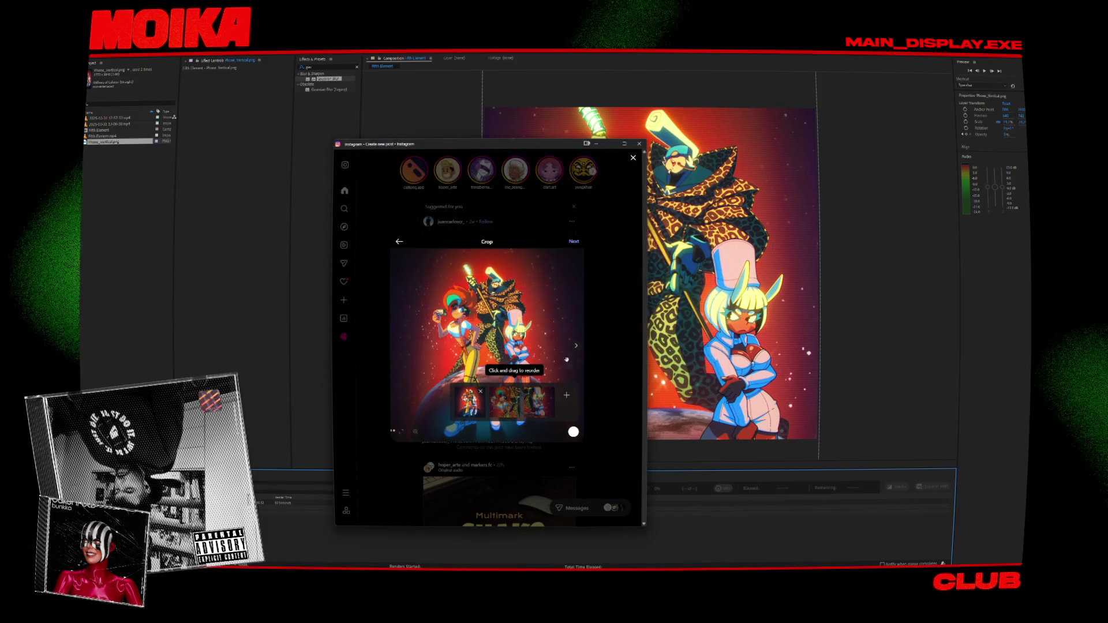
click(567, 396)
double_click(404, 254)
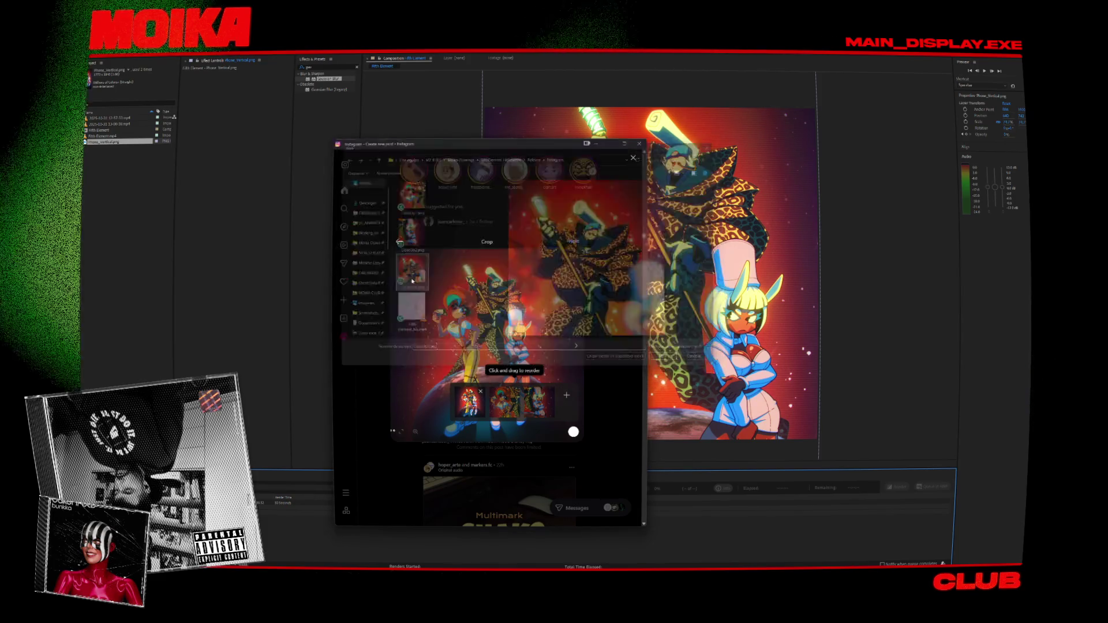
click(562, 396)
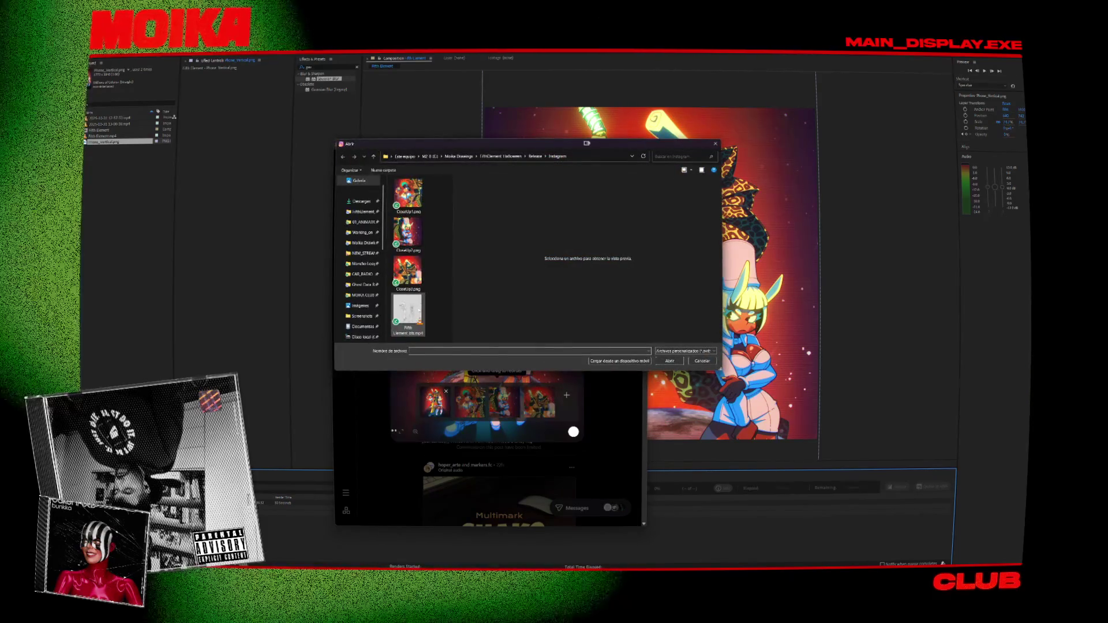
click(419, 310)
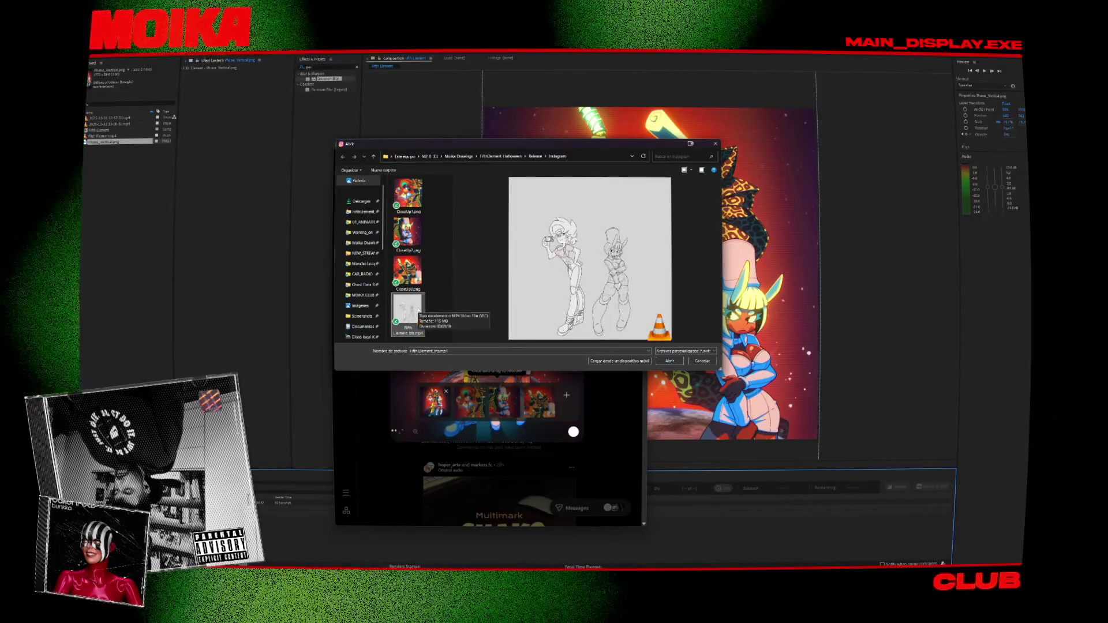
double_click(419, 310)
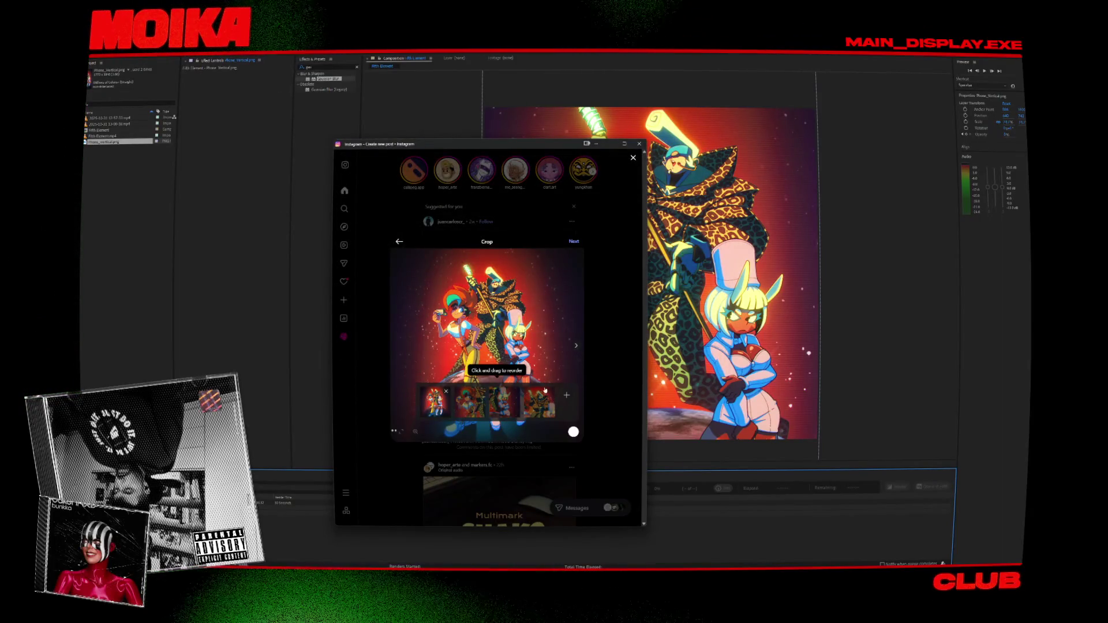
Nudge the Instagram window aside, then leave and discard the unfinished post.
drag(456, 148, 468, 134)
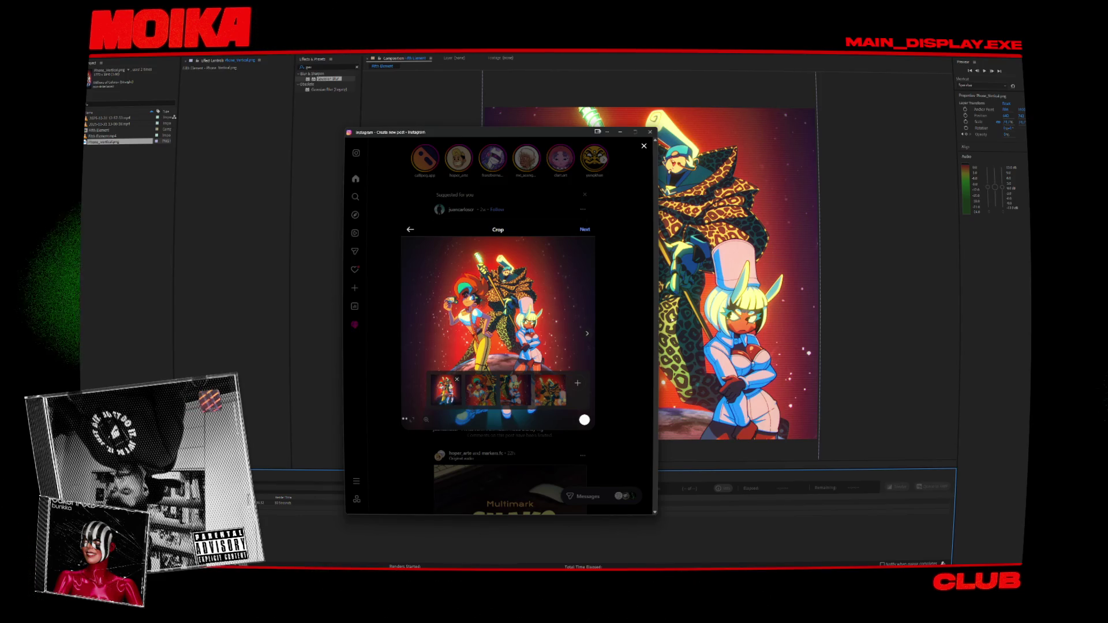
click(644, 266)
click(497, 292)
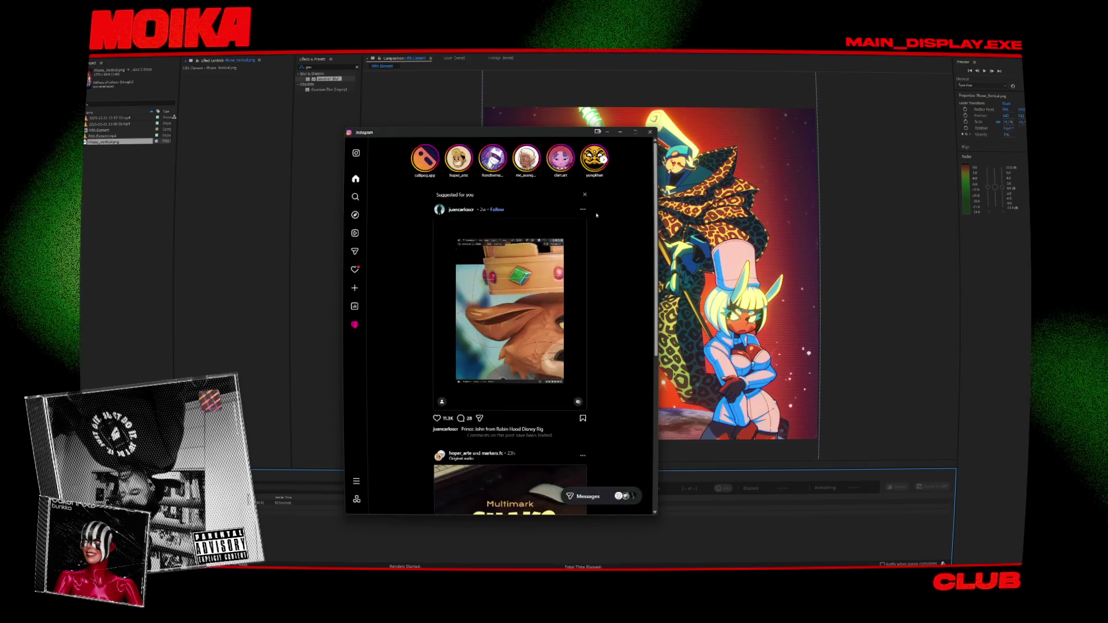
Close the Instagram window with Alt+F4.
key(alt+F4)
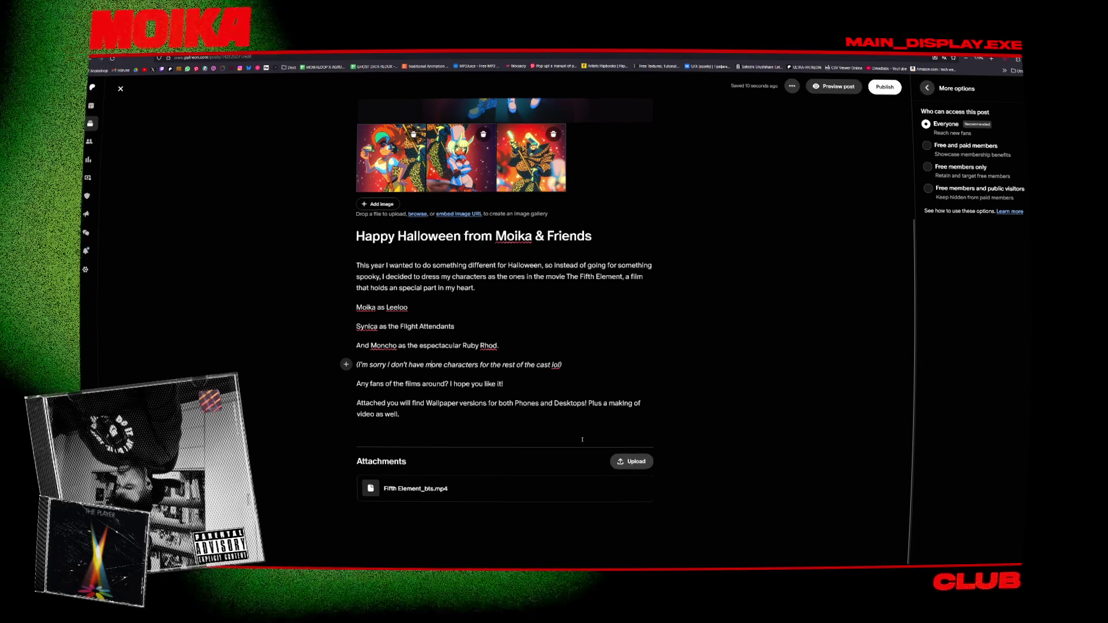
Attach Desktop_wallpaper.png, Phone_Vertical.png and Square.png to the Patreon post and check the attachments.
click(347, 431)
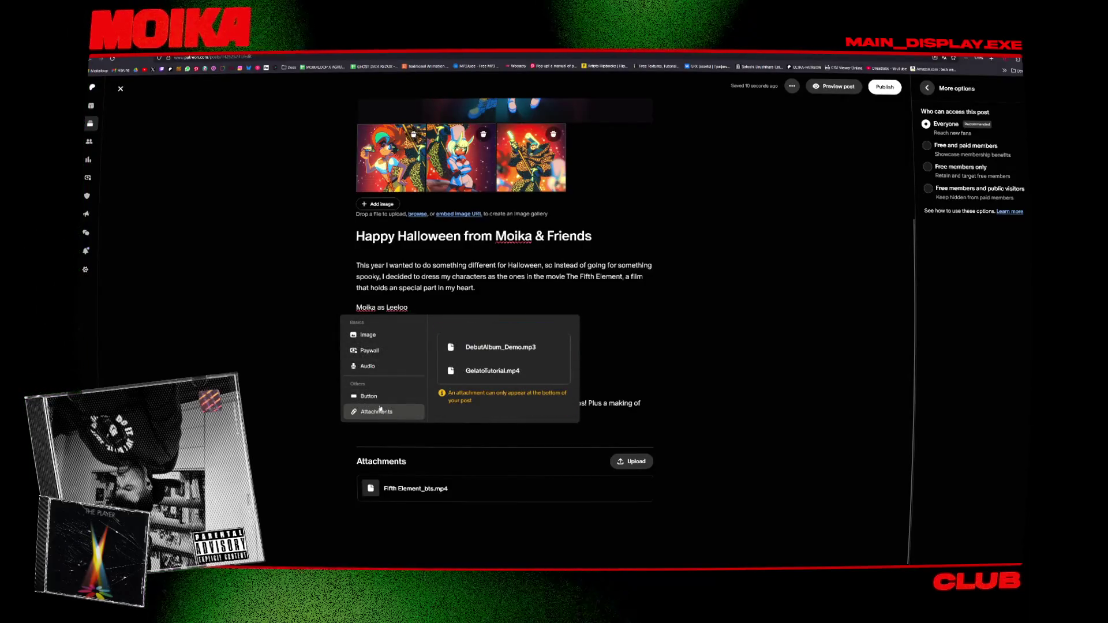
click(152, 134)
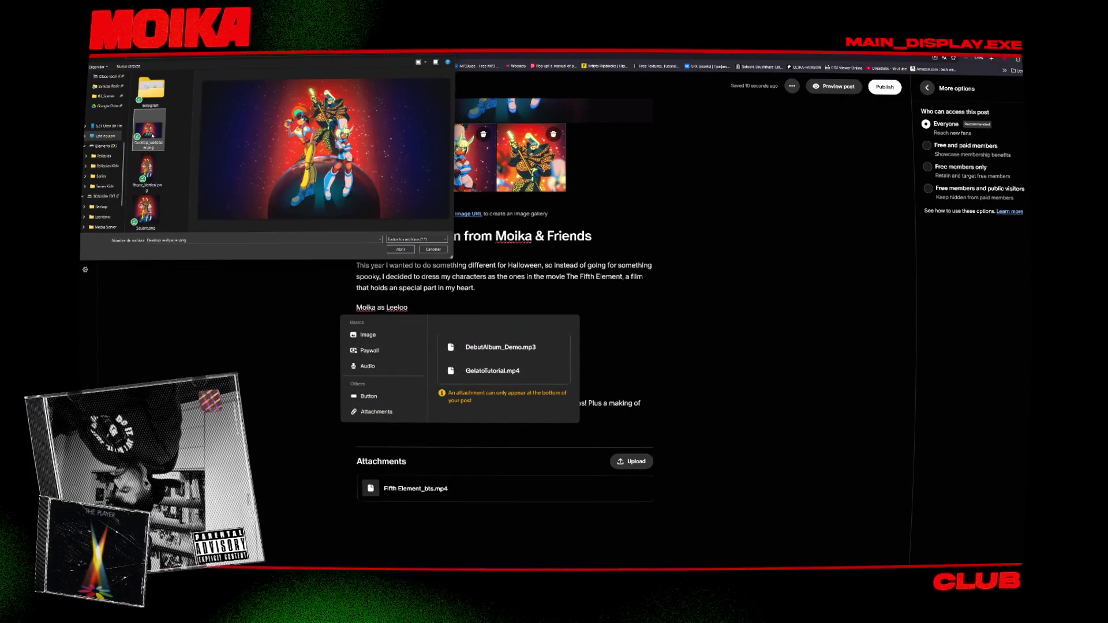
key(Return)
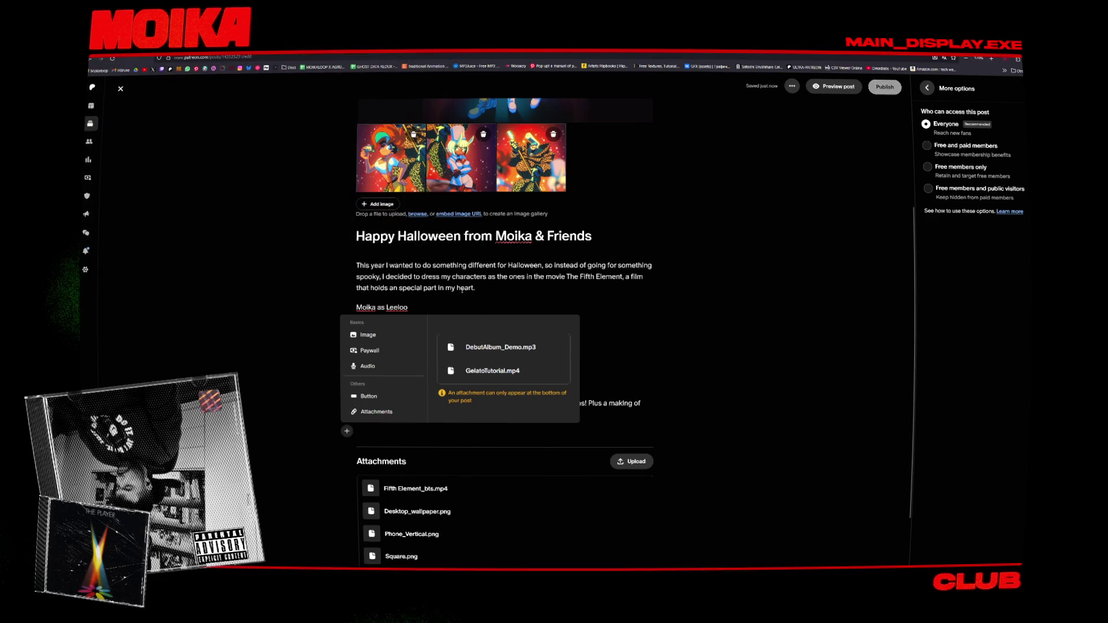
click(515, 420)
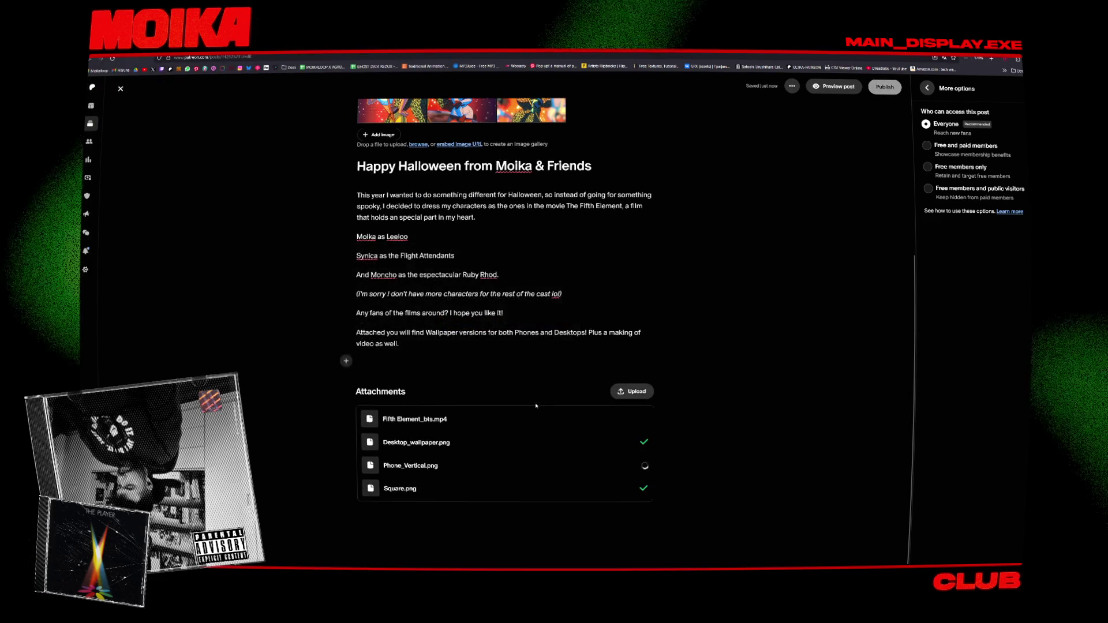
scroll(515, 420, up, 3)
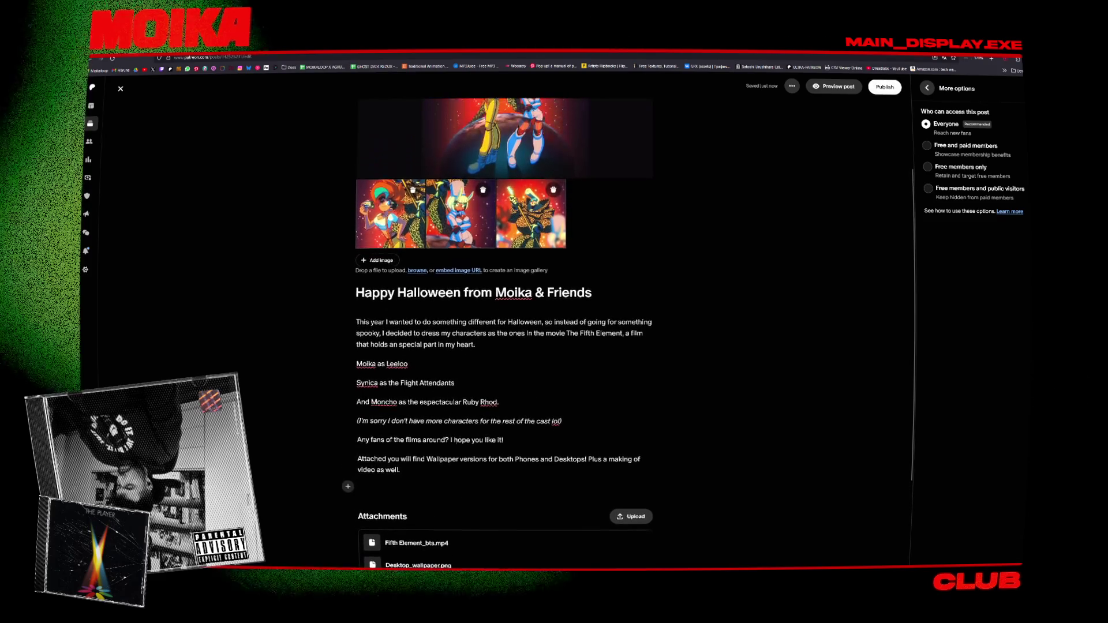
scroll(453, 437, down, 2)
scroll(454, 437, up, 3)
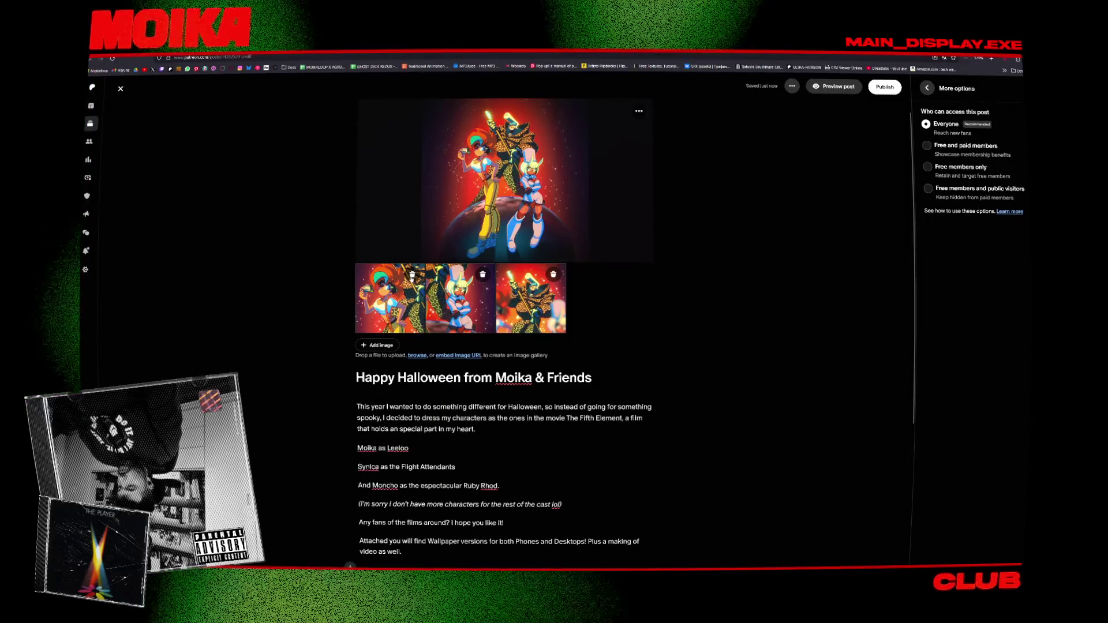
scroll(341, 315, down, 1)
scroll(341, 315, down, 2)
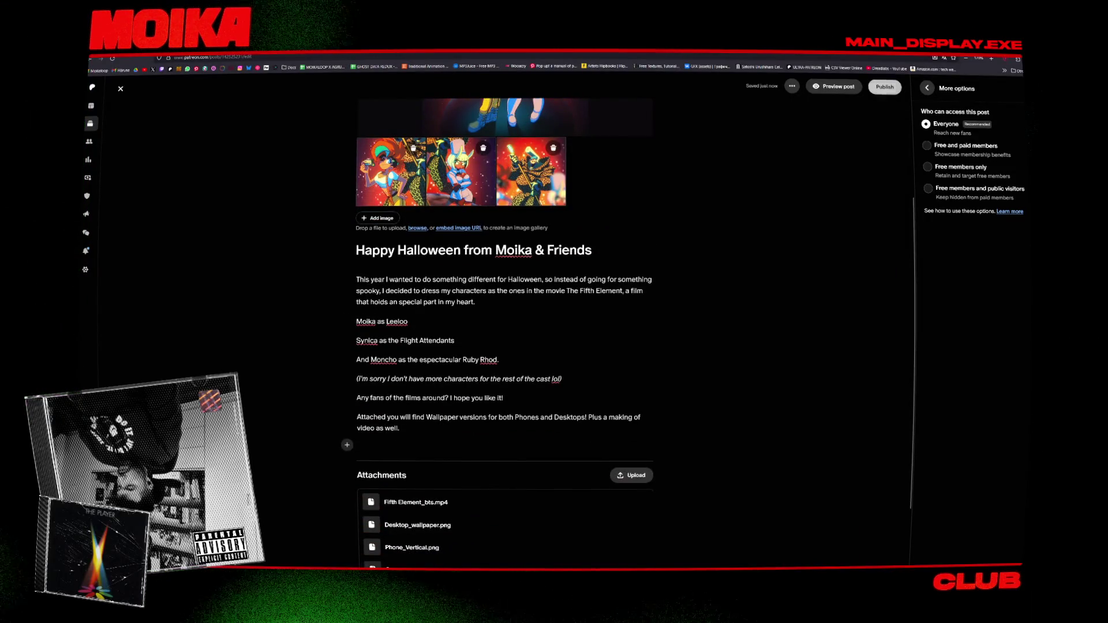
Format the Moika as Leeloo, Synica and Moncho lines as bullet points.
triple_click(395, 322)
mouse_move(502, 361)
mouse_down()
mouse_move(369, 323)
mouse_move(380, 312)
mouse_up()
click(466, 303)
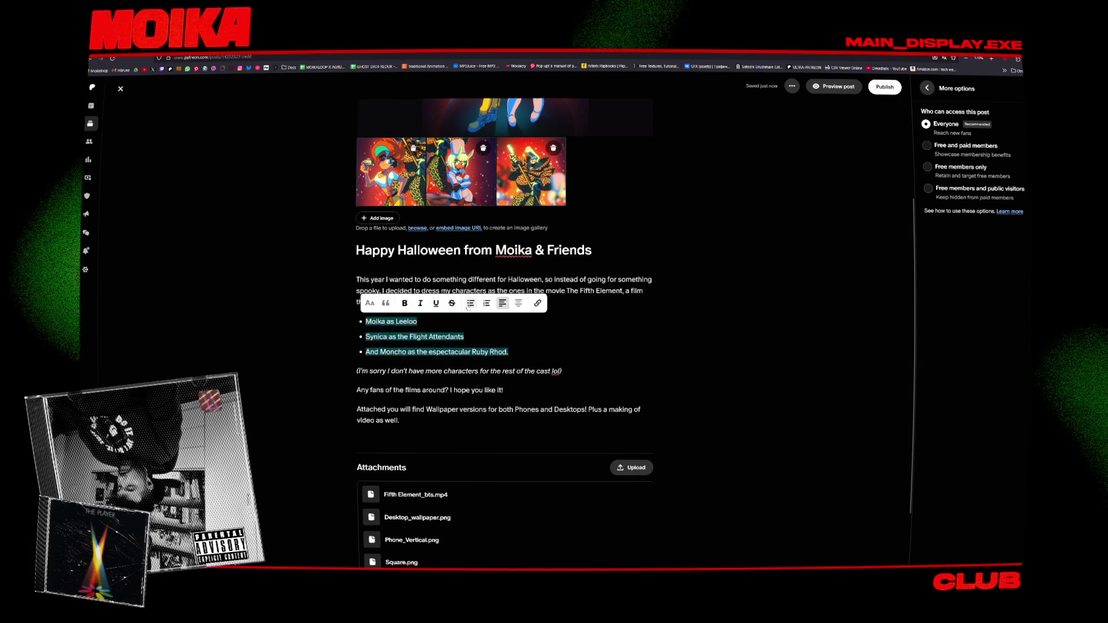
click(502, 352)
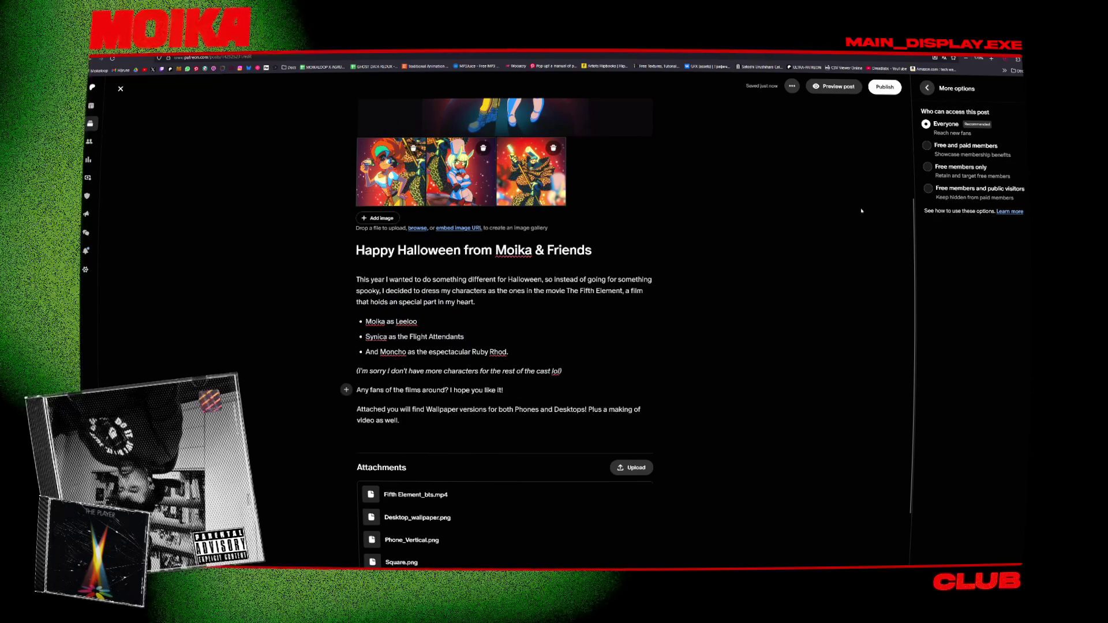
scroll(818, 241, up, 3)
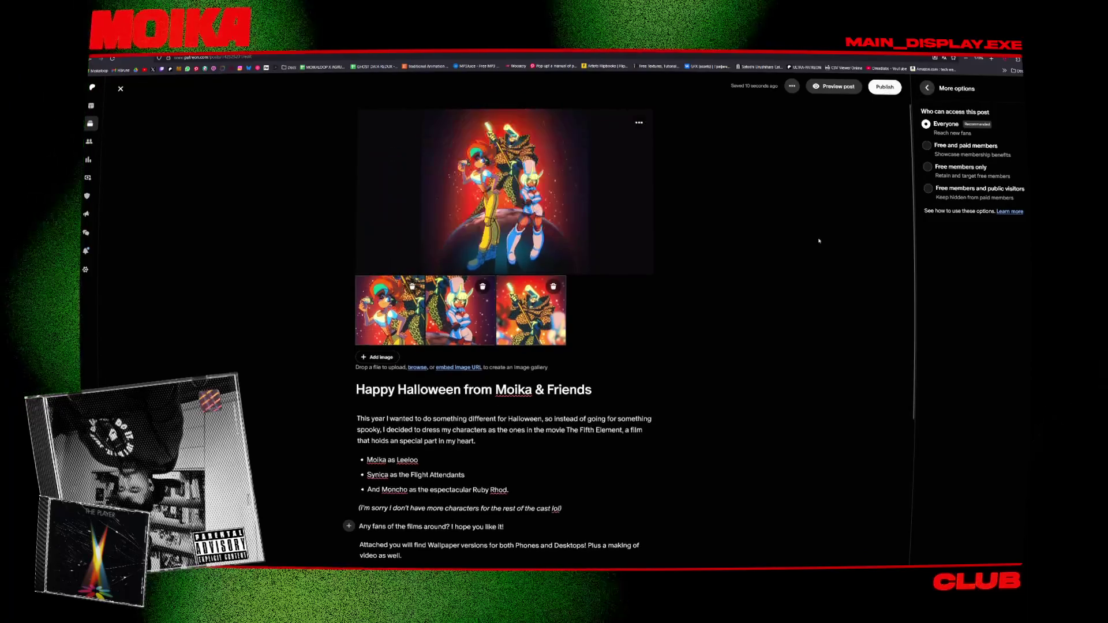
scroll(818, 241, down, 5)
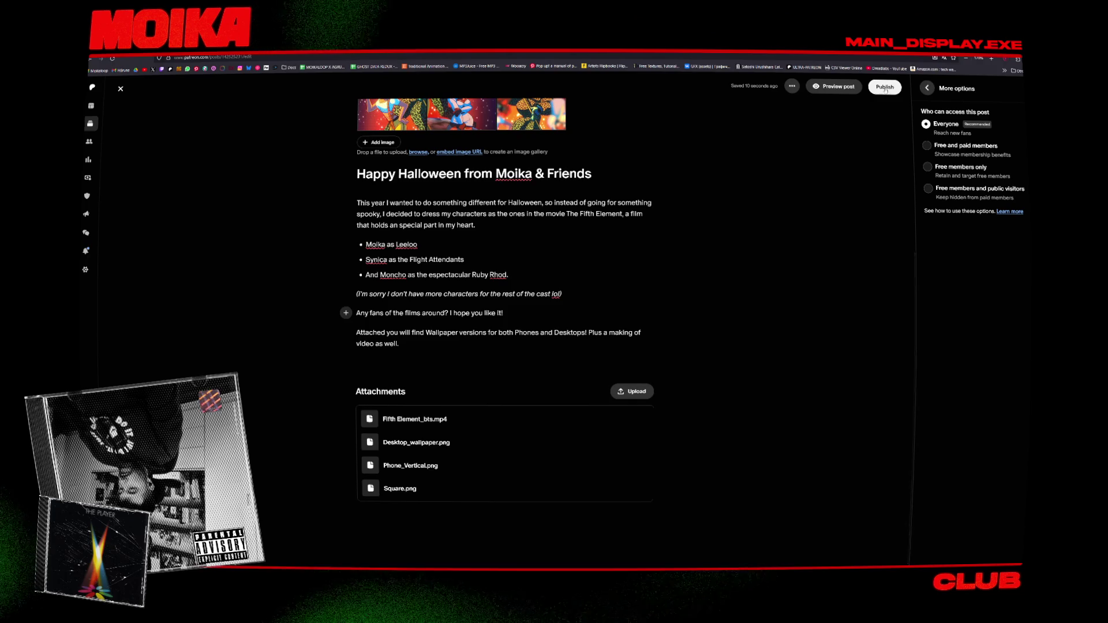
scroll(885, 90, up, 5)
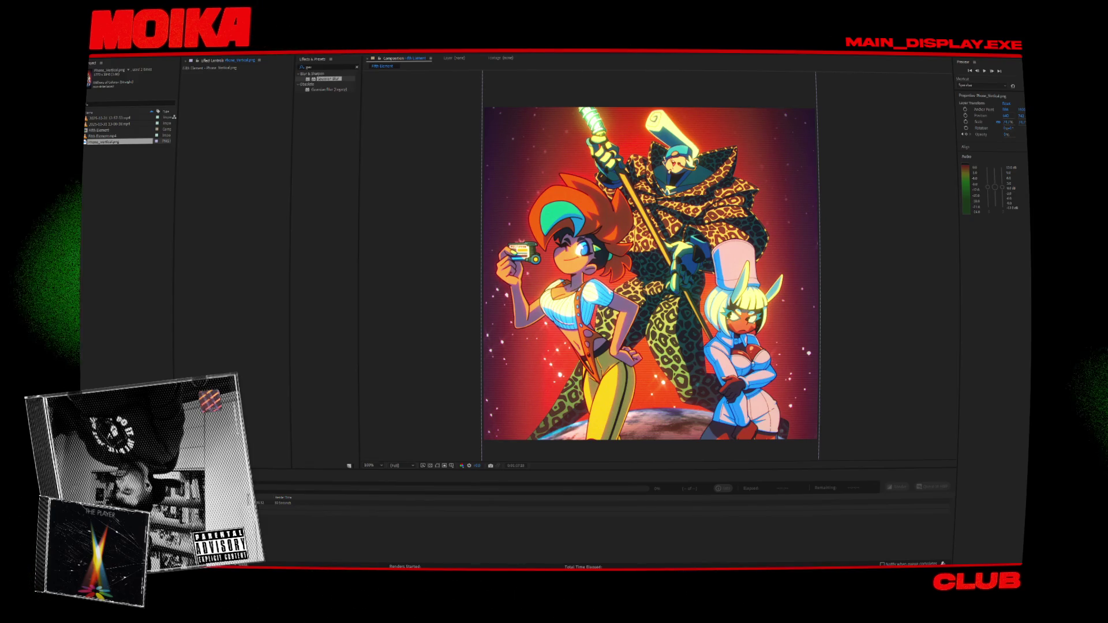
Return to the Composition panel and open a recent project, discarding unsaved changes.
click(474, 201)
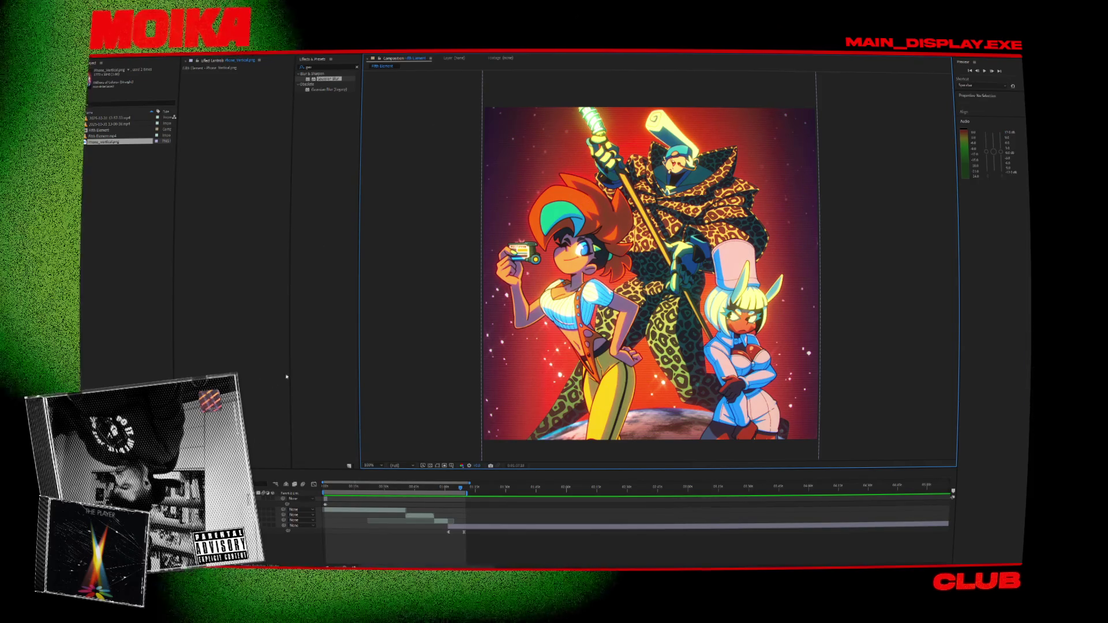
click(97, 53)
mouse_move(104, 66)
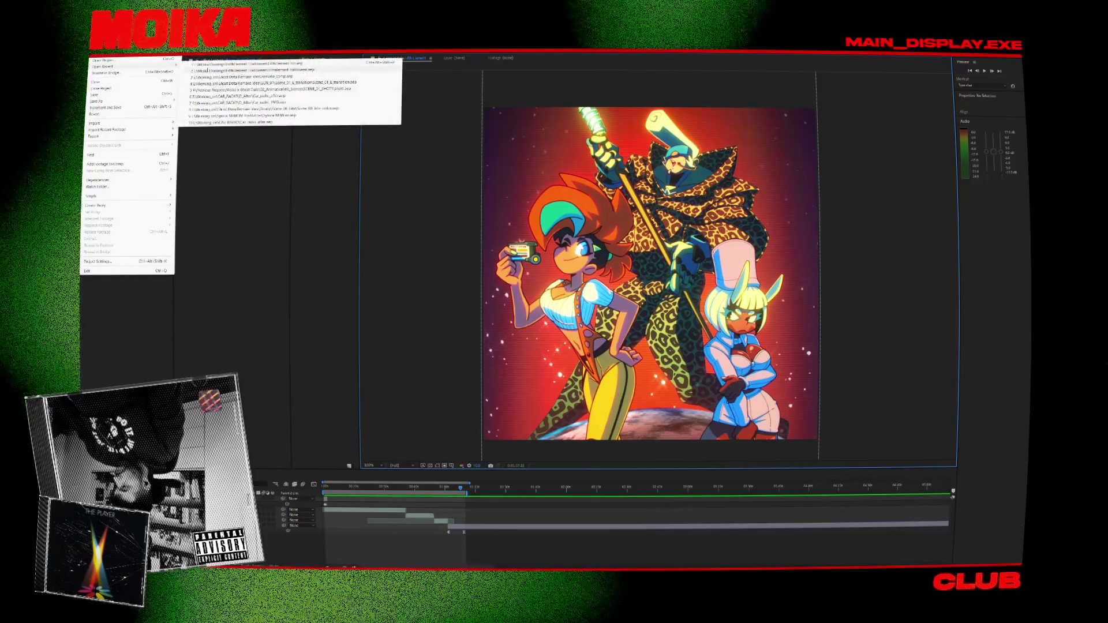
click(248, 64)
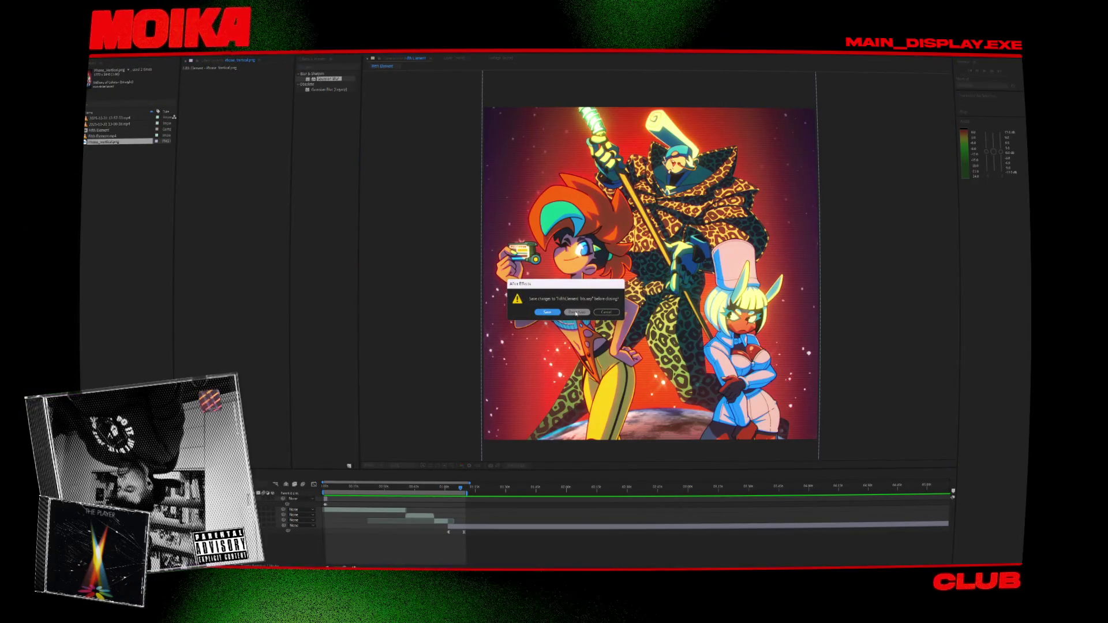
click(575, 312)
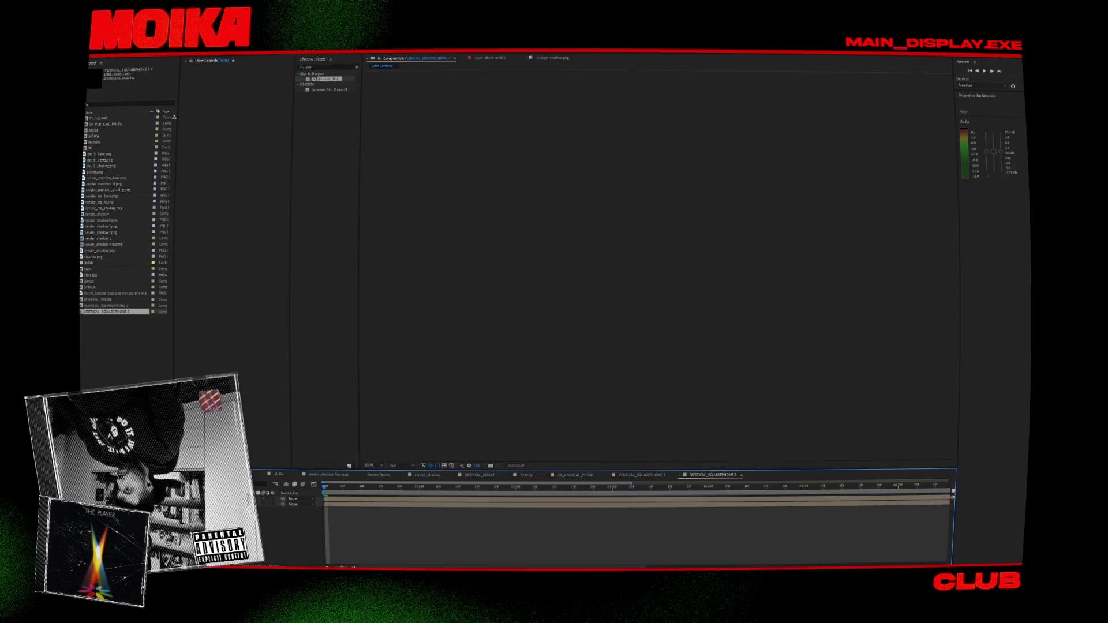